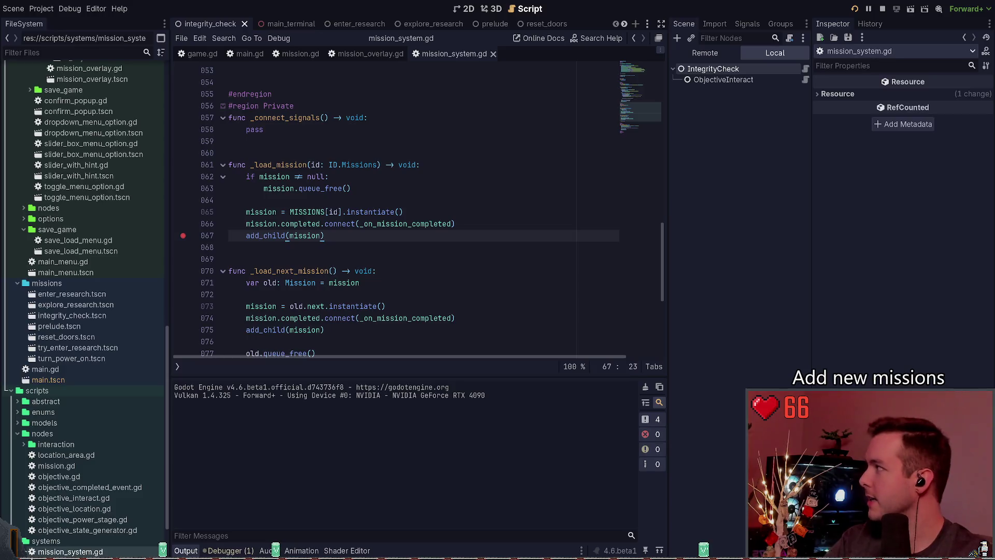
Run the project from the mission_system script and load into the 3D level
{"action": "key", "text": "Return"}
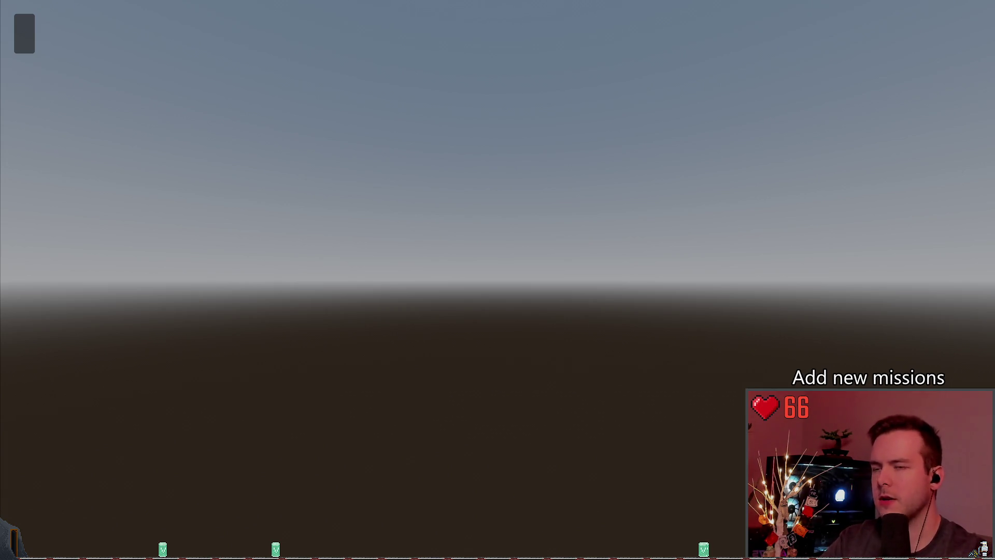
Stop the game and insert a _load_default_objectives() call below the not-found log
{"action": "key", "text": "F8"}
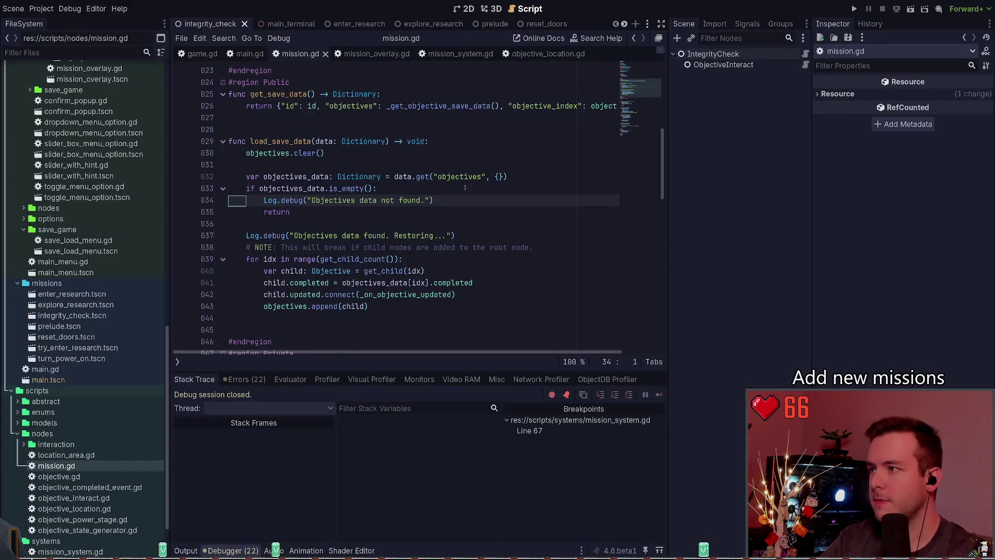
{"action": "key", "text": "End"}
{"action": "key", "text": "Return"}
{"action": "type", "text": "_l"}
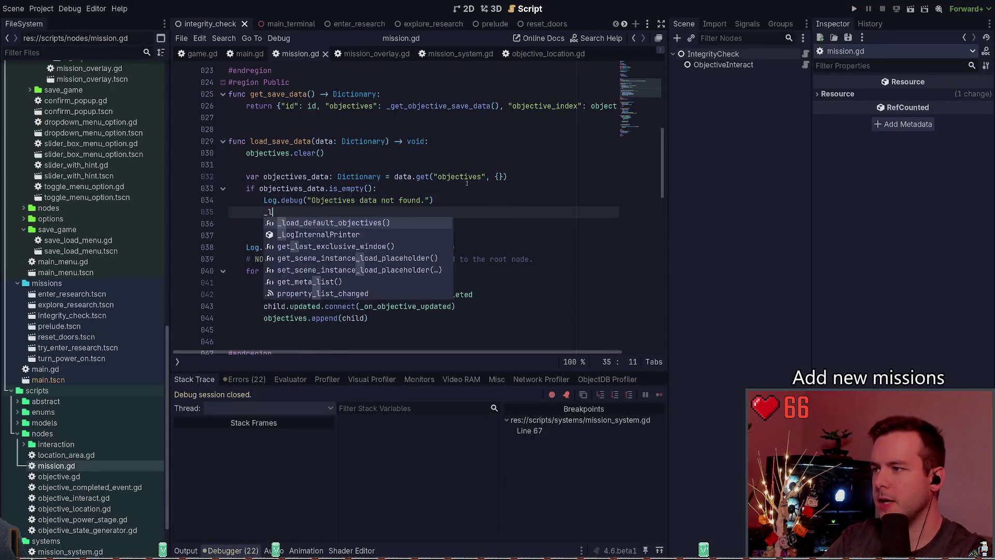
{"action": "key", "text": "Return"}
{"action": "key", "text": "Left"}
{"action": "key", "text": "Left"}
{"action": "key", "text": "Left"}
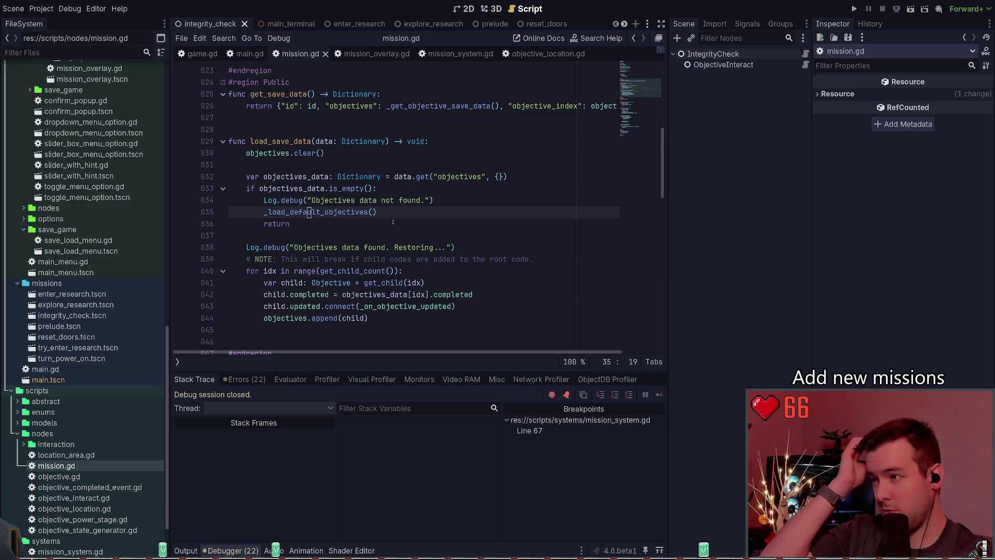
Move objectives.clear() down, then back to the top of load_save_data
{"action": "scroll", "coordinate": [363, 223], "scroll_direction": "up", "scroll_amount": 1}
{"action": "left_click", "coordinate": [348, 186]}
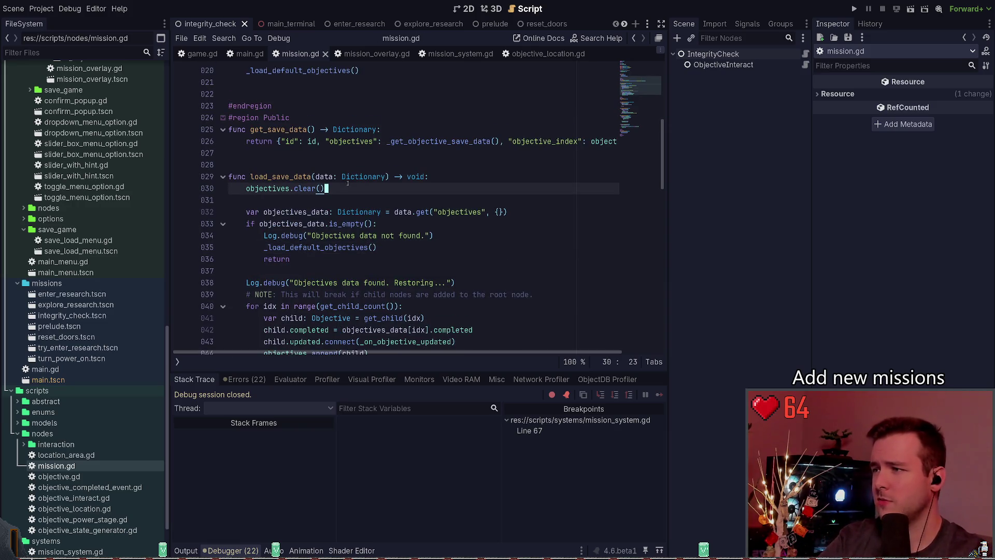
{"action": "key", "text": "alt+Down"}
{"action": "key", "text": "alt+Down"}
{"action": "key", "text": "alt+Down"}
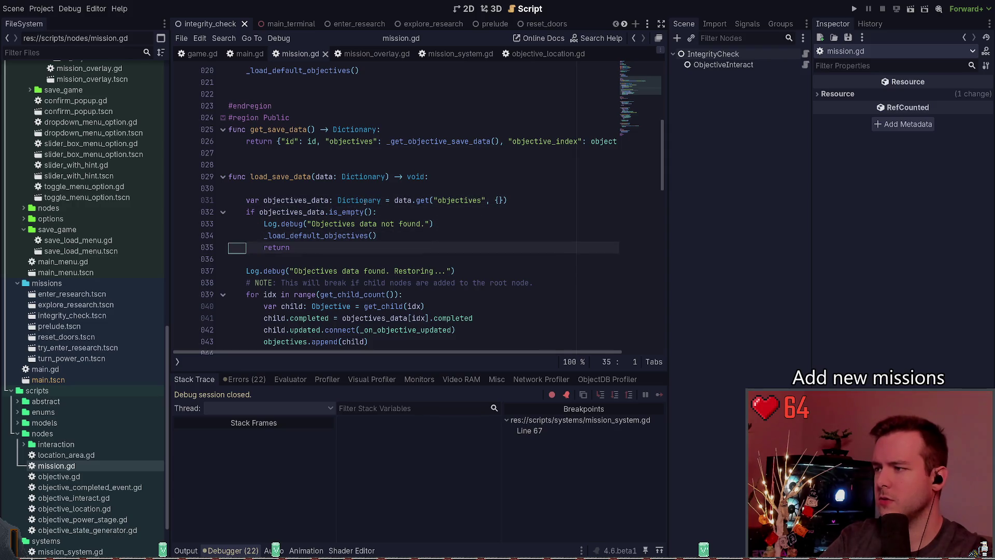
{"action": "key", "text": "alt+Up"}
{"action": "key", "text": "alt+Up"}
{"action": "key", "text": "alt+Up"}
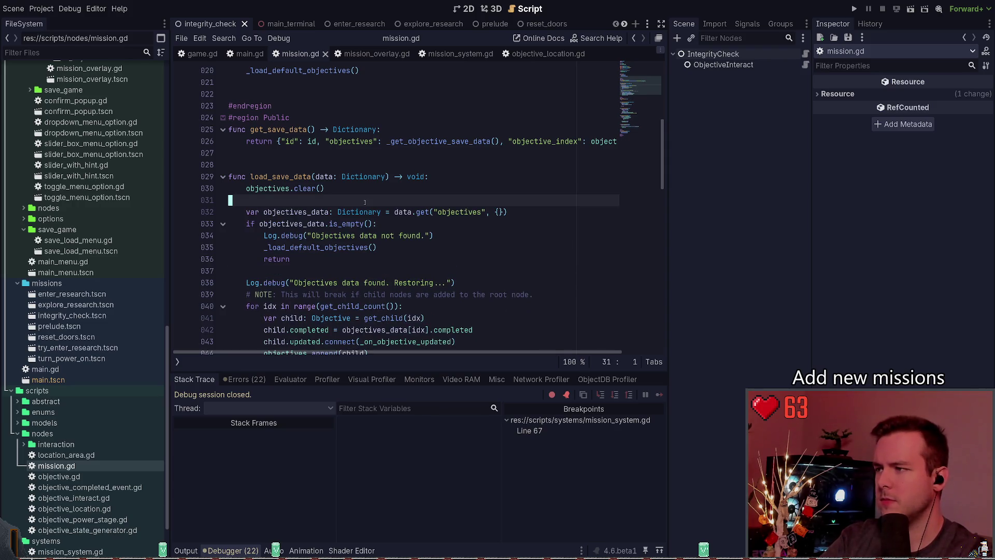
{"action": "key", "text": "Down"}
{"action": "key", "text": "Down"}
{"action": "key", "text": "Down"}
{"action": "key", "text": "Home"}
{"action": "key", "text": "Down"}
{"action": "key", "text": "Down"}
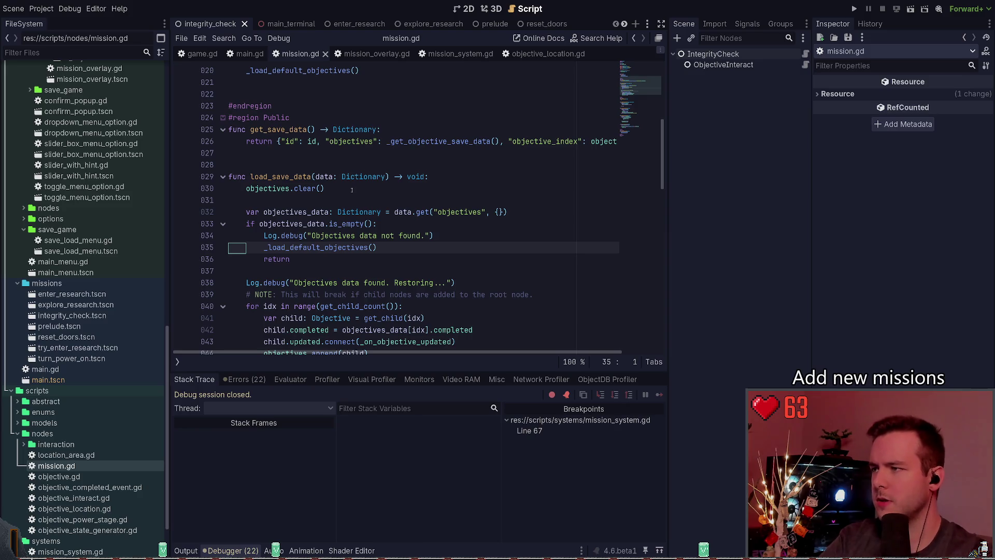
Locate and select the _load_default_objectives() call on line 20 in _ready
{"action": "scroll", "coordinate": [398, 293], "scroll_direction": "up", "scroll_amount": 3}
{"action": "scroll", "coordinate": [398, 292], "scroll_direction": "down", "scroll_amount": 2}
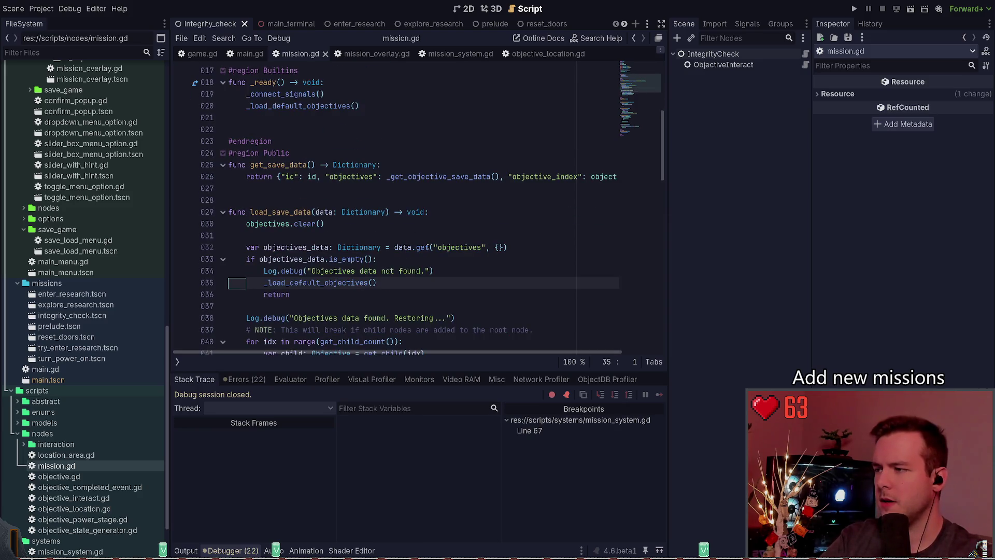
{"action": "key", "text": "shift+End"}
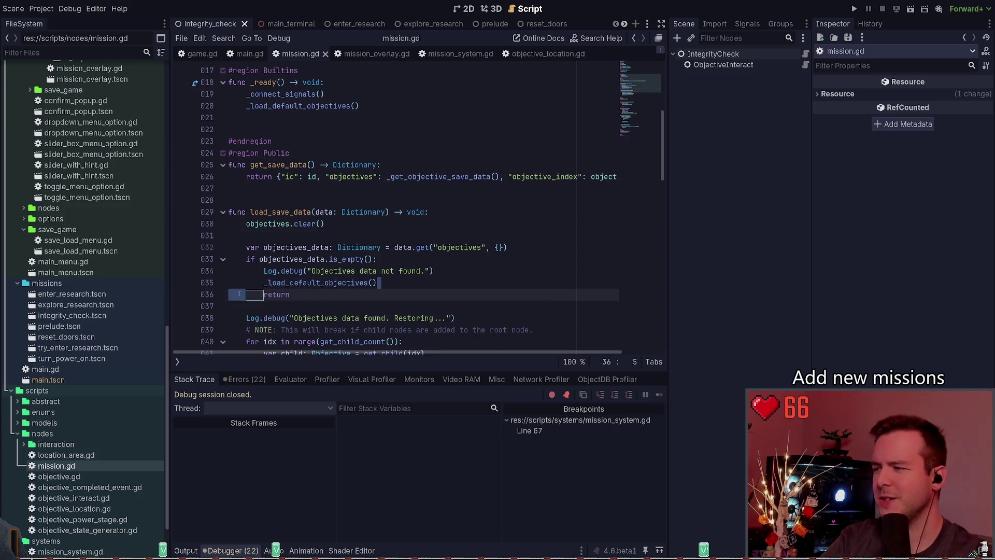
{"action": "mouse_move", "coordinate": [154, 284]}
{"action": "left_mouse_down"}
{"action": "mouse_move", "coordinate": [223, 224]}
{"action": "mouse_move", "coordinate": [223, 284]}
{"action": "left_mouse_up"}
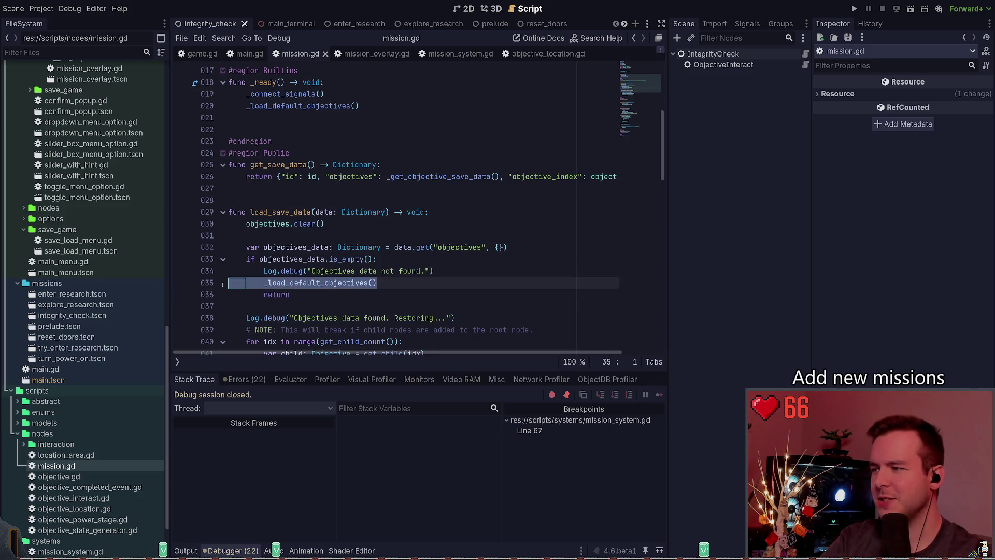
{"action": "mouse_move", "coordinate": [348, 143]}
{"action": "left_mouse_down"}
{"action": "mouse_move", "coordinate": [399, 105]}
{"action": "mouse_move", "coordinate": [311, 107]}
{"action": "mouse_move", "coordinate": [238, 127]}
{"action": "mouse_move", "coordinate": [176, 105]}
{"action": "left_mouse_up"}
{"action": "left_click", "coordinate": [398, 105]}
{"action": "left_click", "coordinate": [175, 106]}
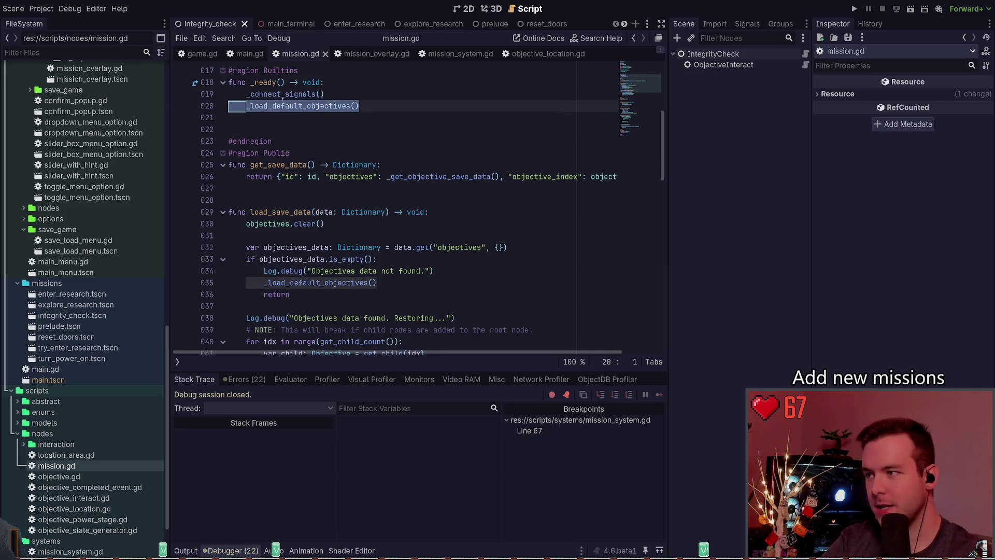
Test-run the game, then quit from its pause menu back to the editor
{"action": "key", "text": "F5"}
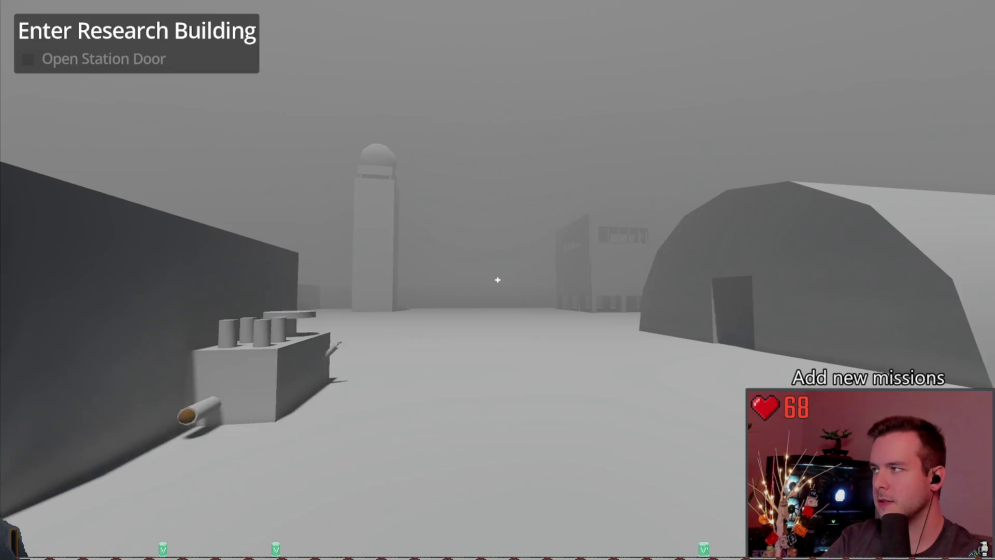
{"action": "key", "text": "Escape"}
{"action": "left_click", "coordinate": [31, 357]}
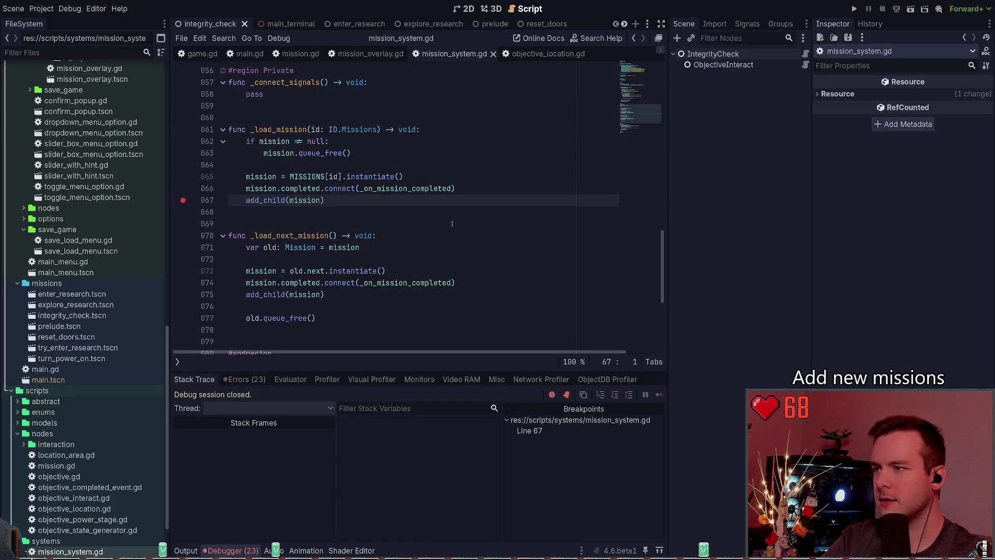
{"action": "left_click", "coordinate": [360, 141]}
Close objective_location and comment out _load_default_objectives() on line 20 of mission.gd
{"action": "key", "text": "alt+Right"}
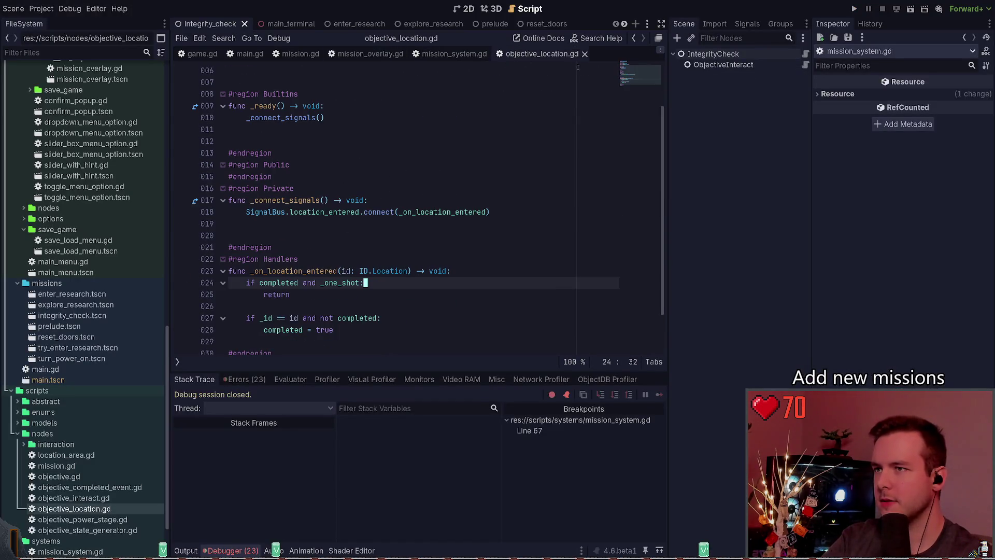
{"action": "key", "text": "ctrl+w"}
{"action": "key", "text": "alt+Left"}
{"action": "key", "text": "alt+Left"}
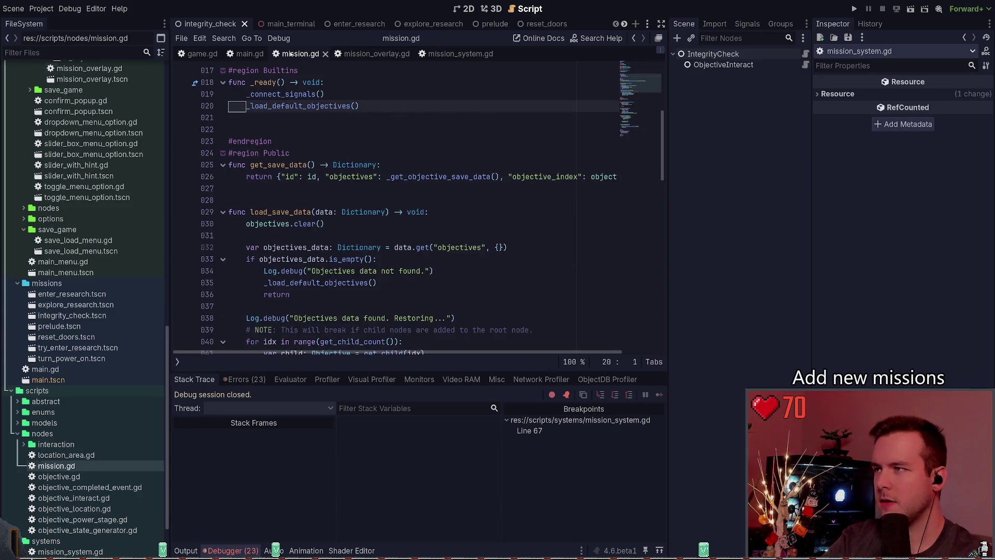
{"action": "left_click", "coordinate": [306, 106]}
{"action": "key", "text": "ctrl+k"}
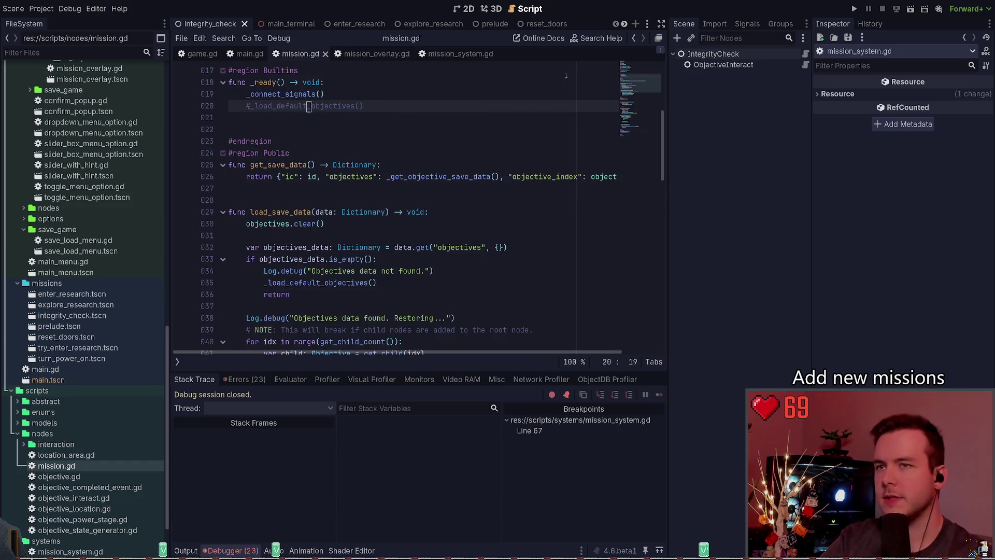
Run the game again, continue past the mission_system.gd breakpoint, and stop it
{"action": "left_click", "coordinate": [860, 9]}
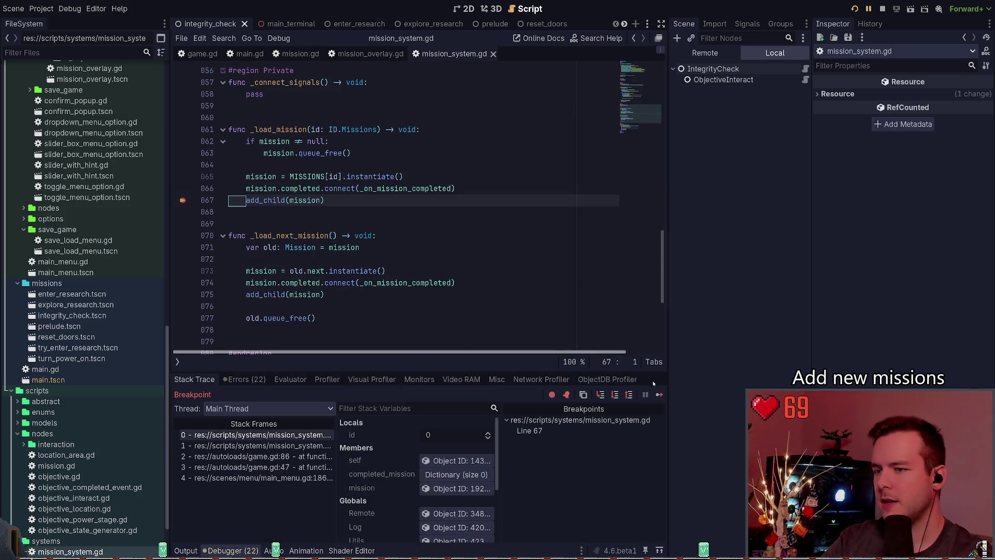
{"action": "key", "text": "F12"}
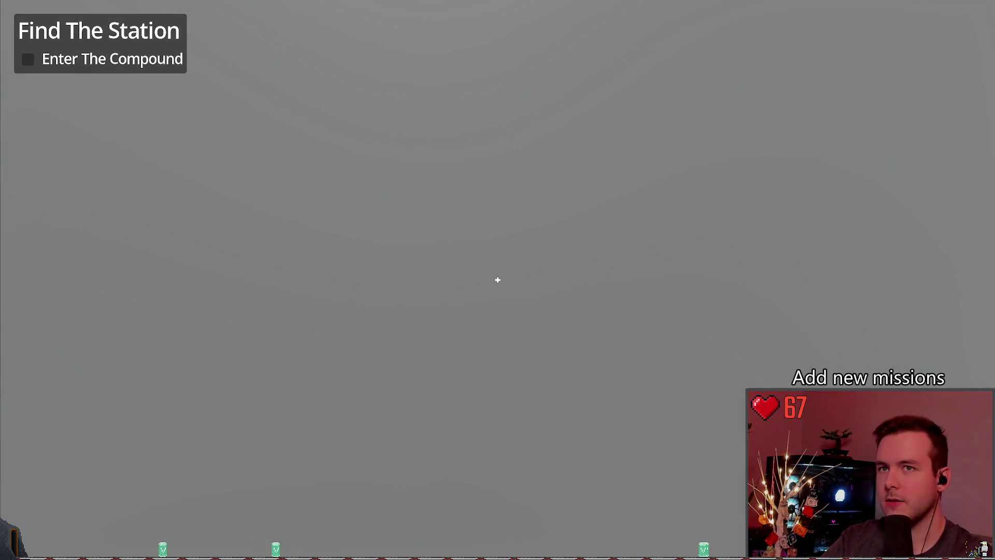
{"action": "key", "text": "F8"}
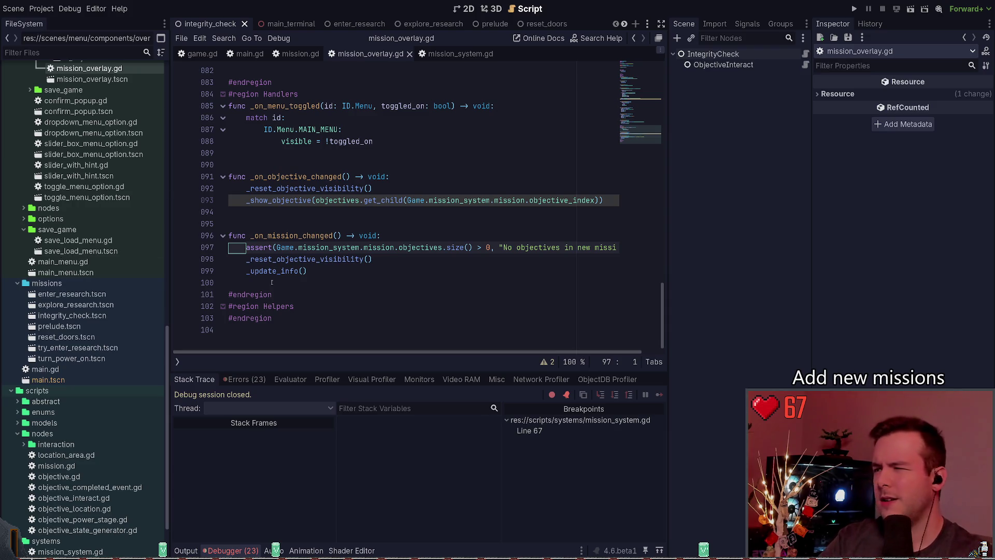
Review the failed assertion, comment out the objectives assert on line 97, and run
{"action": "left_click", "coordinate": [312, 211]}
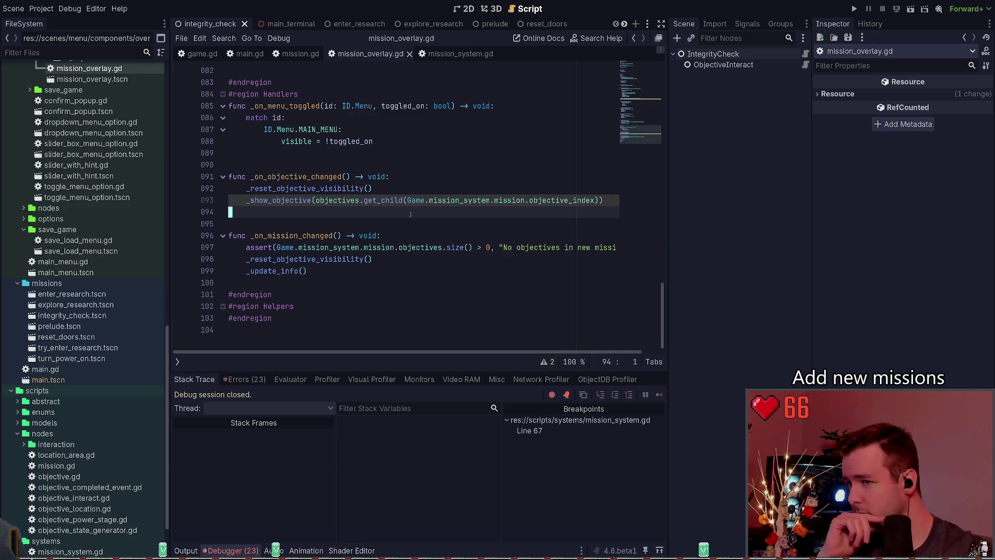
{"action": "left_click", "coordinate": [246, 380]}
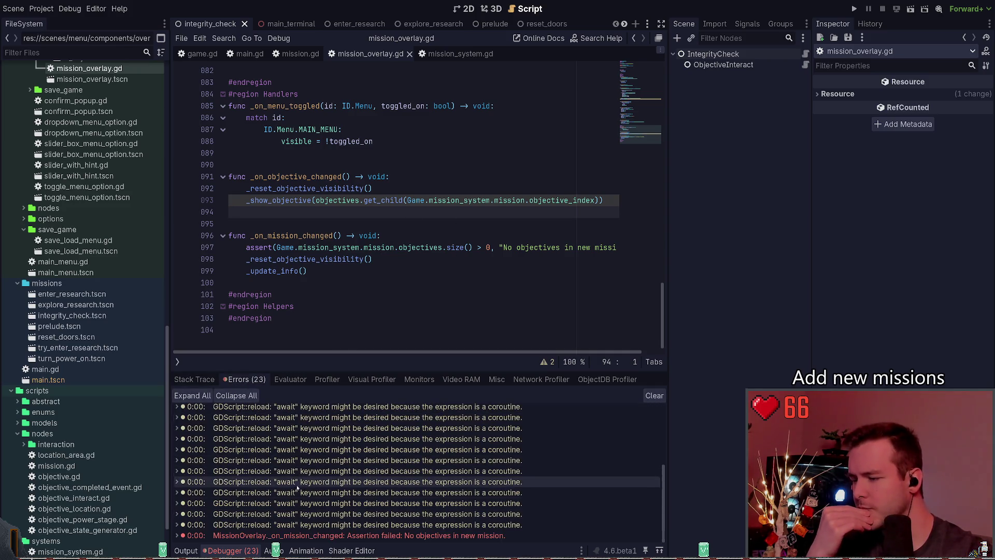
{"action": "left_click", "coordinate": [399, 247]}
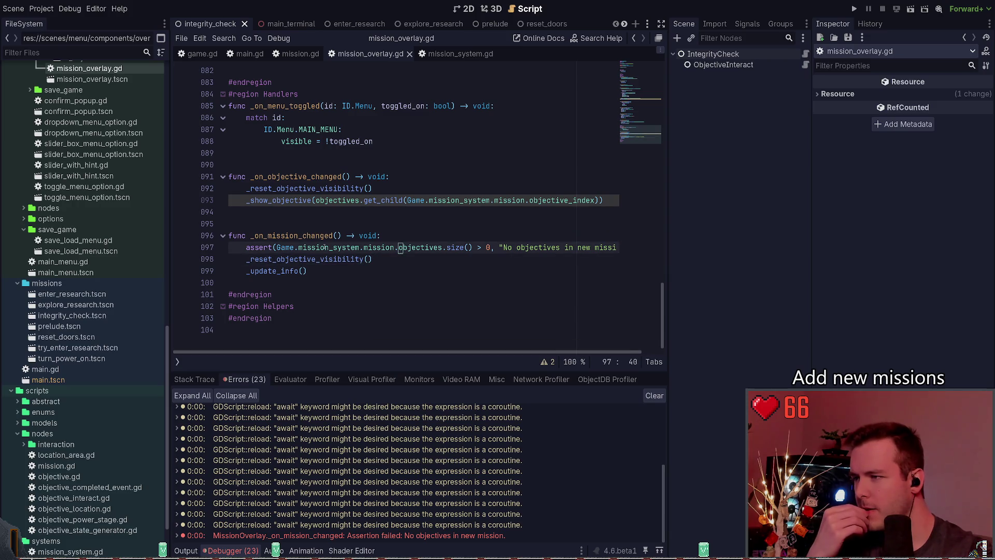
{"action": "key", "text": "ctrl+k"}
{"action": "key", "text": "F5"}
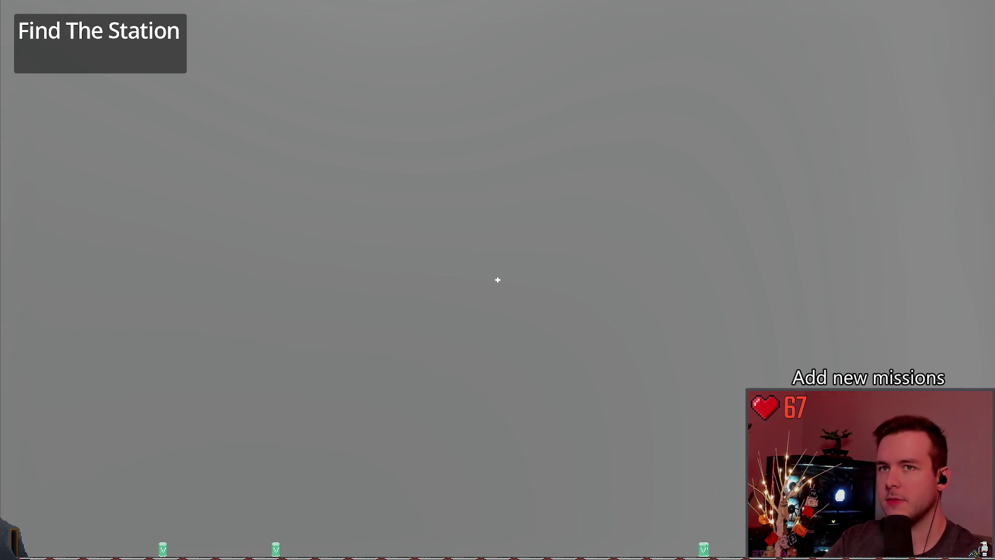
{"action": "key", "text": "F8"}
{"action": "key", "text": "ctrl+z"}
{"action": "key", "text": "ctrl+z"}
{"action": "key", "text": "ctrl+s"}
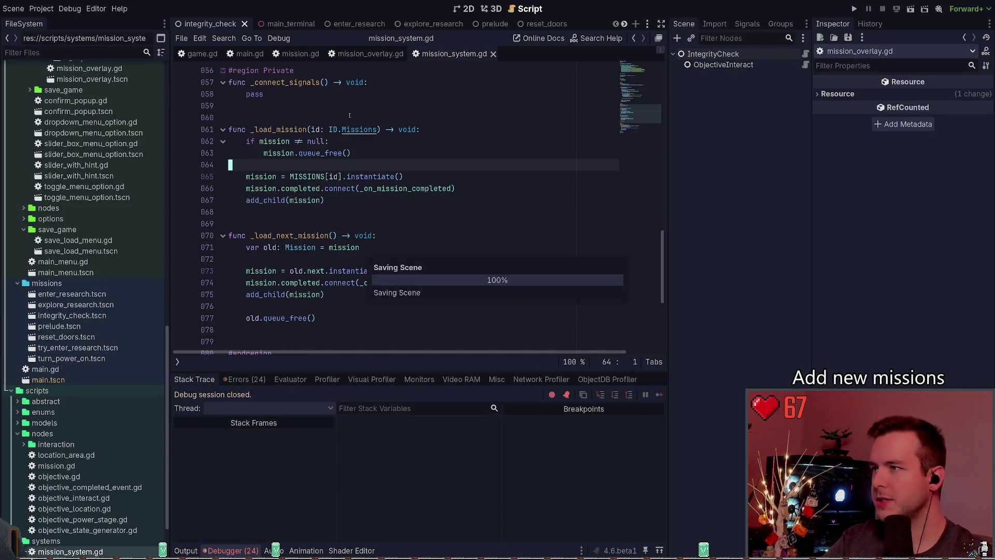
{"action": "left_click", "coordinate": [302, 54]}
{"action": "left_click", "coordinate": [309, 177]}
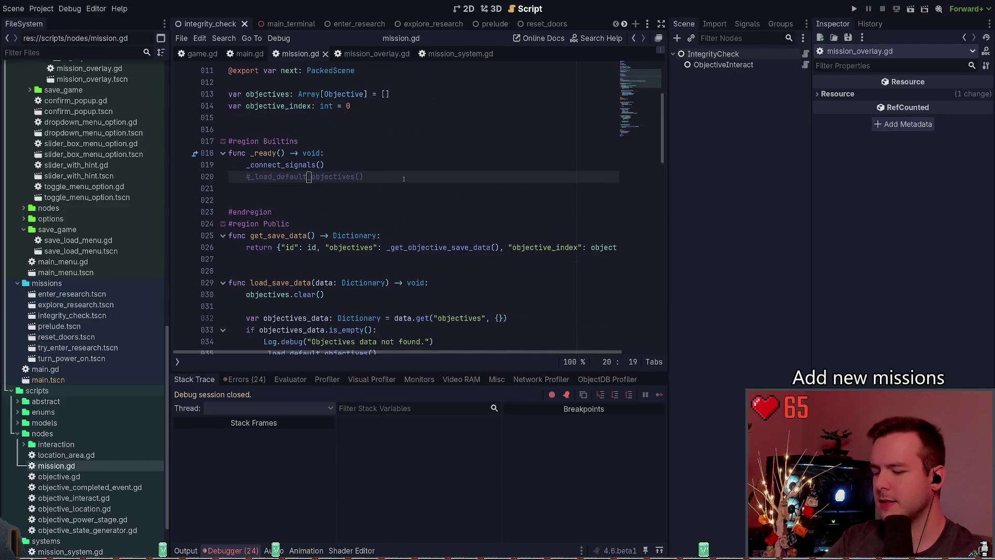
{"action": "key", "text": "ctrl+k"}
{"action": "key", "text": "ctrl+s"}
{"action": "scroll", "coordinate": [405, 180], "scroll_direction": "down", "scroll_amount": 4}
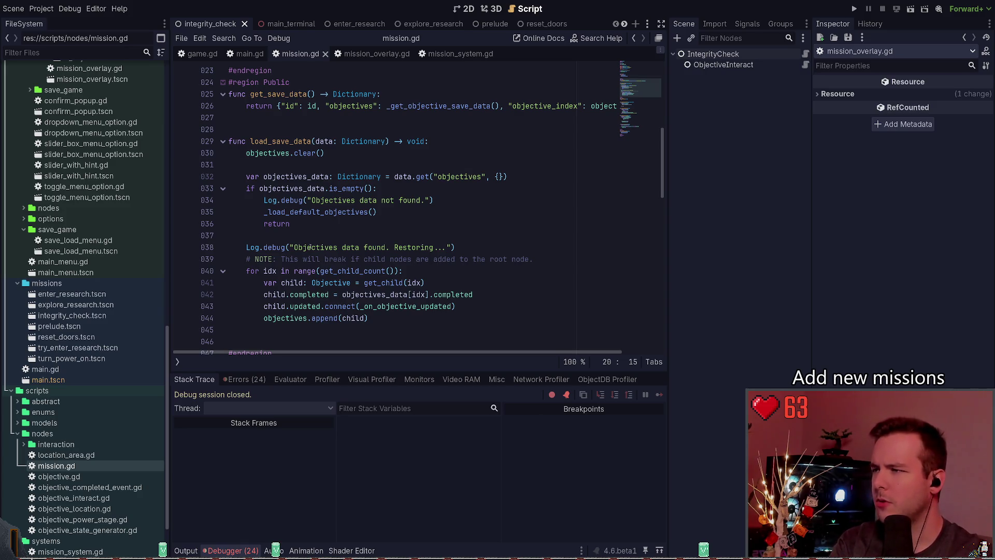
{"action": "scroll", "coordinate": [324, 245], "scroll_direction": "up", "scroll_amount": 2}
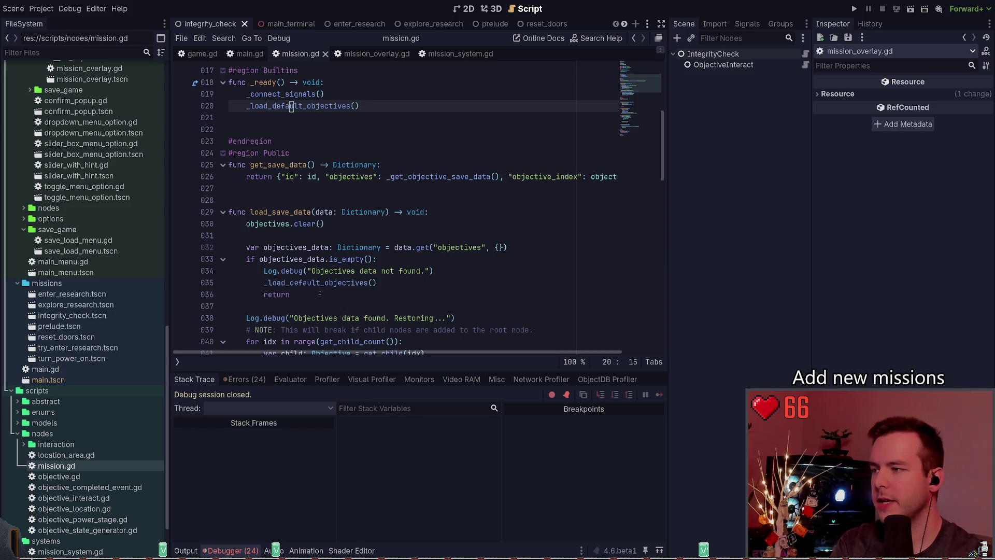
{"action": "left_click_drag", "start_coordinate": [320, 293], "coordinate": [202, 212]}
{"action": "left_click", "coordinate": [313, 218]}
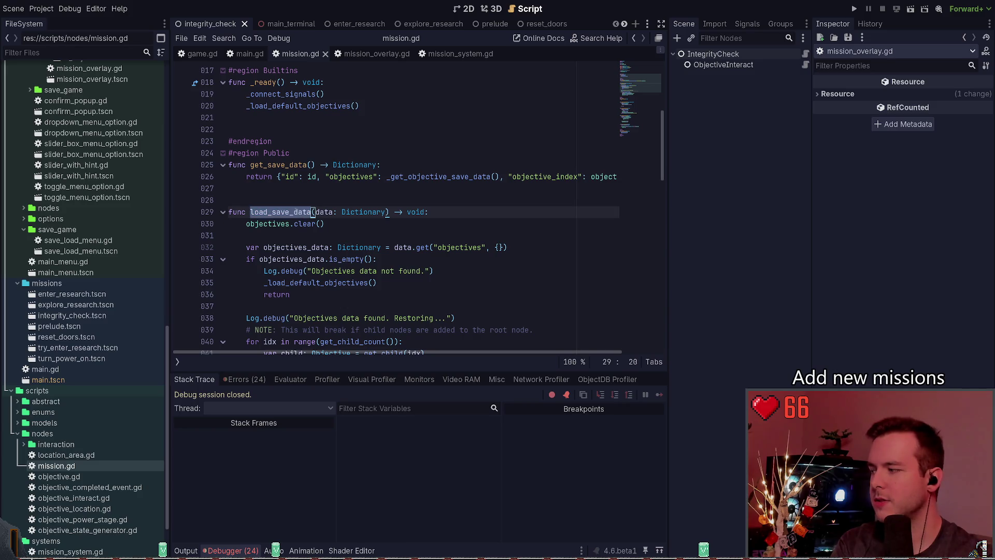
{"action": "left_click", "coordinate": [299, 202]}
{"action": "left_click", "coordinate": [287, 213]}
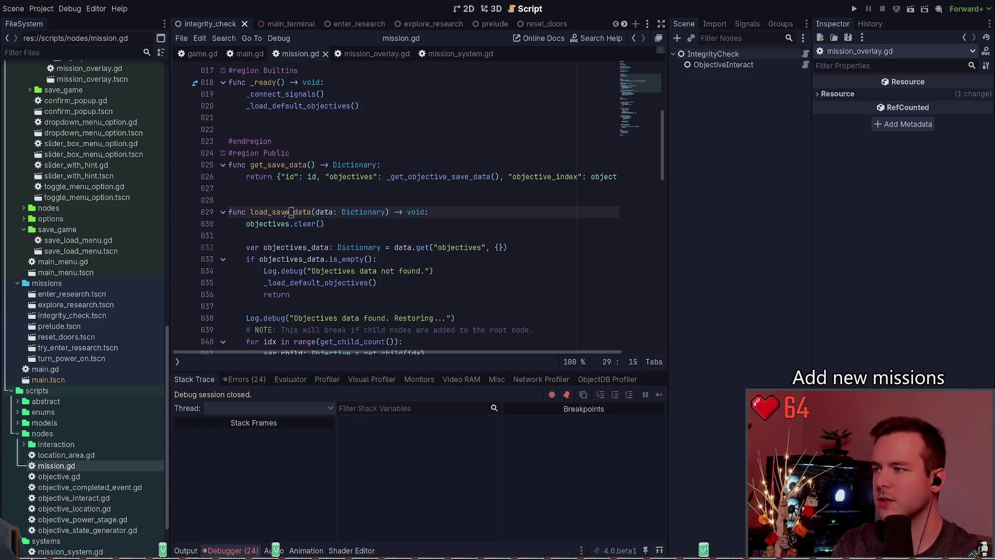
{"action": "double_click", "coordinate": [288, 213]}
{"action": "scroll", "coordinate": [345, 223], "scroll_direction": "down", "scroll_amount": 2}
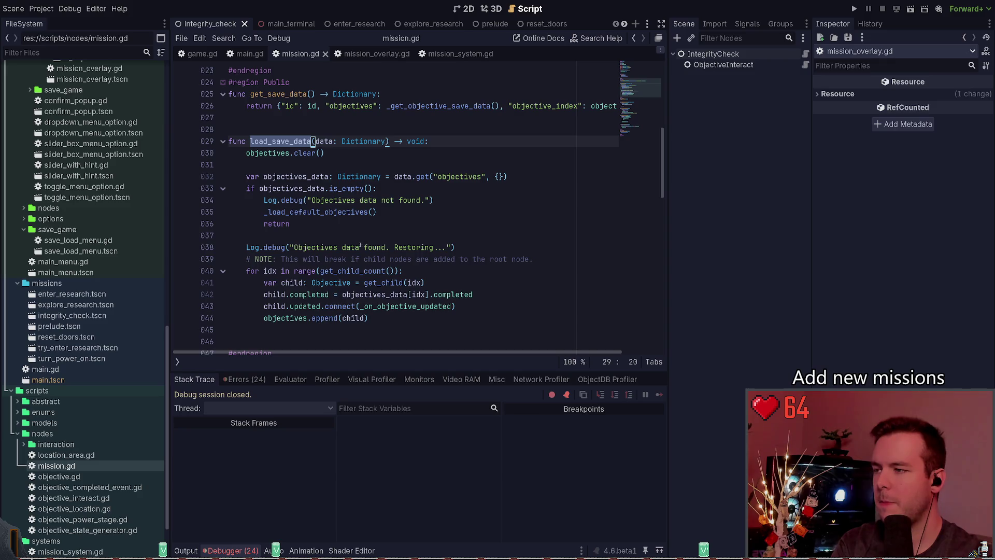
{"action": "left_click", "coordinate": [399, 217]}
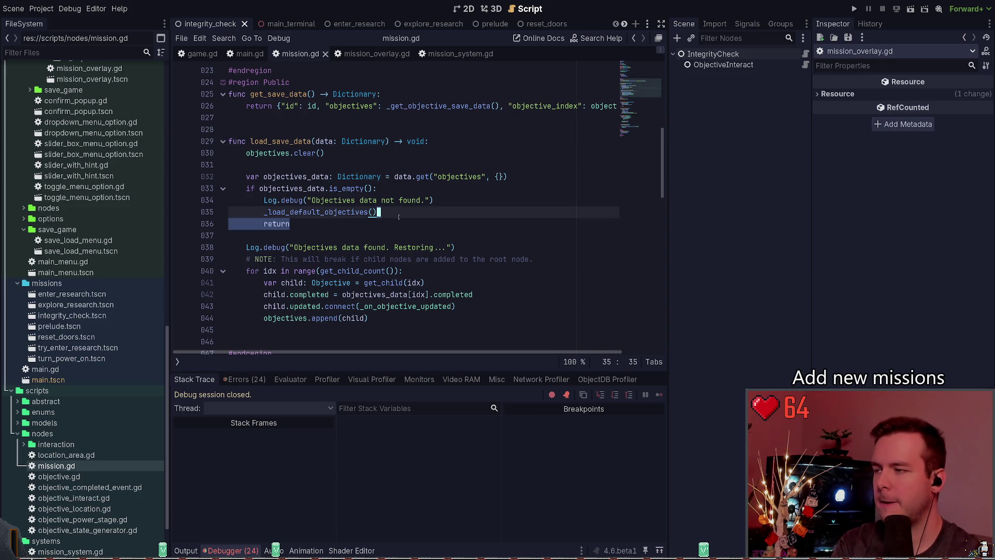
{"action": "scroll", "coordinate": [410, 233], "scroll_direction": "up", "scroll_amount": 2}
{"action": "scroll", "coordinate": [415, 242], "scroll_direction": "up", "scroll_amount": 1}
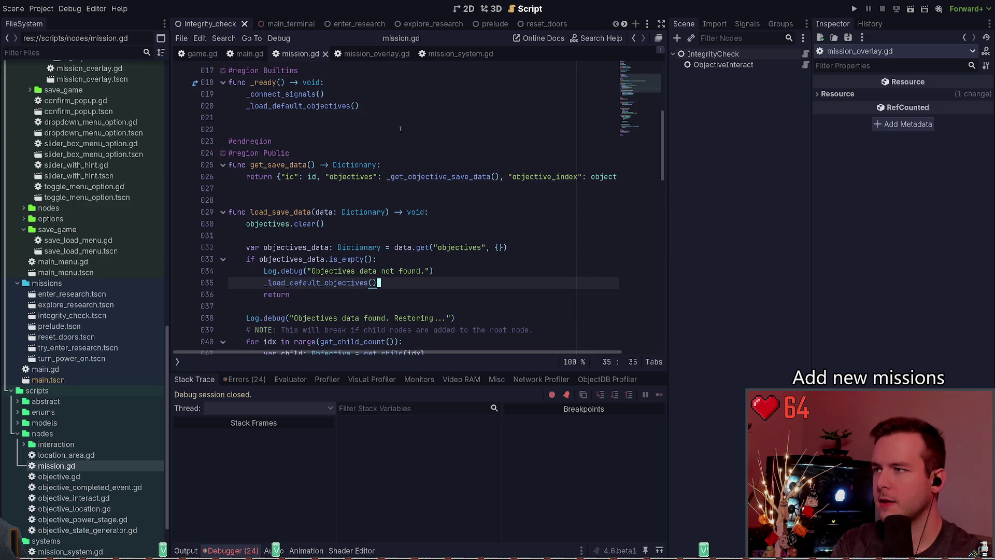
{"action": "left_click_drag", "start_coordinate": [359, 106], "coordinate": [208, 101]}
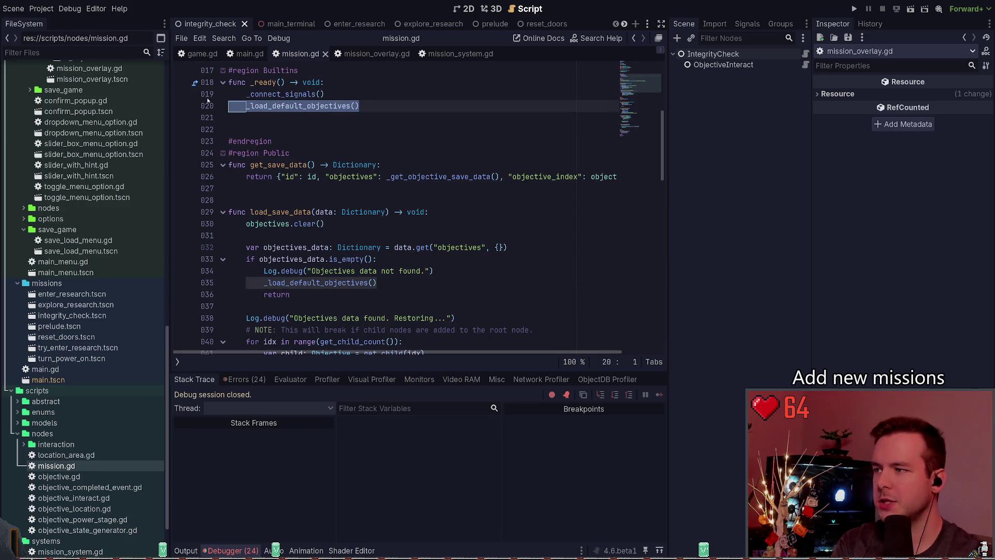
{"action": "left_click", "coordinate": [307, 116]}
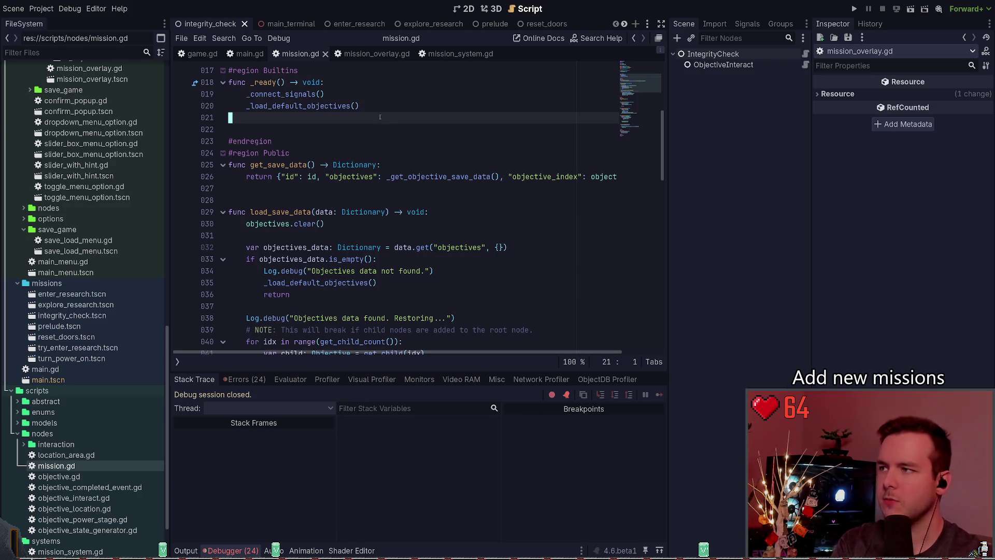
{"action": "mouse_move", "coordinate": [379, 118]}
{"action": "left_mouse_down"}
{"action": "mouse_move", "coordinate": [197, 93]}
{"action": "mouse_move", "coordinate": [185, 103]}
{"action": "left_mouse_up"}
Add the comment '# Always initialize default objectives.' under _connect_signals() and save
{"action": "left_click", "coordinate": [378, 93]}
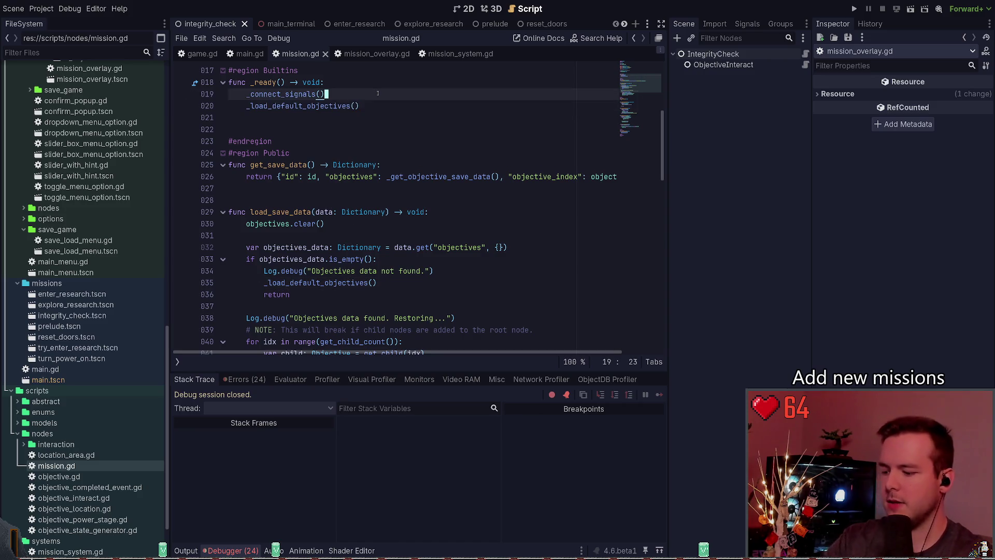
{"action": "key", "text": "Return"}
{"action": "type", "text": "# "}
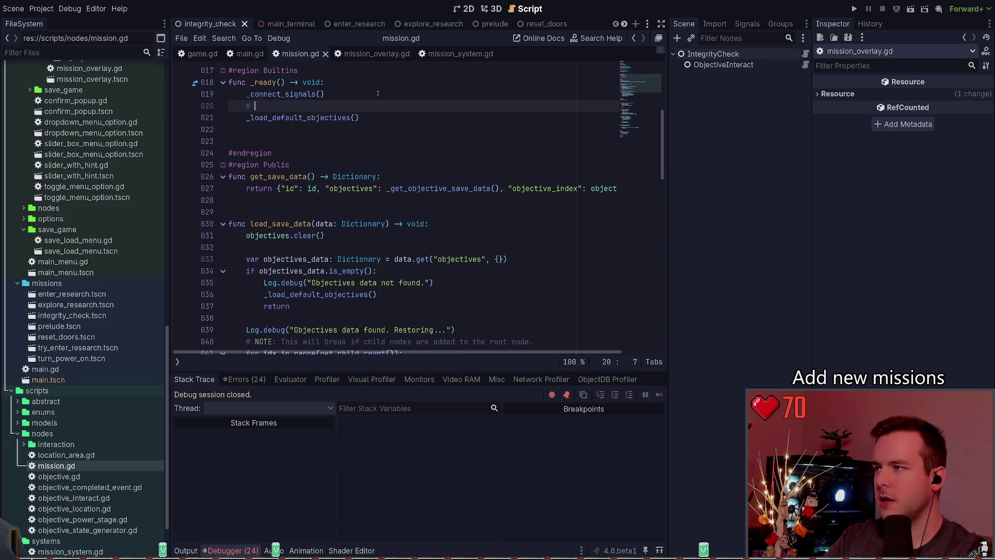
{"action": "type", "text": "NOtys i"}
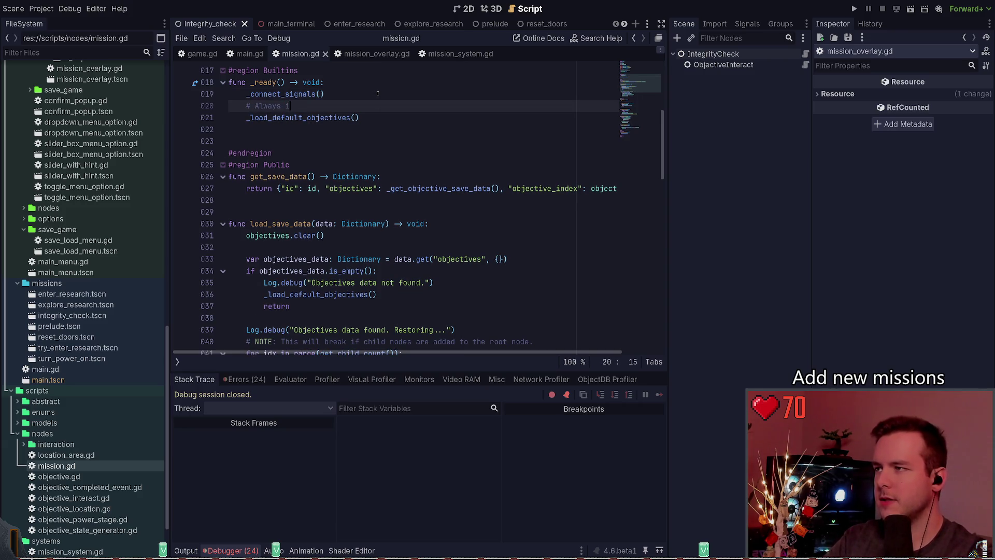
{"action": "type", "text": "nitialize deaful"}
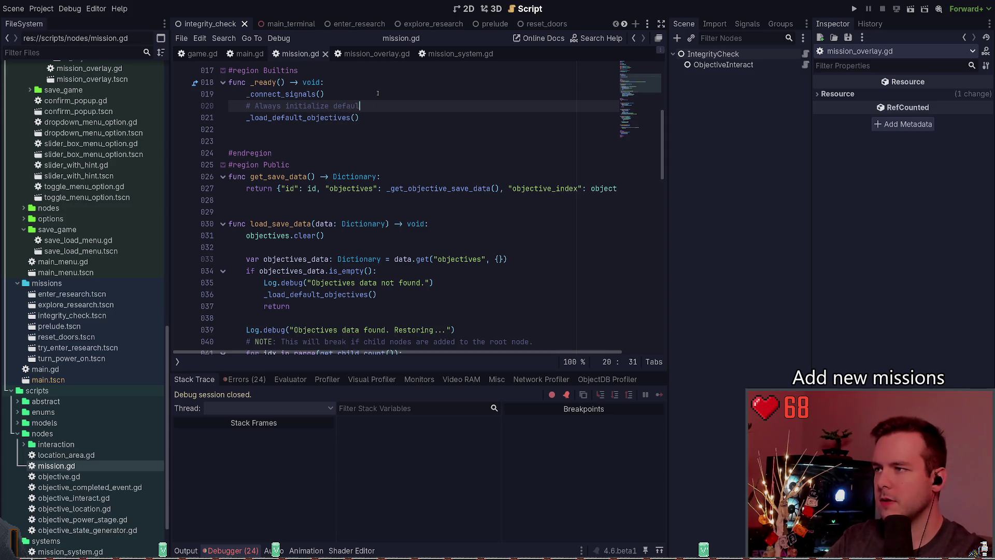
{"action": "type", "text": "ectives."}
{"action": "key", "text": "ctrl+s"}
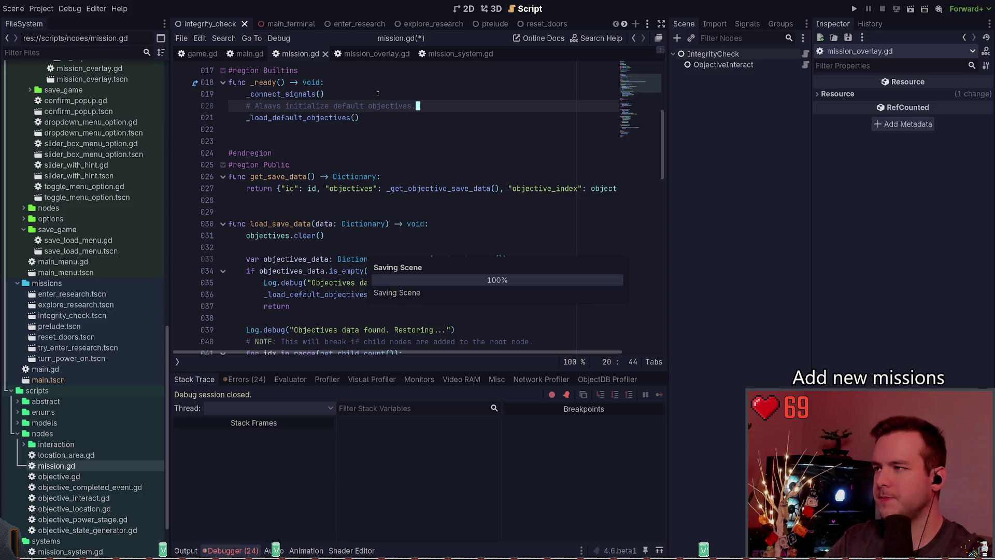
Paste that comment into the empty-data branch below the not-found log
{"action": "key", "text": "Down"}
{"action": "key", "text": "Down"}
{"action": "key", "text": "Down"}
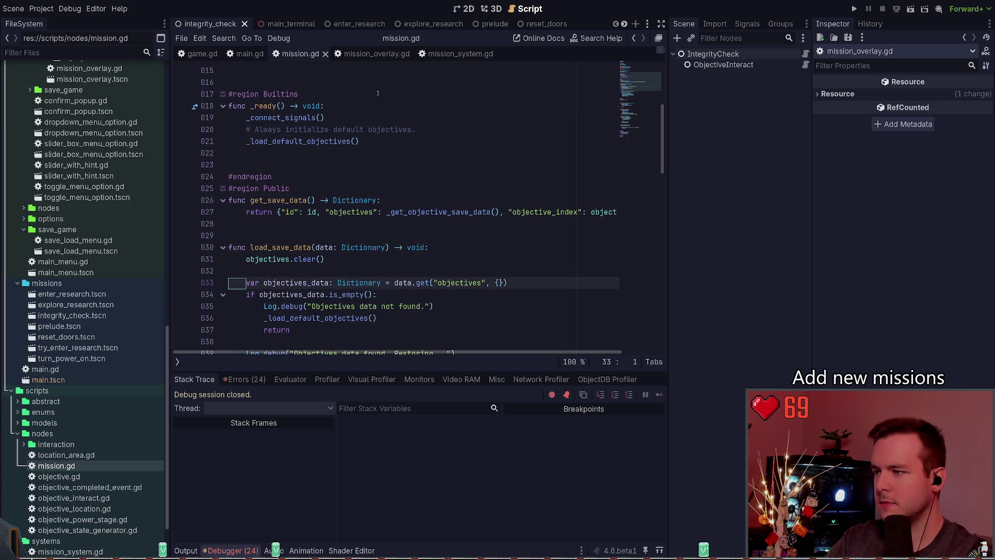
{"action": "key", "text": "Down"}
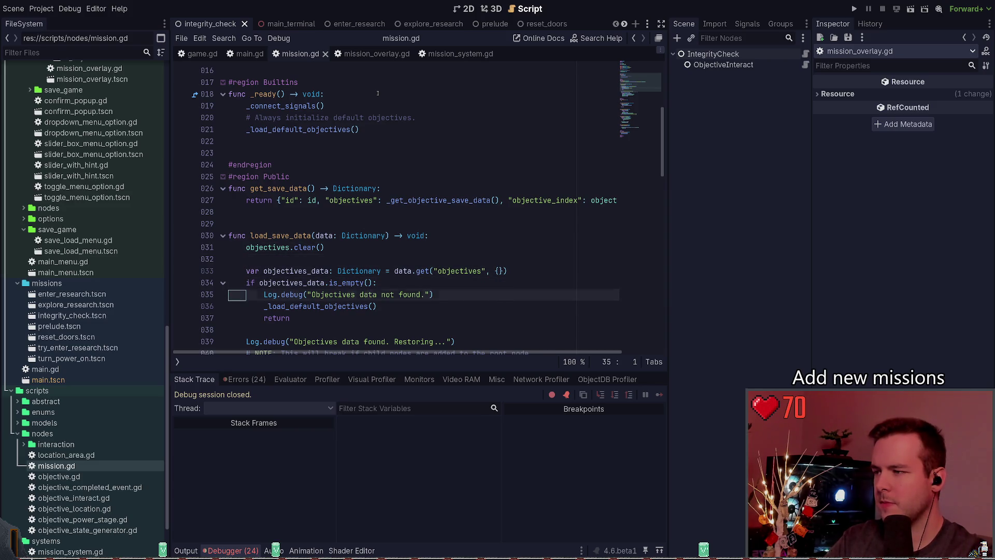
{"action": "type", "text": "# Always initialize default objectives."}
{"action": "scroll", "coordinate": [378, 94], "scroll_direction": "down", "scroll_amount": 1}
{"action": "key", "text": "Home"}
{"action": "key", "text": "Right"}
{"action": "key", "text": "Right"}
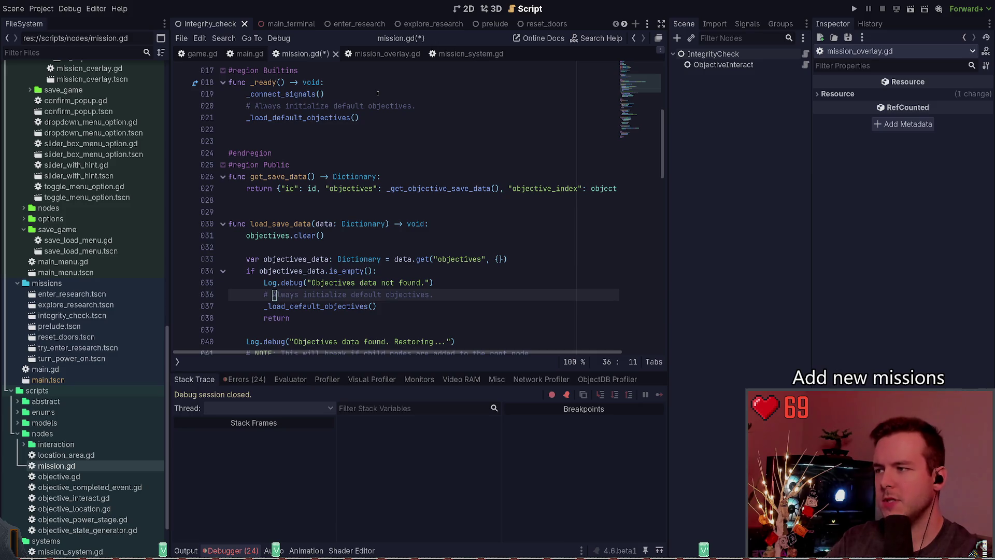
Move objectives.clear() from the function top to above the restoring log, and save
{"action": "key", "text": "Up"}
{"action": "key", "text": "Up"}
{"action": "key", "text": "Up"}
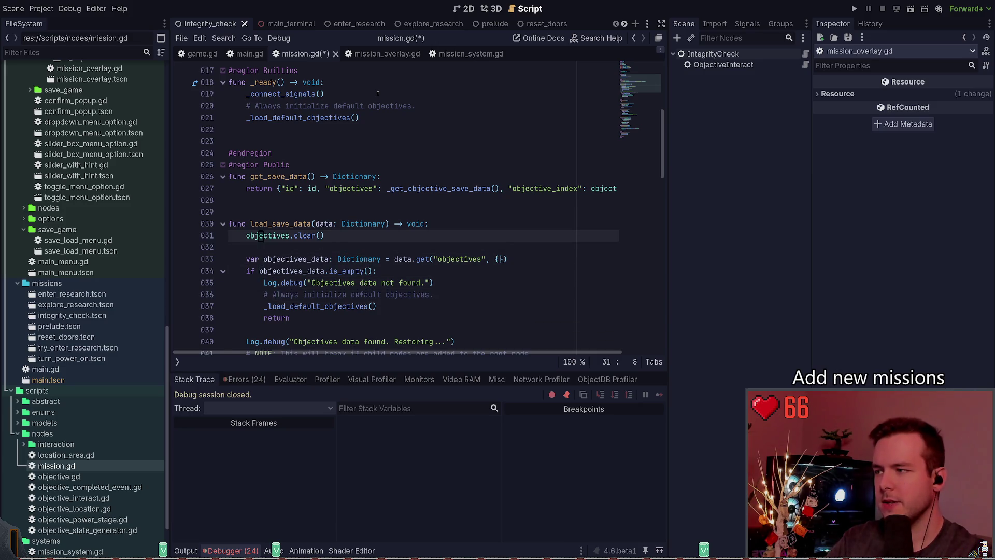
{"action": "key", "text": "ctrl+x"}
{"action": "key", "text": "Down"}
{"action": "key", "text": "Down"}
{"action": "key", "text": "Down"}
{"action": "key", "text": "Down"}
{"action": "key", "text": "Down"}
{"action": "key", "text": "Down"}
{"action": "key", "text": "ctrl+v"}
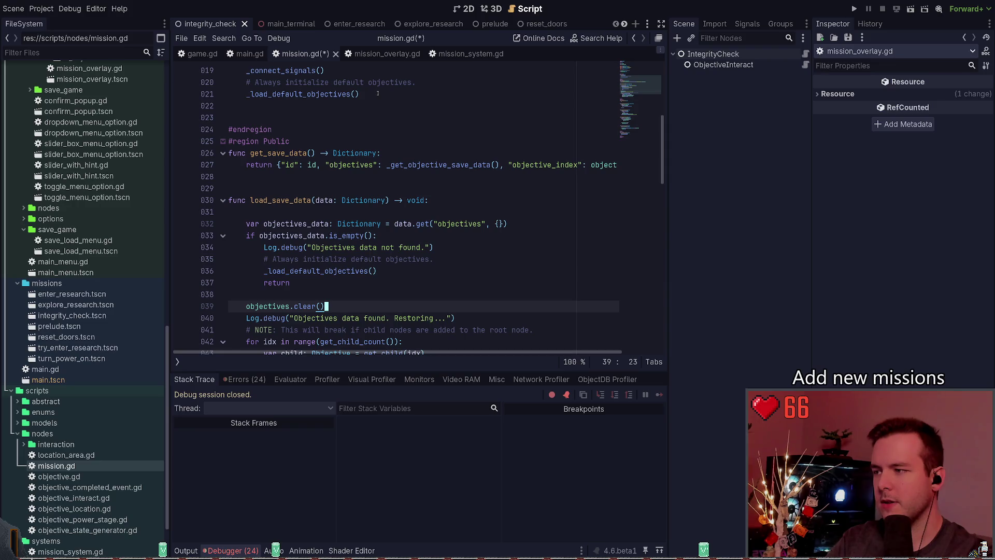
{"action": "key", "text": "ctrl+s"}
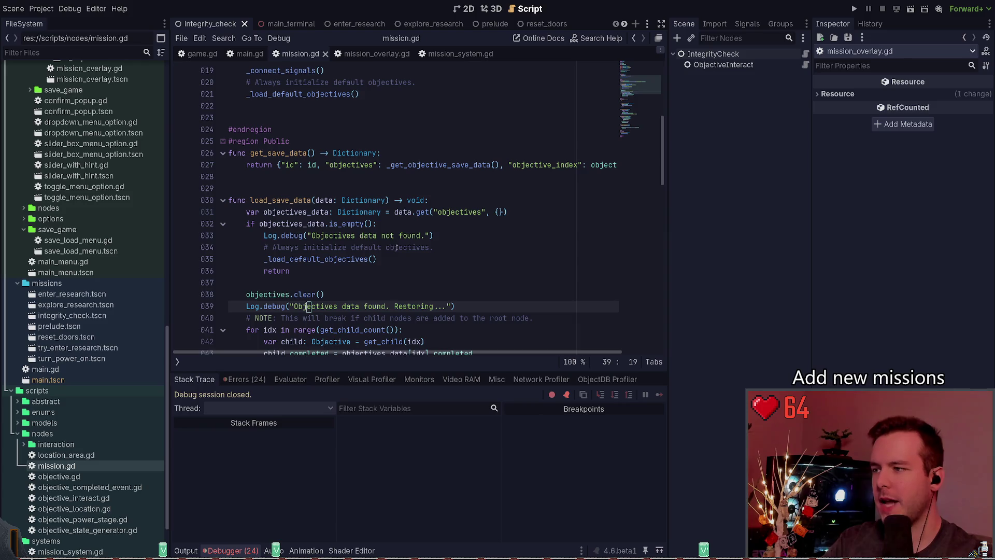
Comment out the fallback _load_default_objectives() call and save
{"action": "left_click", "coordinate": [413, 255]}
{"action": "key", "text": "ctrl+k"}
{"action": "key", "text": "ctrl+s"}
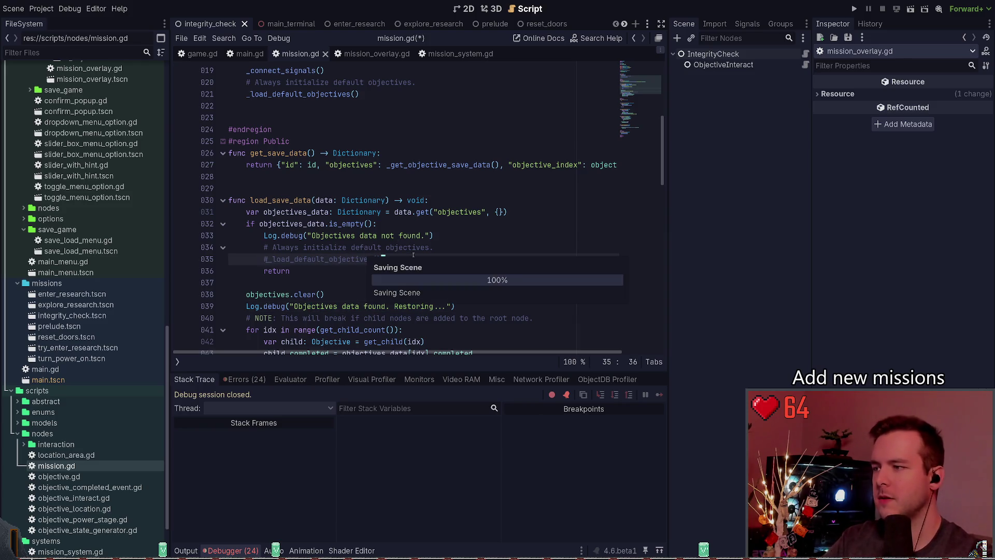
Start a new game, load the top save slot restoring 'Enter Research Building', then quit
{"action": "left_click", "coordinate": [854, 9]}
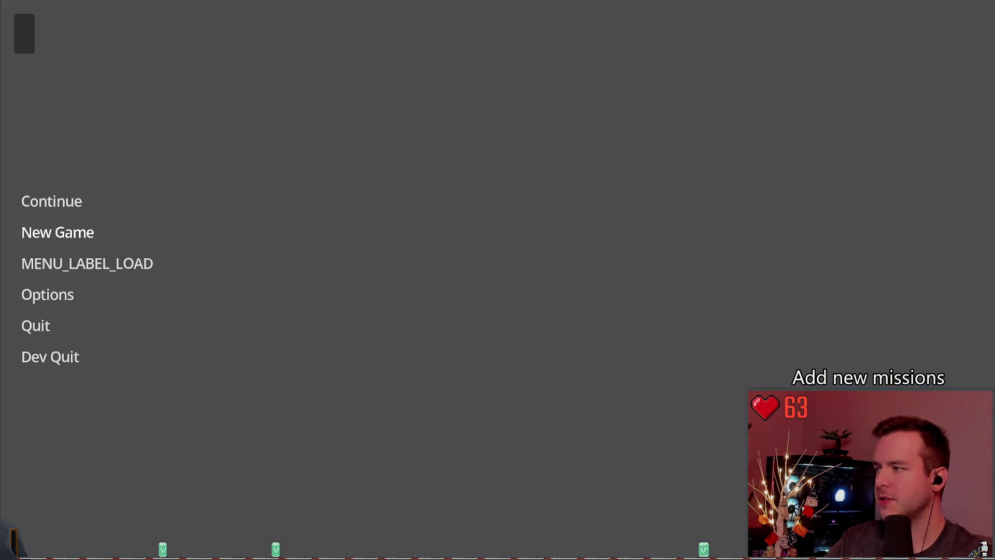
{"action": "left_click", "coordinate": [57, 233]}
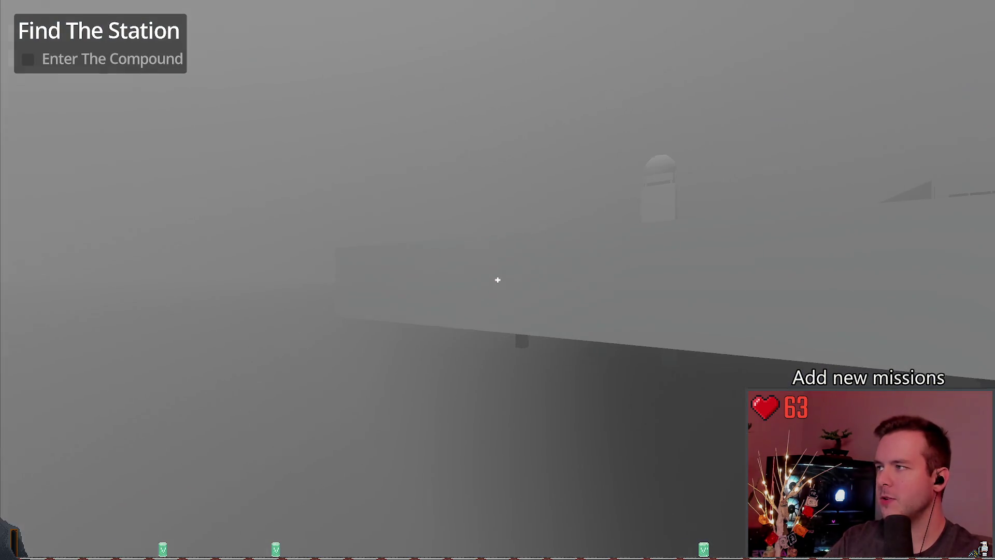
{"action": "key", "text": "Escape"}
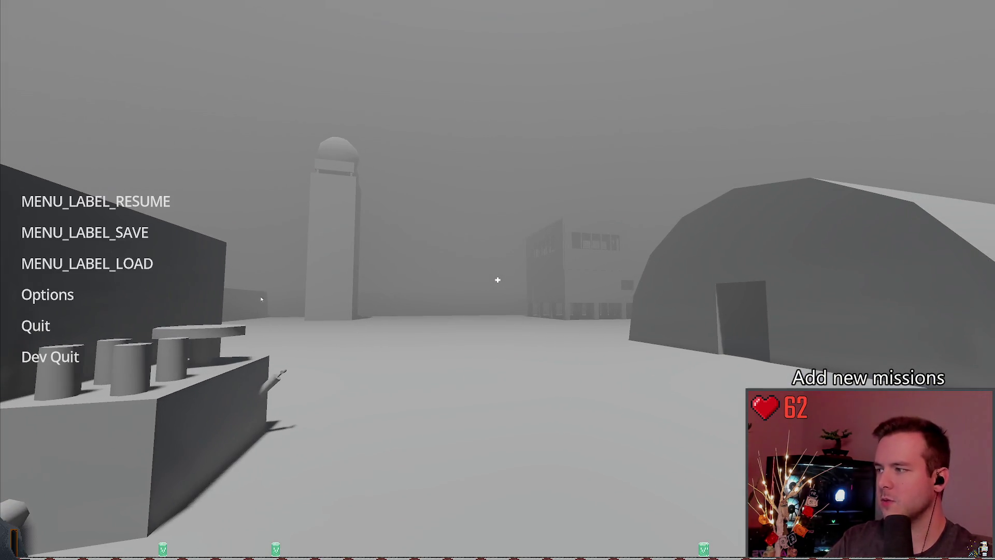
{"action": "left_click", "coordinate": [84, 232]}
{"action": "left_click", "coordinate": [87, 263]}
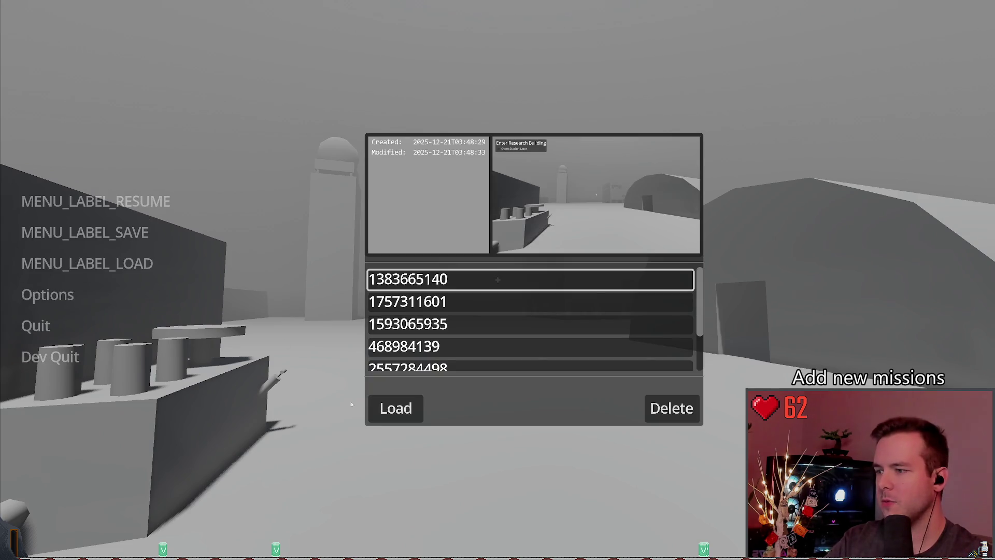
{"action": "left_click", "coordinate": [396, 422]}
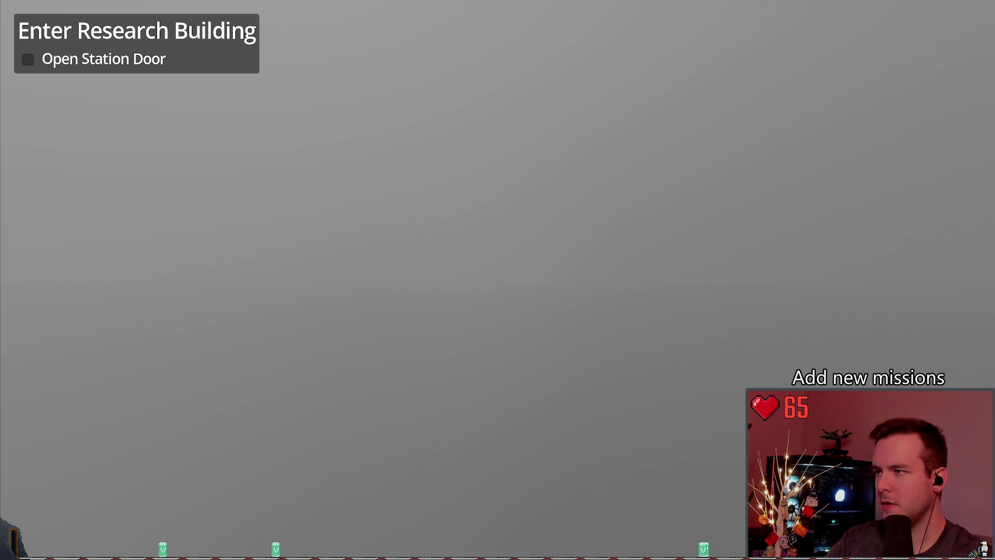
{"action": "key", "text": "alt+F4"}
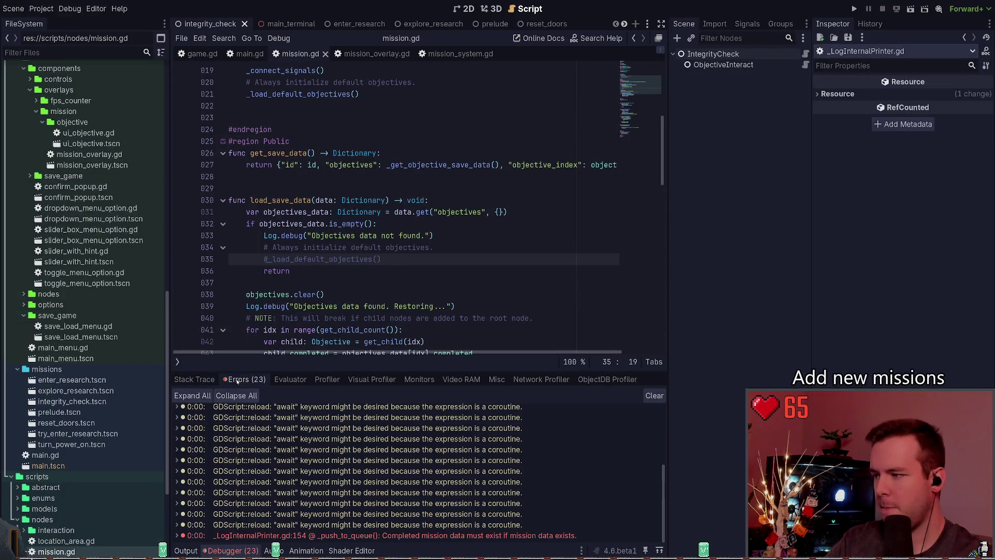
Follow the error's stack trace to mission_system.gd line 46, closing the extra logger scripts
{"action": "left_click", "coordinate": [195, 535]}
{"action": "double_click", "coordinate": [195, 535]}
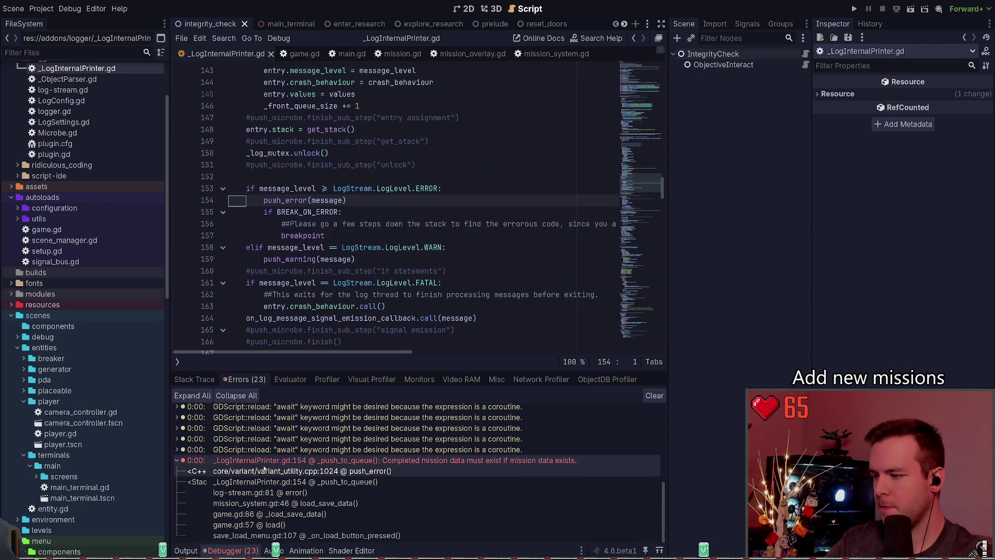
{"action": "left_click", "coordinate": [290, 492]}
{"action": "left_click", "coordinate": [302, 502]}
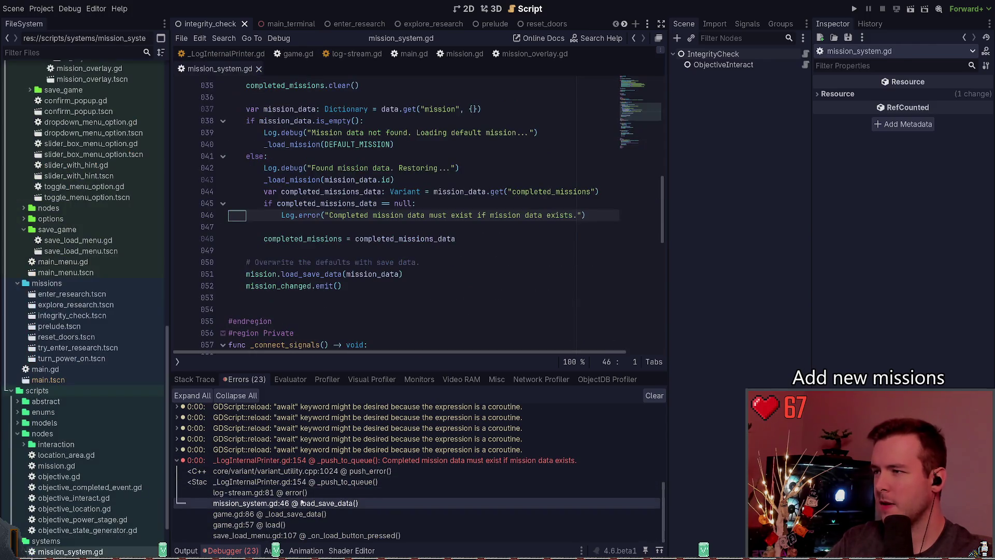
{"action": "left_click", "coordinate": [357, 53]}
{"action": "left_click", "coordinate": [390, 54]}
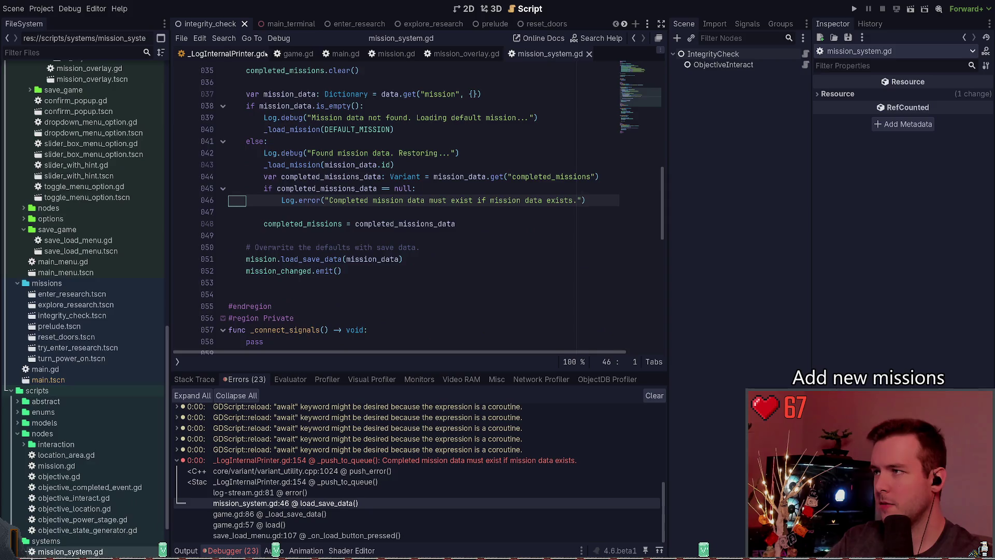
{"action": "left_click", "coordinate": [226, 54]}
{"action": "left_click", "coordinate": [260, 54]}
Check the load call in game.gd, return to line 46, and review the output log
{"action": "left_click", "coordinate": [270, 514]}
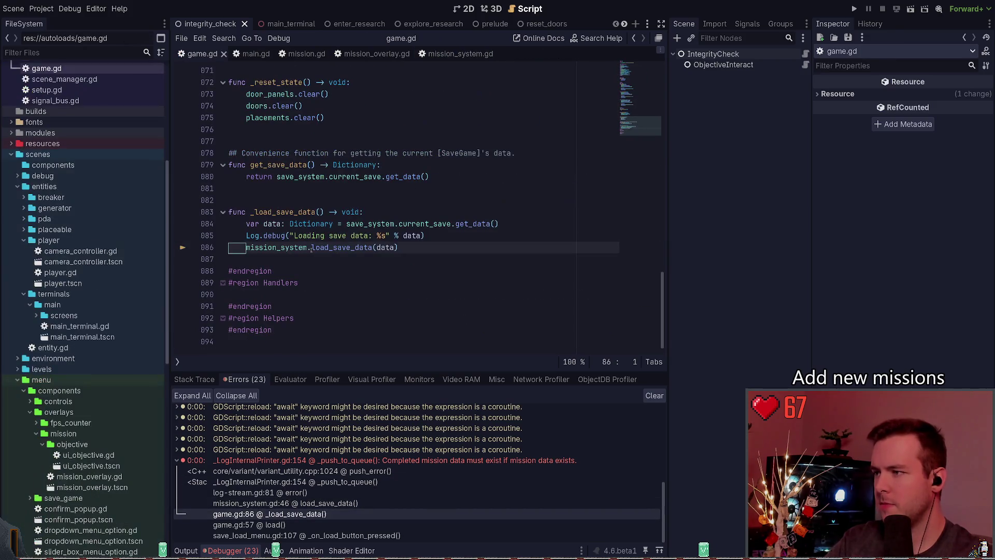
{"action": "left_click", "coordinate": [302, 503]}
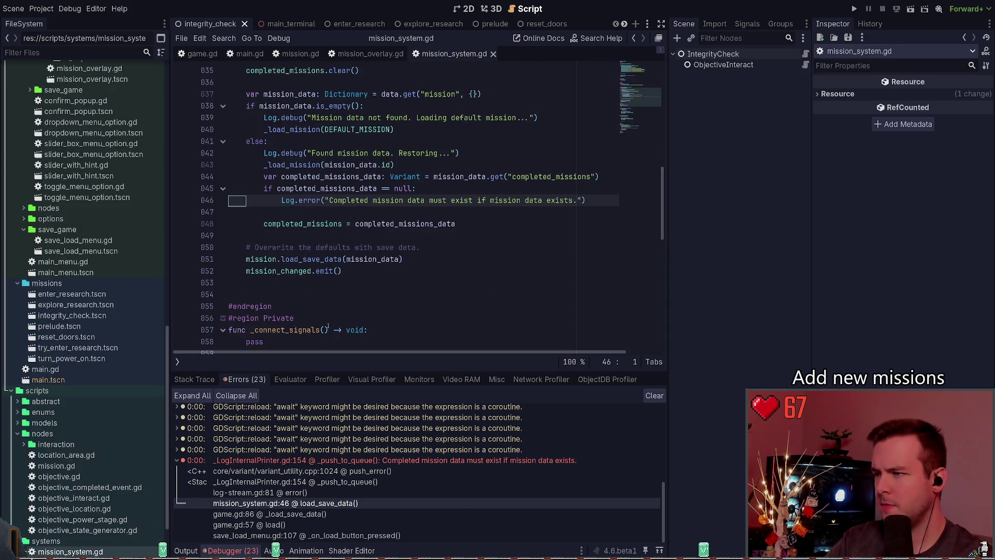
{"action": "scroll", "coordinate": [349, 249], "scroll_direction": "up", "scroll_amount": 1}
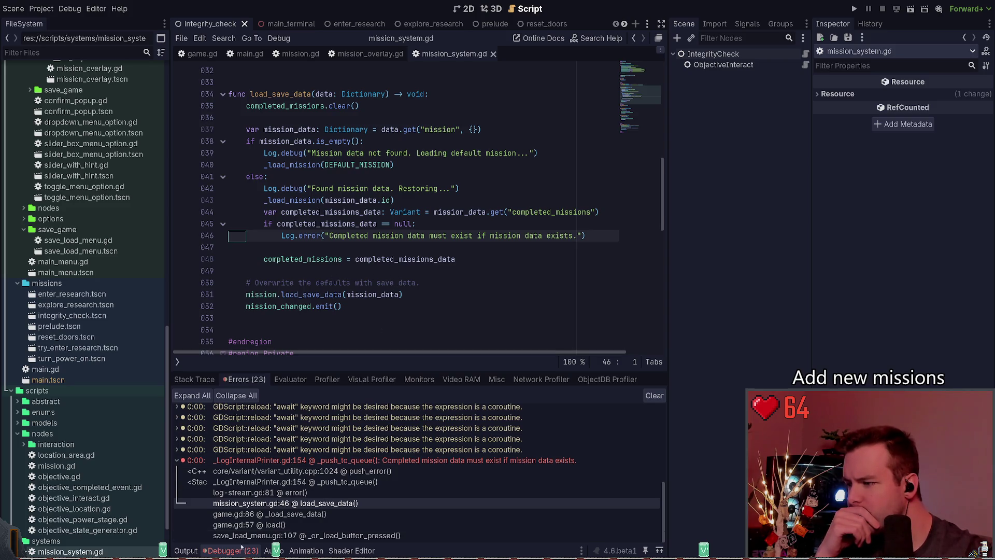
{"action": "left_click", "coordinate": [186, 550]}
{"action": "scroll", "coordinate": [461, 461], "scroll_direction": "up", "scroll_amount": 3}
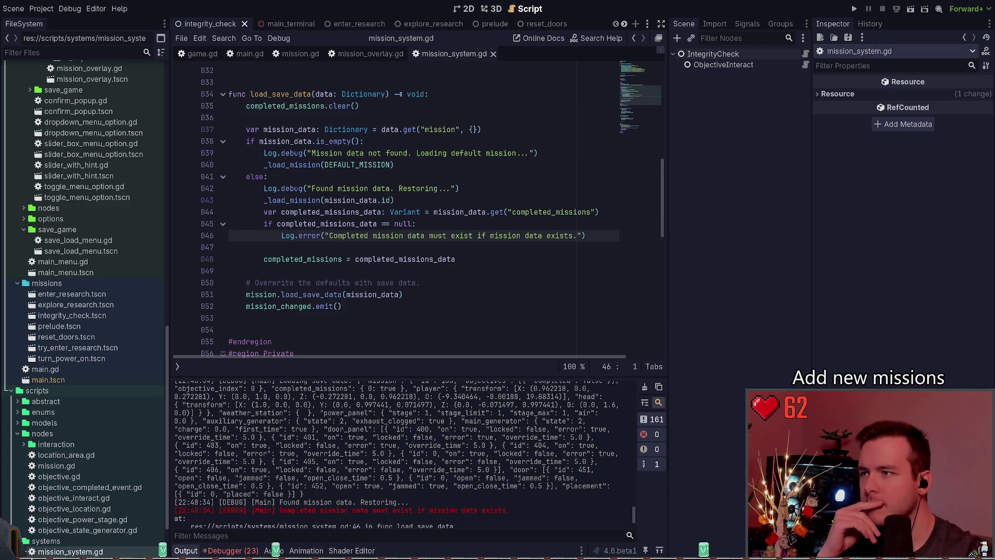
{"action": "scroll", "coordinate": [416, 258], "scroll_direction": "up", "scroll_amount": 7}
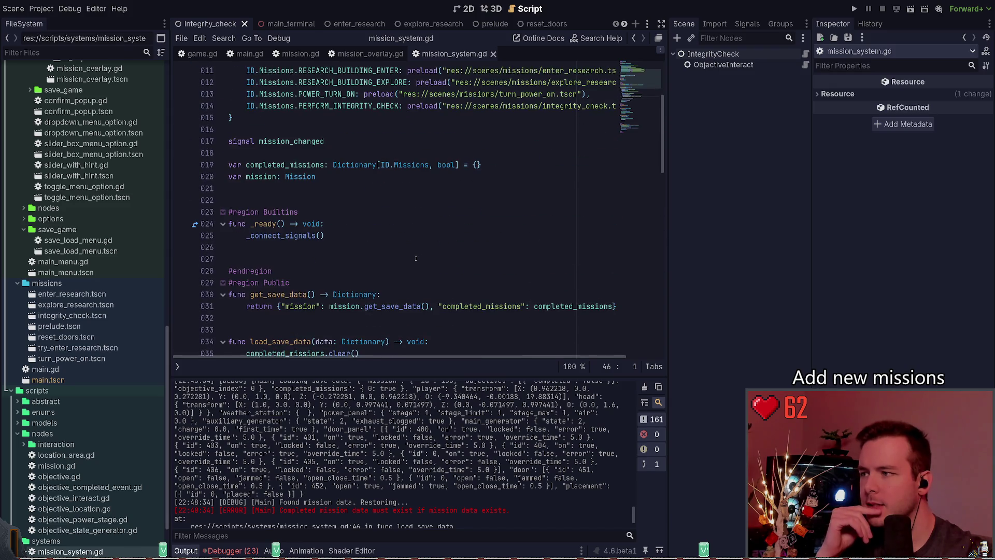
Highlight the uses of completed_missions, mission_data and the data parameter in load_save_data
{"action": "scroll", "coordinate": [415, 258], "scroll_direction": "down", "scroll_amount": 3}
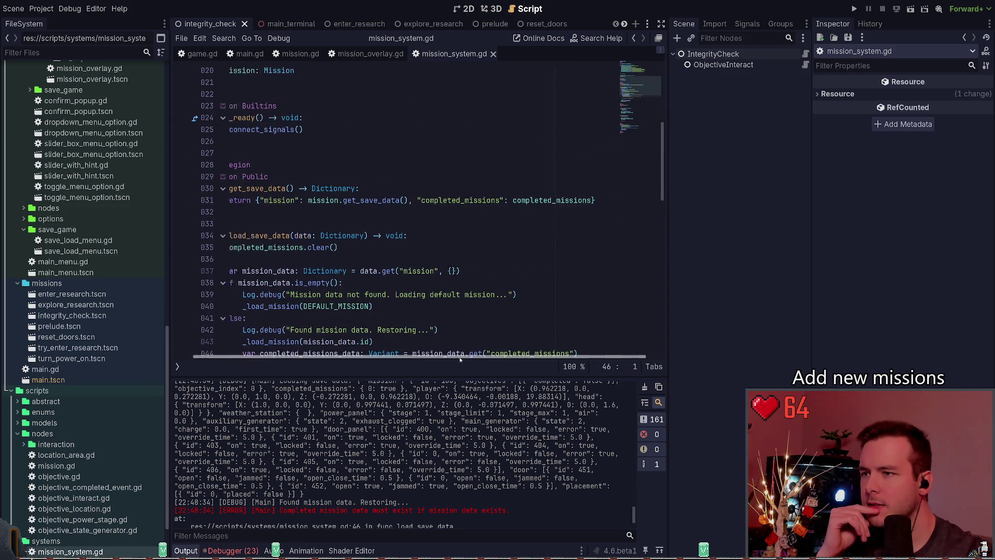
{"action": "double_click", "coordinate": [518, 200]}
{"action": "left_click", "coordinate": [456, 212]}
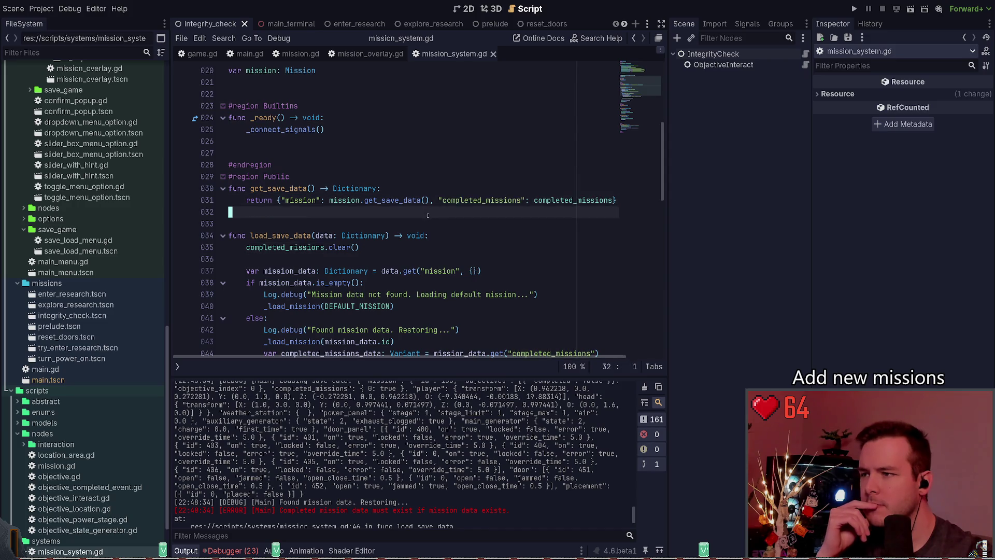
{"action": "scroll", "coordinate": [456, 251], "scroll_direction": "down", "scroll_amount": 3}
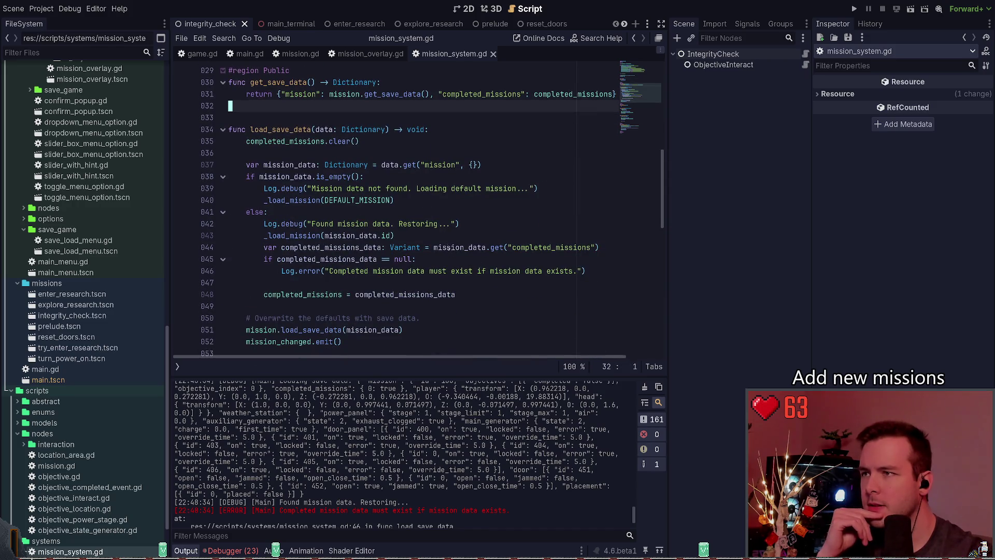
{"action": "double_click", "coordinate": [460, 249]}
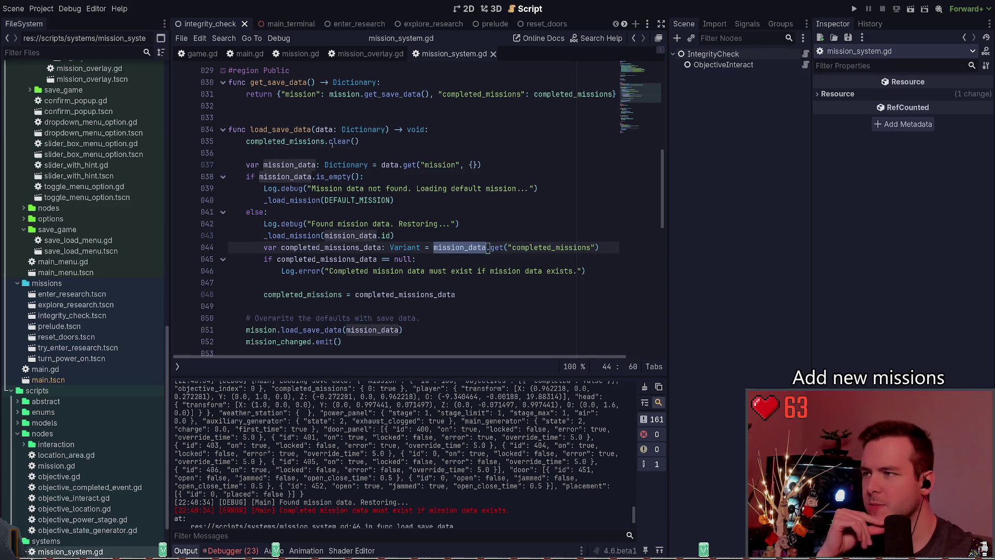
{"action": "double_click", "coordinate": [324, 129]}
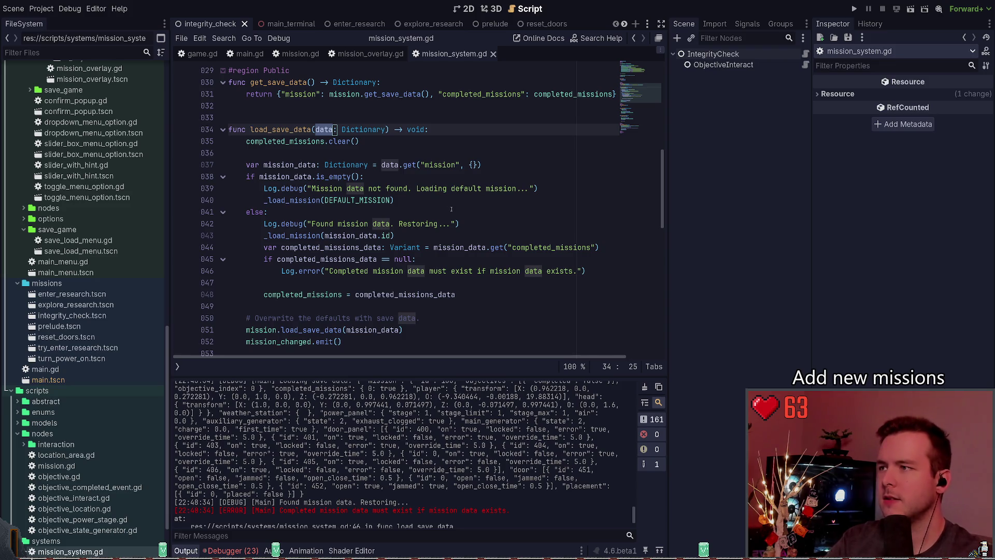
Replace mission_data with data on line 44, save, and load the saved game
{"action": "left_click", "coordinate": [479, 248]}
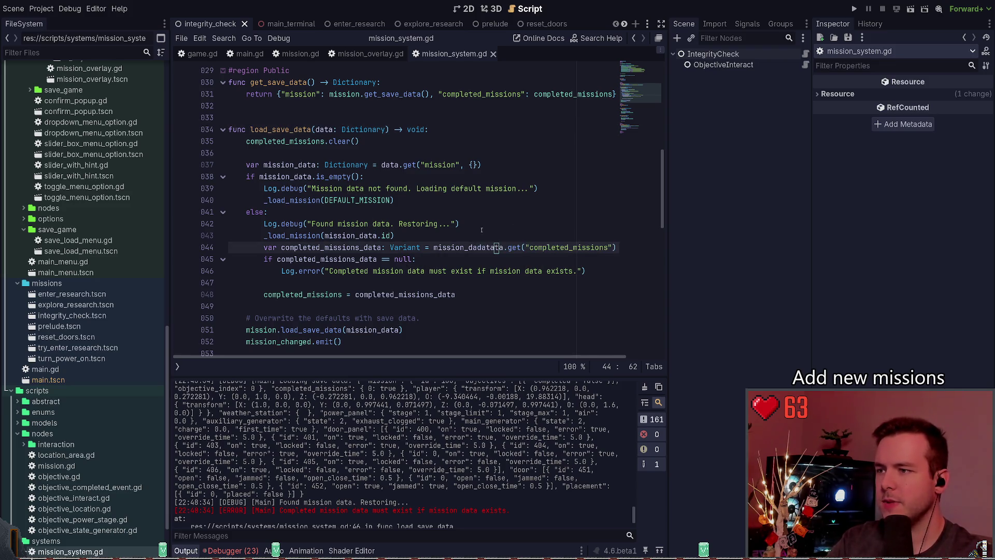
{"action": "double_click", "coordinate": [478, 248]}
{"action": "type", "text": "data"}
{"action": "key", "text": "ctrl+s"}
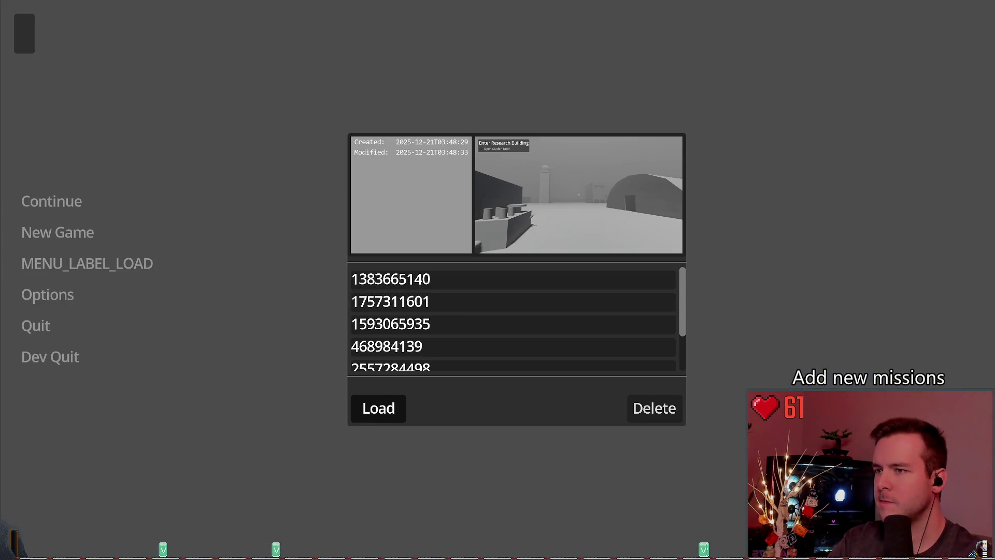
{"action": "left_click", "coordinate": [378, 409]}
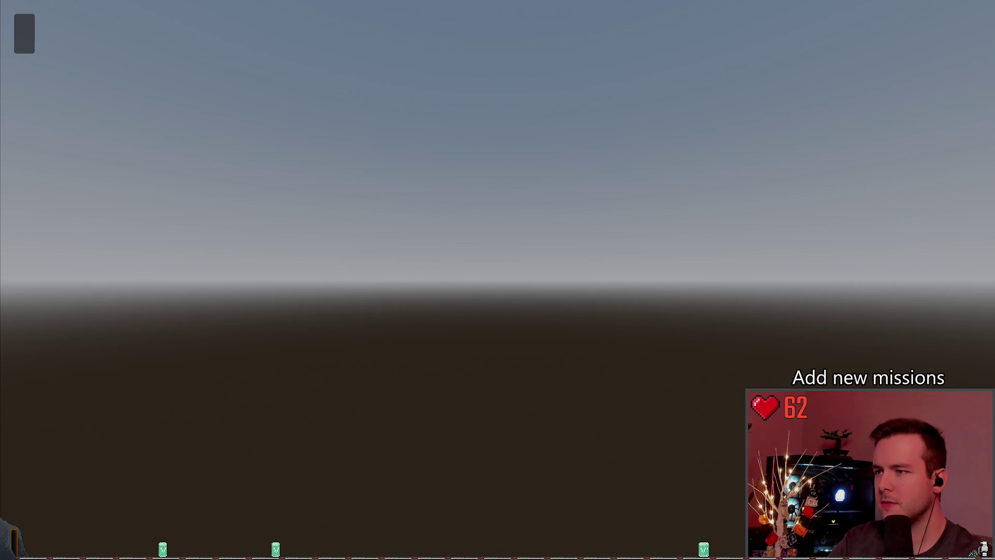
Retype objectives_data from Dictionary to Array, save, and test-run the project
{"action": "key", "text": "F8"}
{"action": "scroll", "coordinate": [376, 173], "scroll_direction": "down", "scroll_amount": 1}
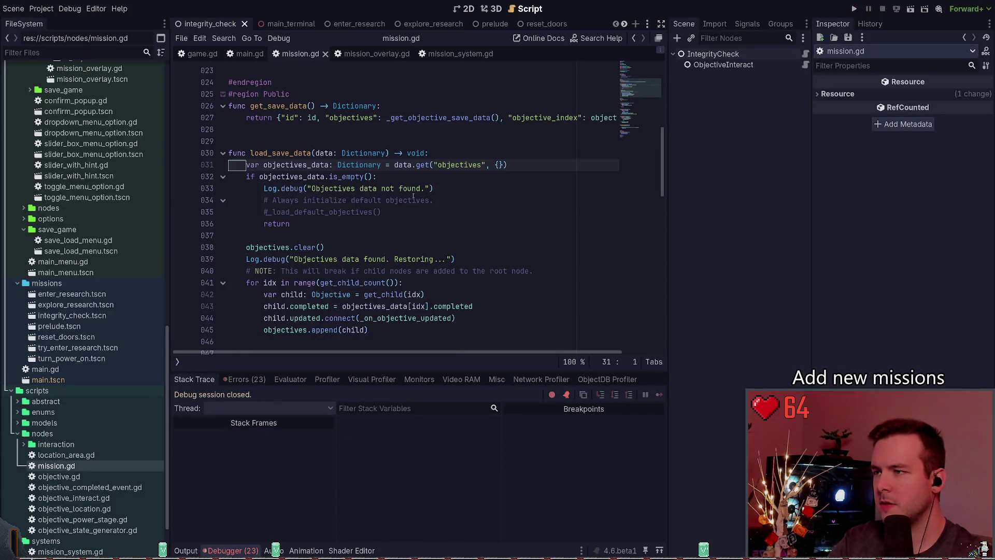
{"action": "key", "text": "ctrl+Left"}
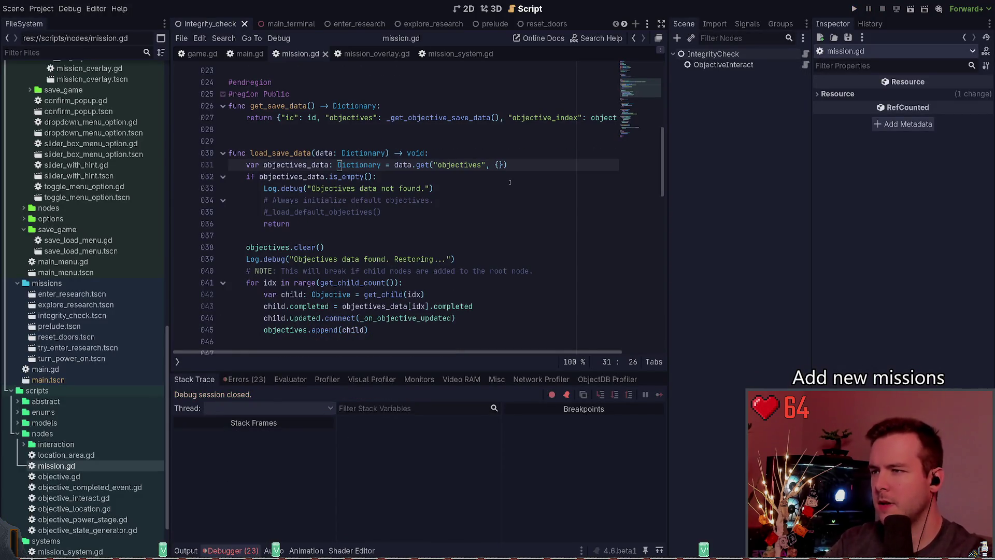
{"action": "key", "text": "ctrl+Delete"}
{"action": "type", "text": "Array"}
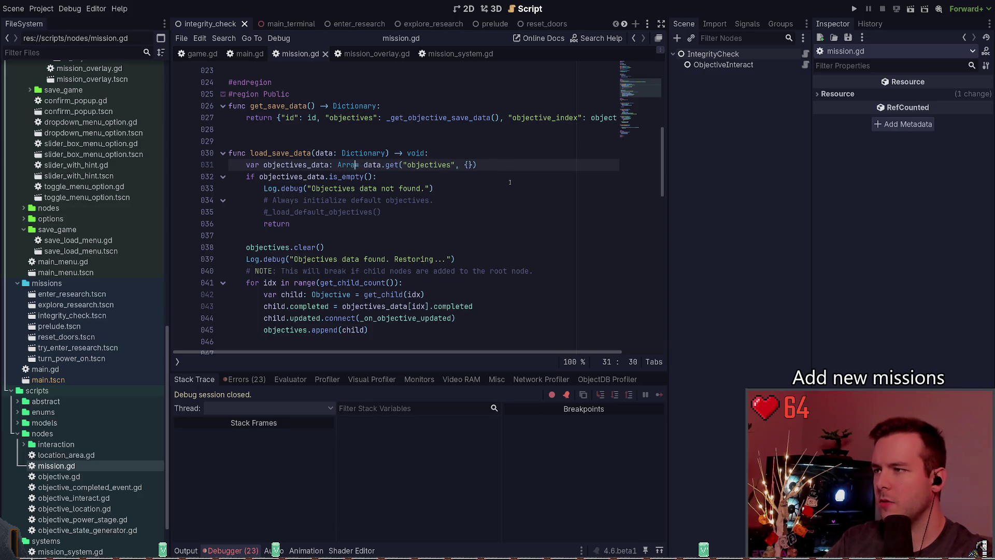
{"action": "key", "text": "ctrl+Right"}
{"action": "key", "text": "ctrl+Right"}
{"action": "key", "text": "ctrl+Right"}
{"action": "key", "text": "ctrl+Right"}
{"action": "key", "text": "ctrl+Right"}
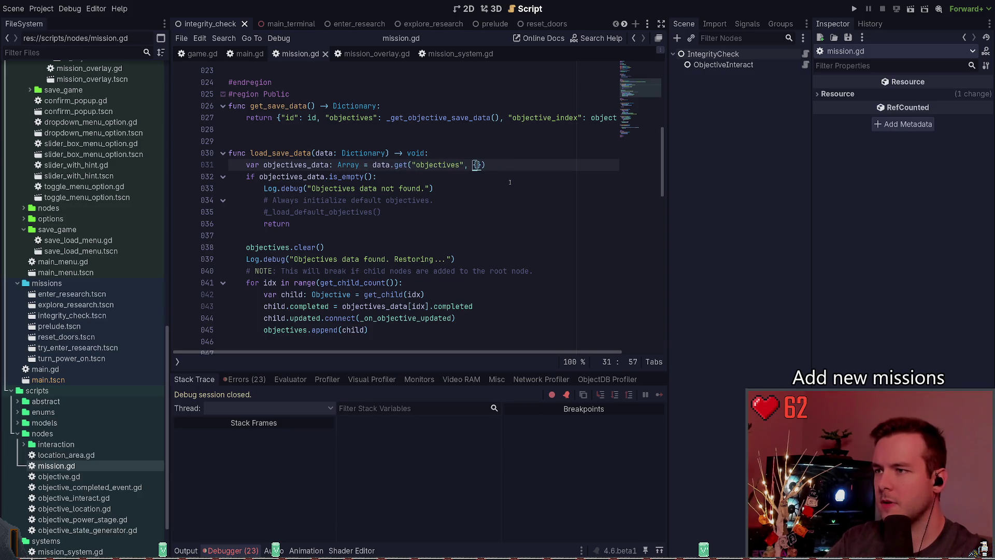
{"action": "type", "text": "[]"}
{"action": "key", "text": "ctrl+s"}
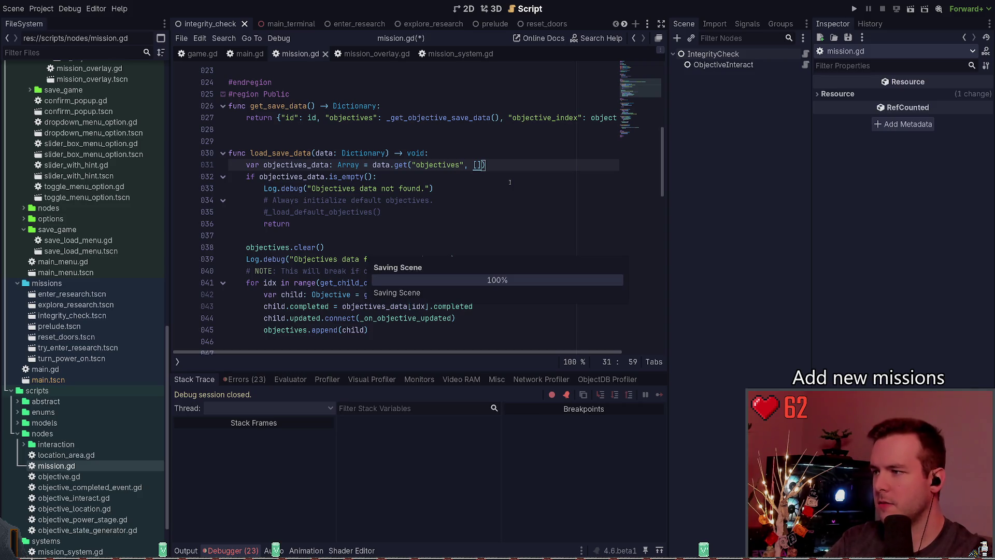
{"action": "left_click", "coordinate": [308, 165]}
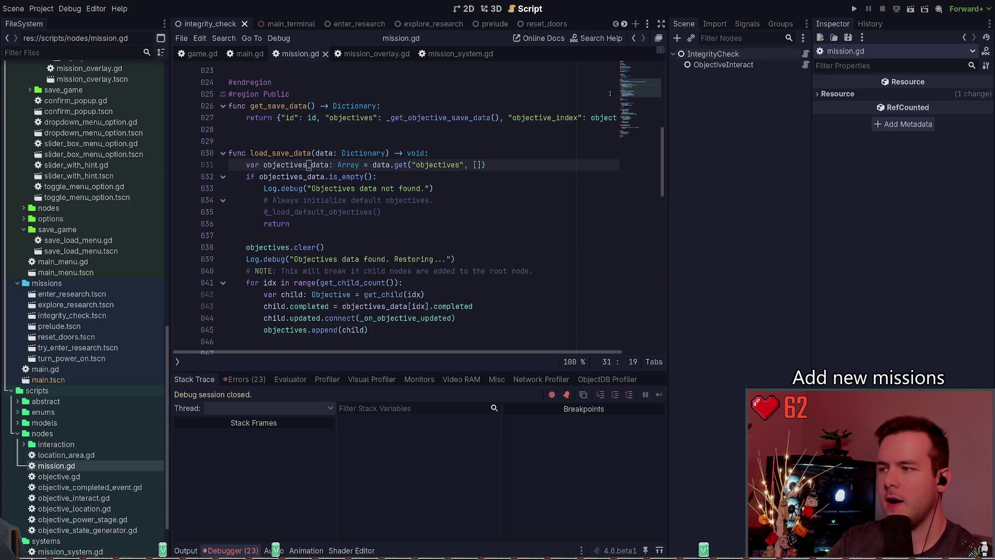
{"action": "scroll", "coordinate": [474, 191], "scroll_direction": "down", "scroll_amount": 1}
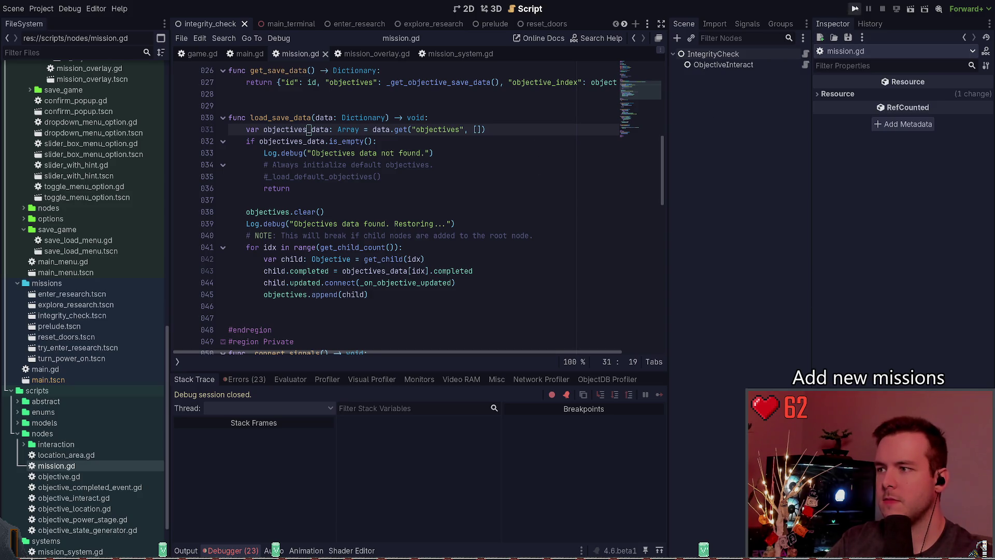
{"action": "left_click", "coordinate": [855, 8]}
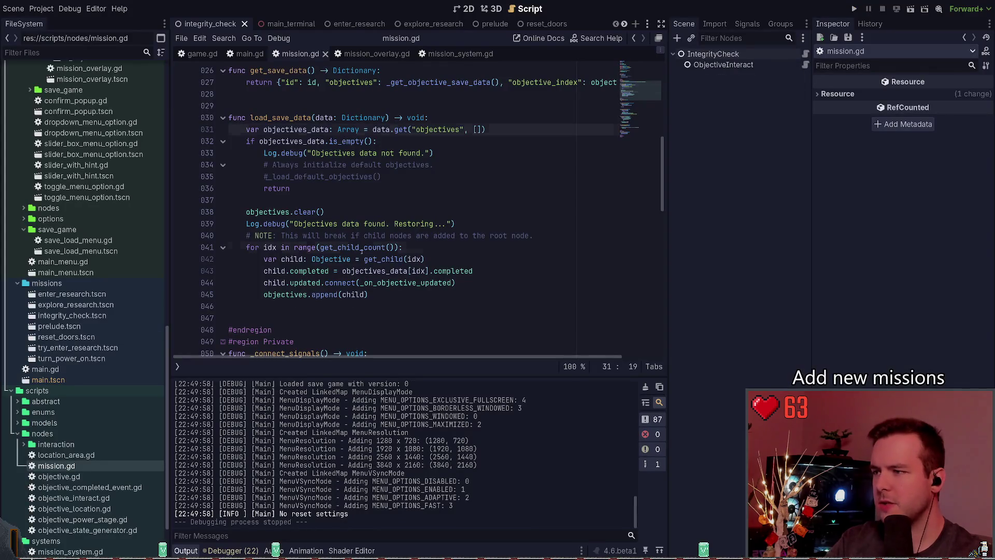
Replace get_child_count() with objectives_data.size() in the line 41 loop, save, and rerun
{"action": "left_click", "coordinate": [319, 247]}
{"action": "key", "text": "ctrl+Delete"}
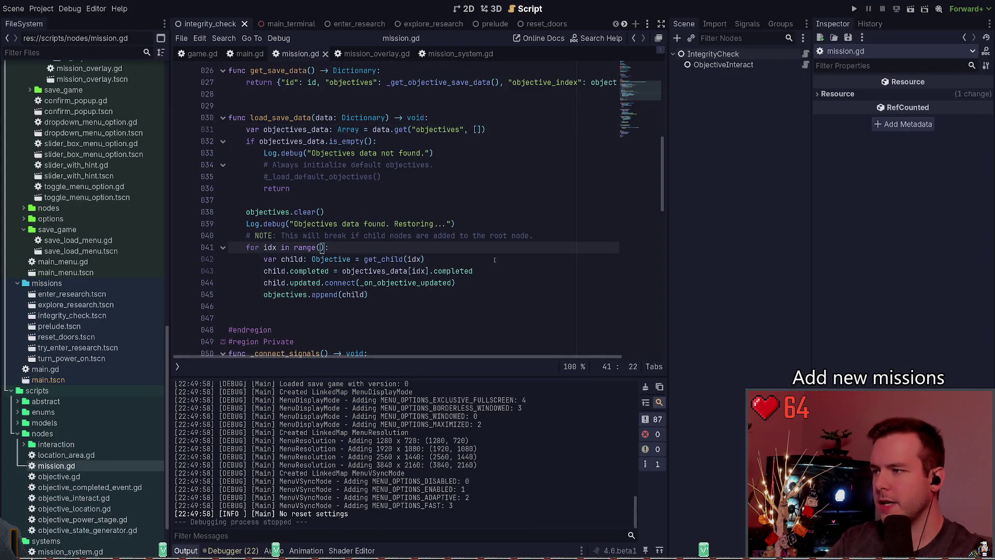
{"action": "key", "text": "Delete"}
{"action": "key", "text": "Delete"}
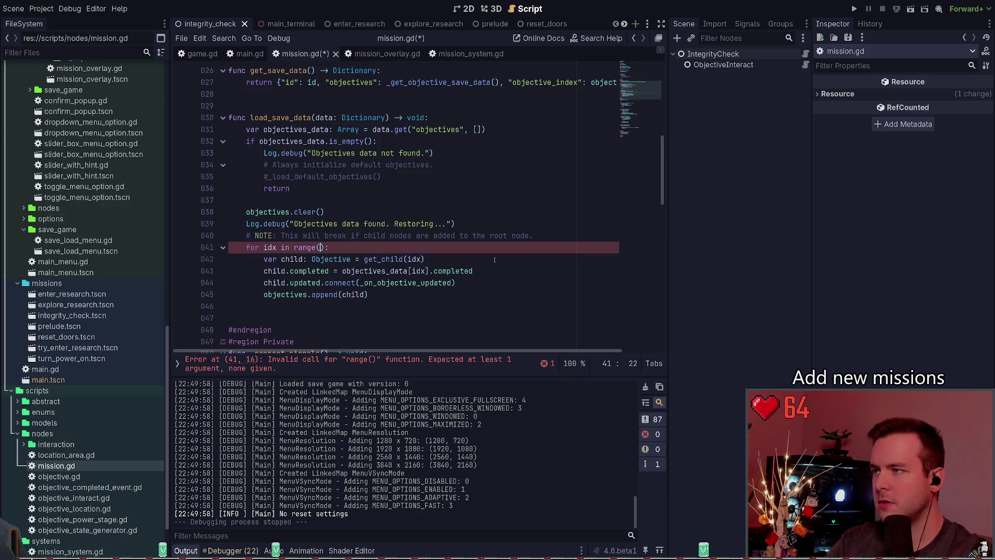
{"action": "type", "text": "da"}
{"action": "key", "text": "BackSpace"}
{"action": "key", "text": "BackSpace"}
{"action": "type", "text": "objectives"}
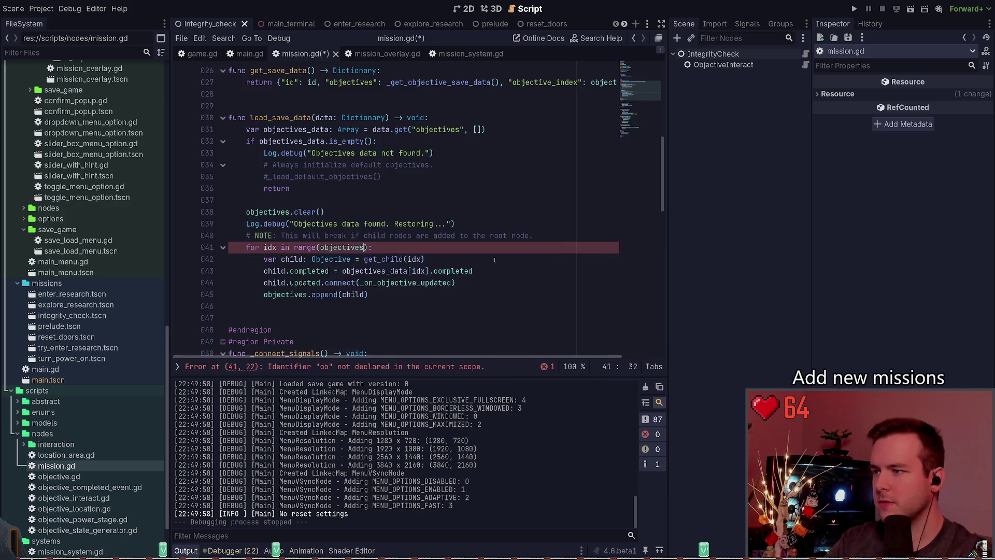
{"action": "type", "text": "_data.si"}
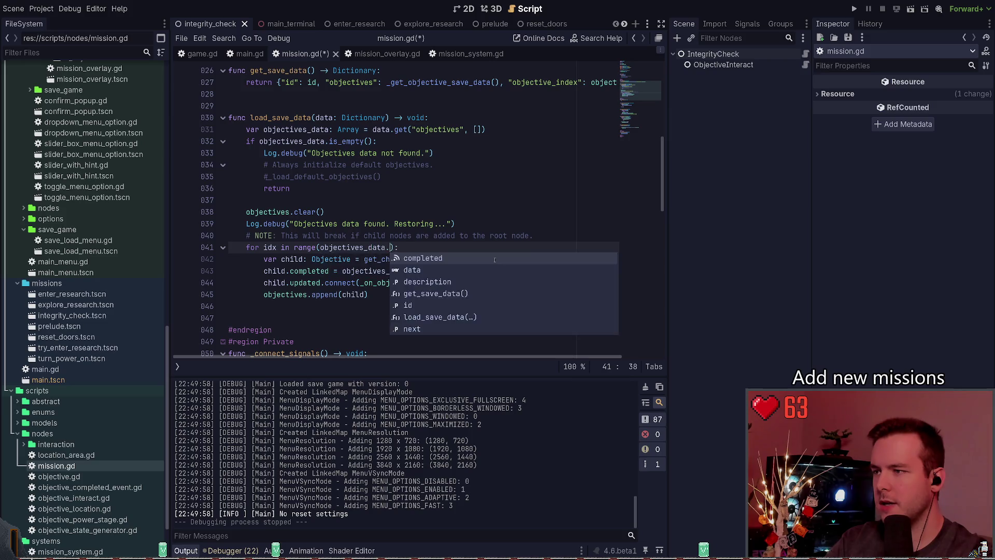
{"action": "key", "text": "Return"}
{"action": "key", "text": "ctrl+s"}
{"action": "left_click", "coordinate": [309, 247]}
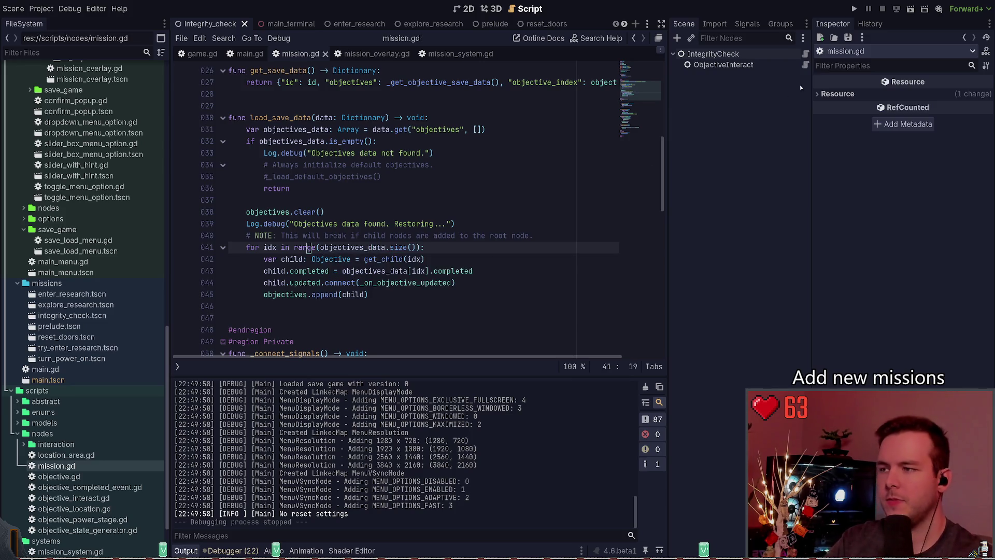
{"action": "key", "text": "F5"}
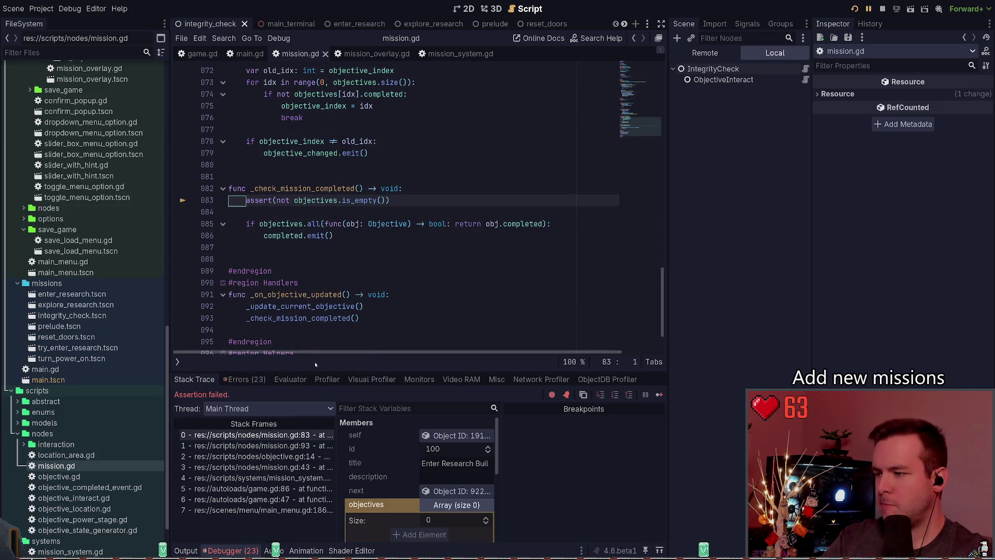
Inspect the objective.gd and mission.gd line 43 stack frames, then stop debugging
{"action": "left_click", "coordinate": [449, 505]}
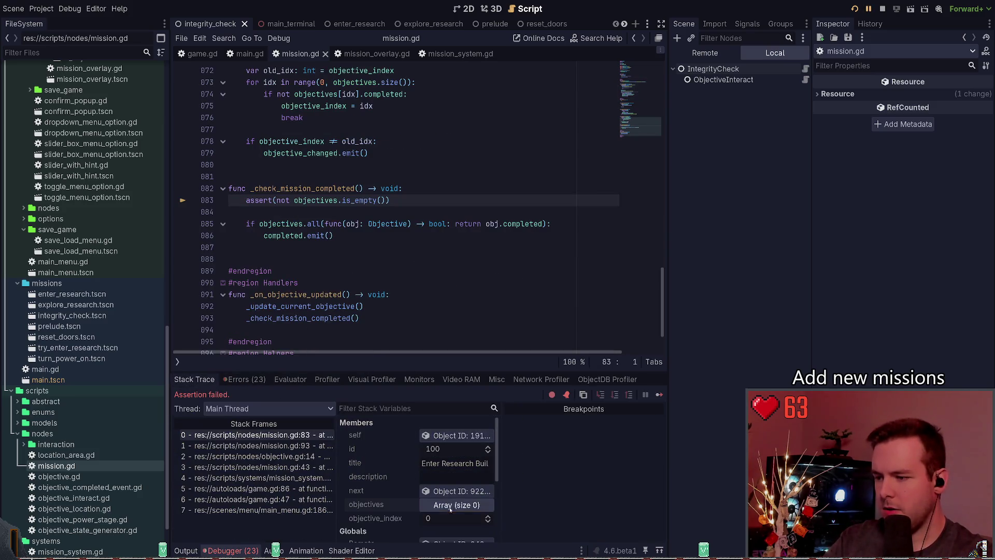
{"action": "left_click", "coordinate": [269, 446]}
{"action": "left_click", "coordinate": [270, 456]}
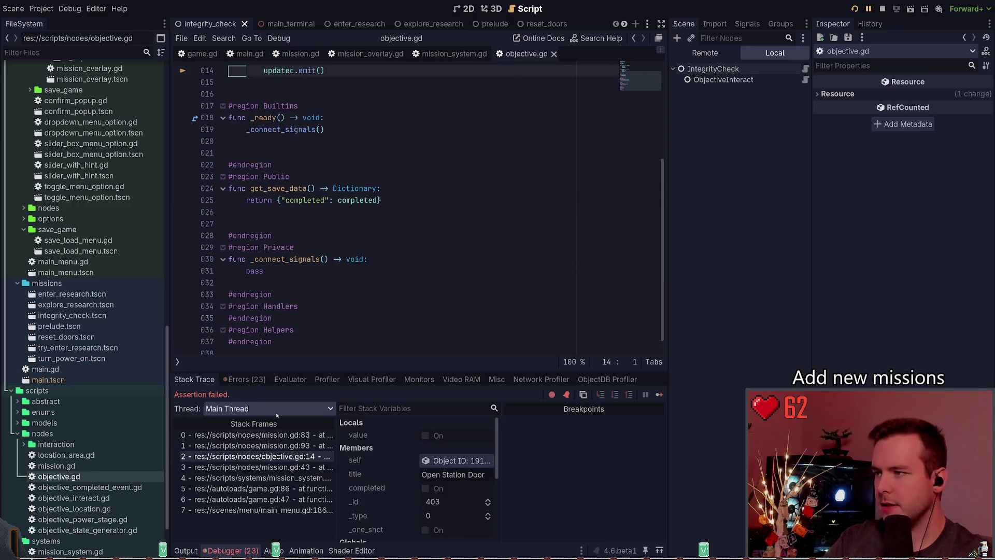
{"action": "left_click", "coordinate": [259, 467]}
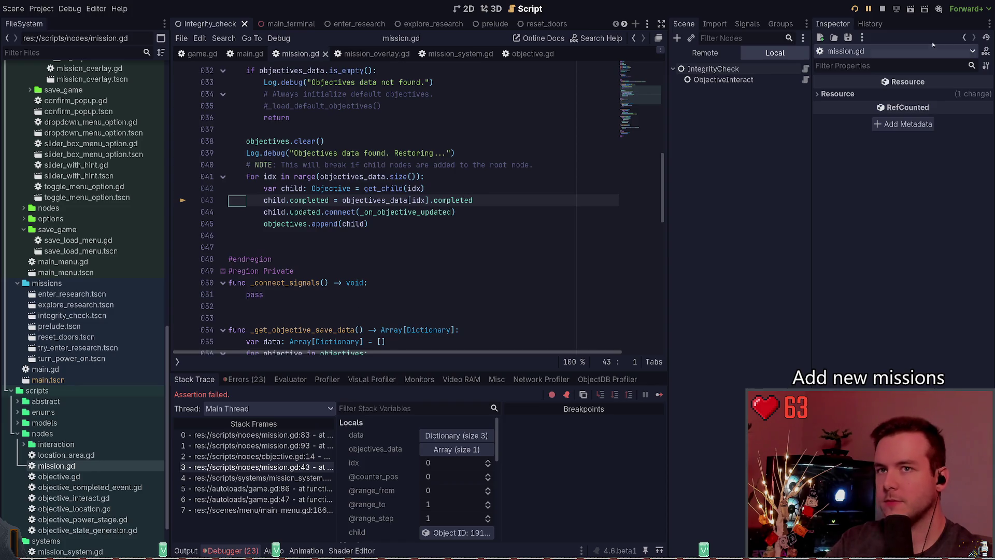
{"action": "left_click", "coordinate": [883, 9]}
Move objectives.append(child) above the completed assignment and save
{"action": "left_click", "coordinate": [392, 228]}
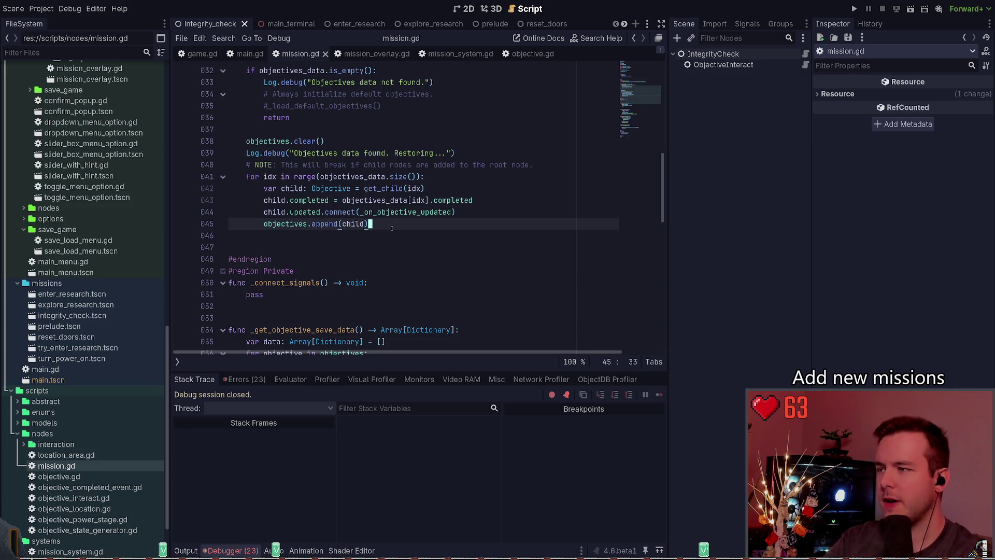
{"action": "key", "text": "alt+Up"}
{"action": "key", "text": "alt+Up"}
{"action": "key", "text": "ctrl+s"}
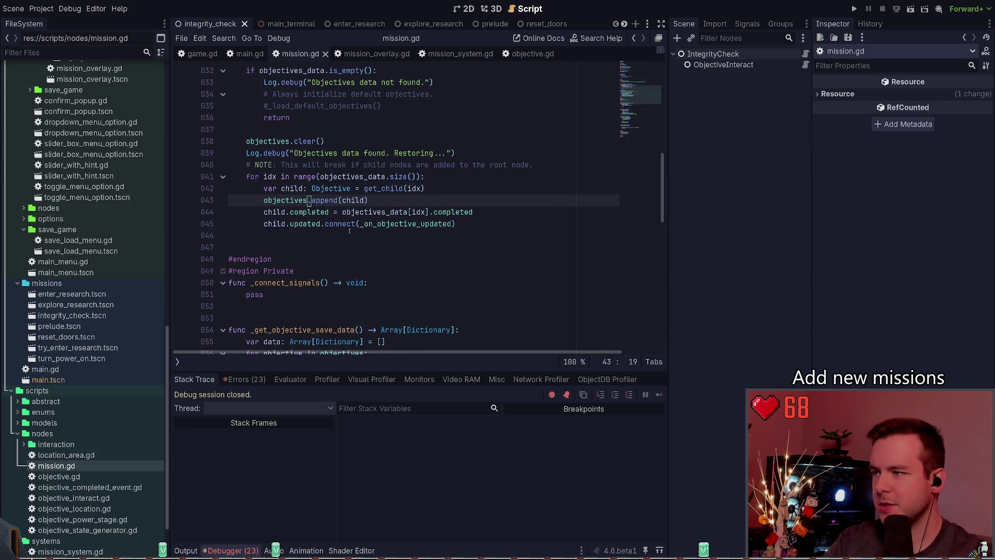
Run the game, load a save from the pause menu, then stop the run
{"action": "key", "text": "F5"}
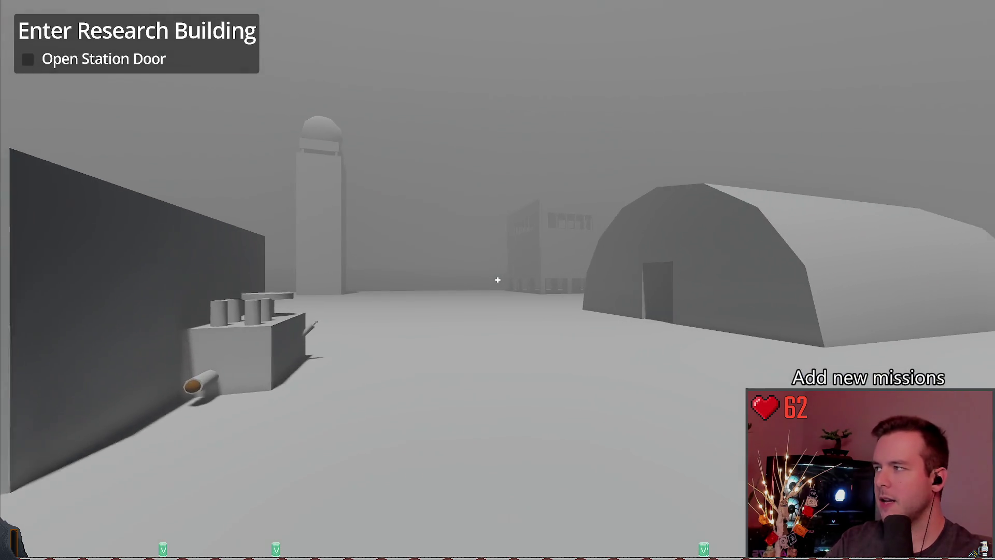
{"action": "key", "text": "Escape"}
{"action": "left_click", "coordinate": [43, 263]}
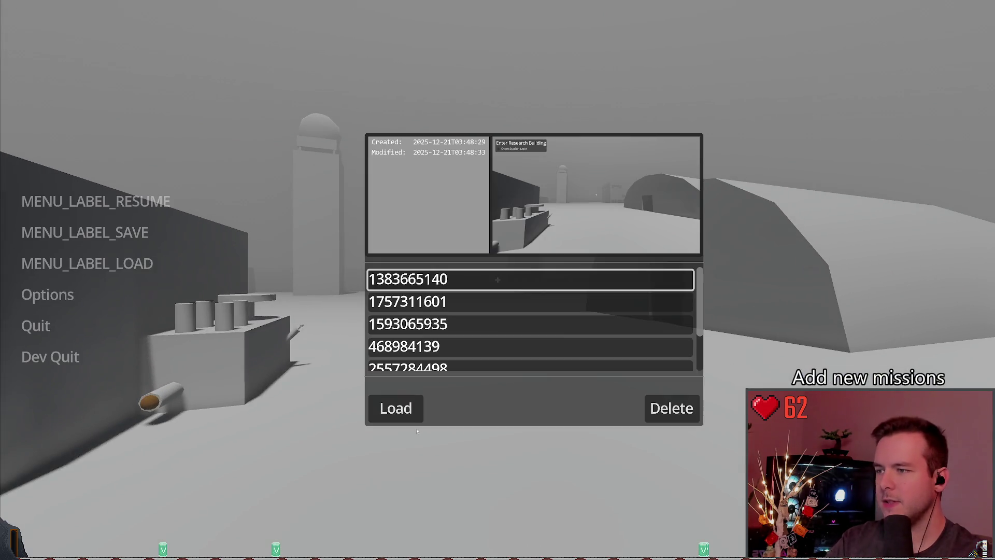
{"action": "left_click", "coordinate": [396, 407]}
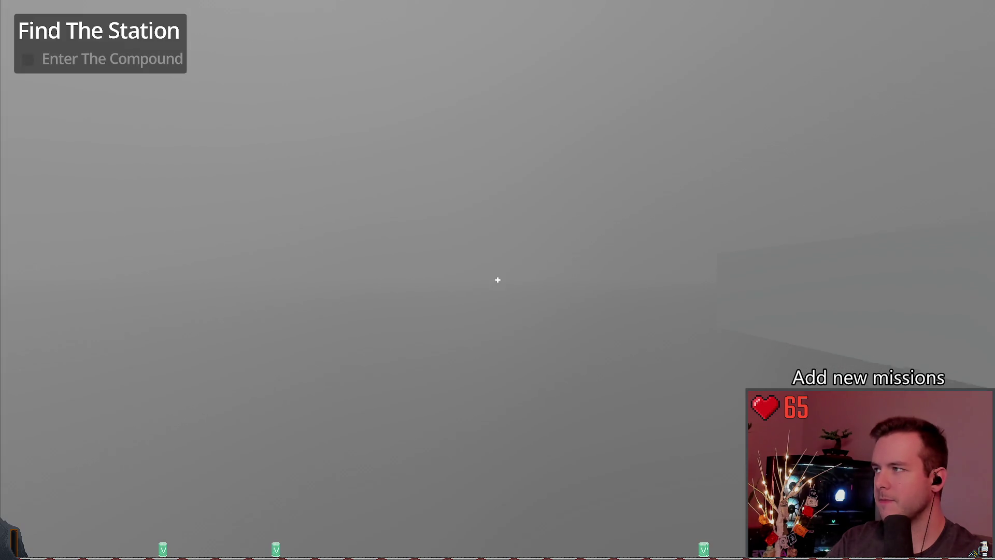
{"action": "key", "text": "Escape"}
{"action": "left_click", "coordinate": [43, 263]}
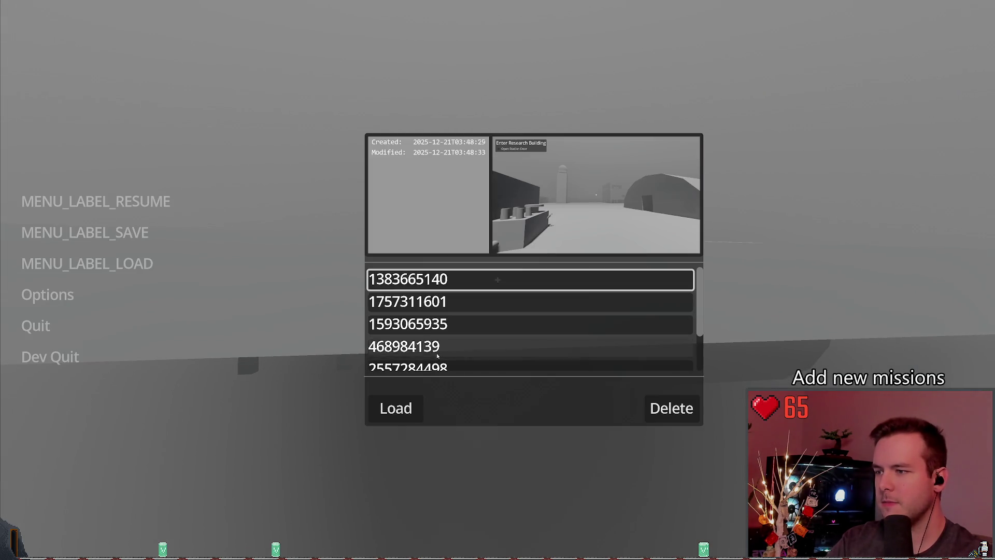
{"action": "key", "text": "Escape"}
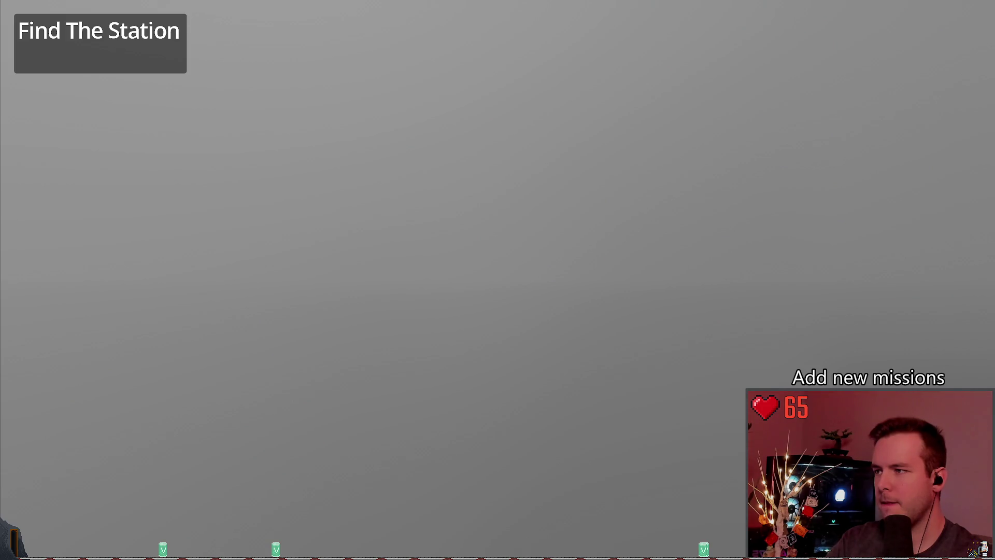
{"action": "key", "text": "F8"}
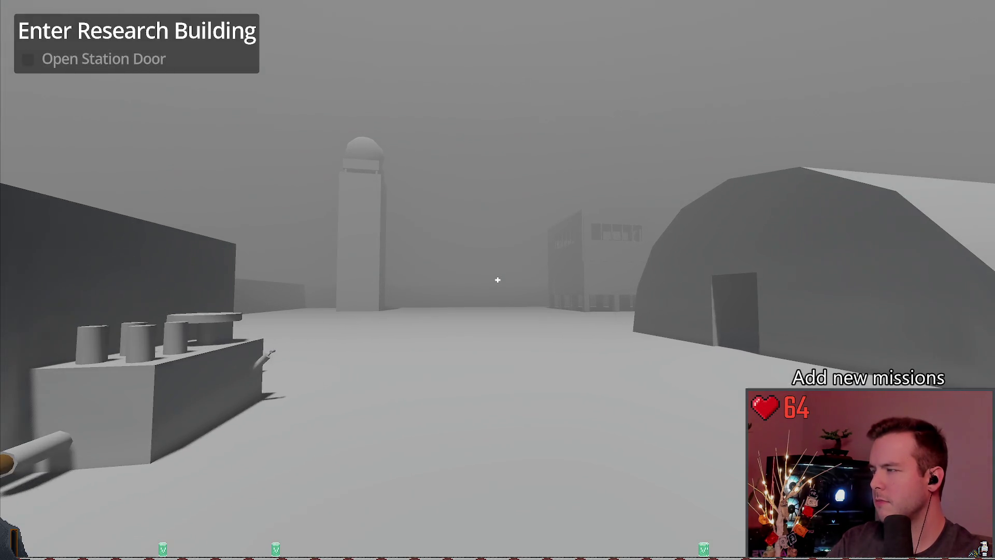
In a fresh run, delete the old saves, create a new save, and load save 611843370
{"action": "key", "text": "Escape"}
{"action": "left_click", "coordinate": [87, 263]}
{"action": "key", "text": "Down"}
{"action": "key", "text": "Down"}
{"action": "left_click", "coordinate": [654, 424]}
{"action": "left_click", "coordinate": [654, 423]}
{"action": "left_click", "coordinate": [654, 424]}
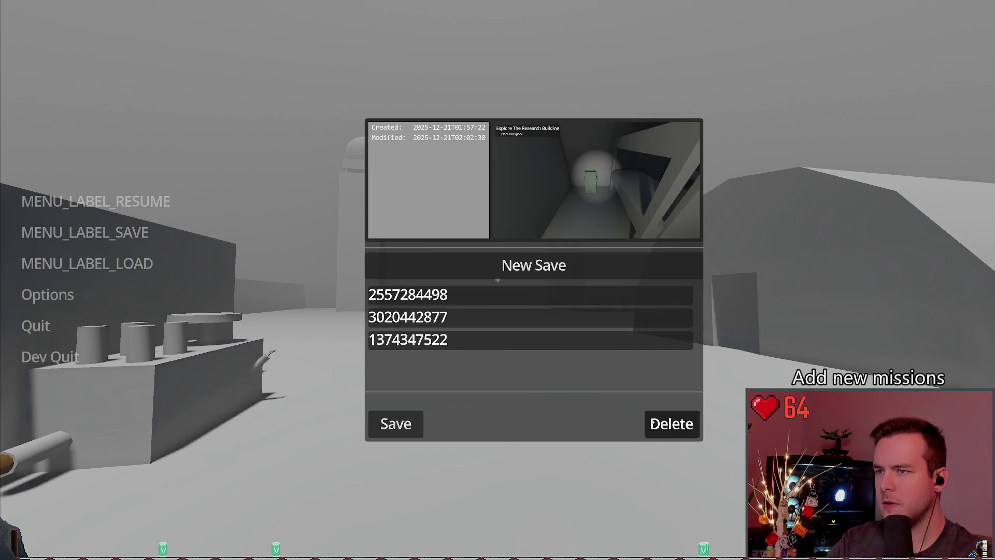
{"action": "left_click", "coordinate": [654, 423]}
{"action": "left_click", "coordinate": [654, 423]}
{"action": "left_click", "coordinate": [654, 423]}
{"action": "left_click", "coordinate": [469, 265]}
{"action": "key", "text": "Escape"}
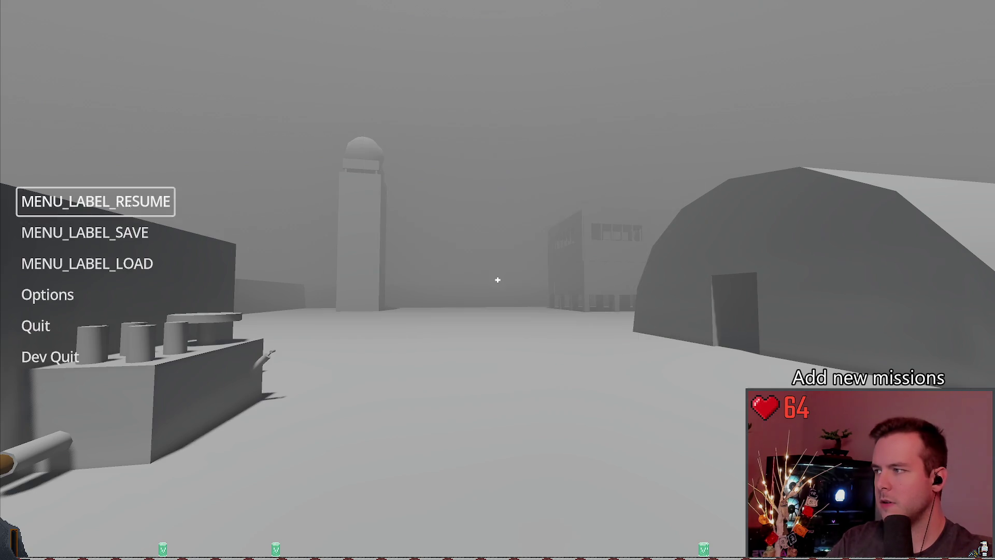
{"action": "key", "text": "Escape"}
{"action": "key", "text": "Escape"}
{"action": "left_click", "coordinate": [87, 263]}
{"action": "left_click", "coordinate": [396, 408]}
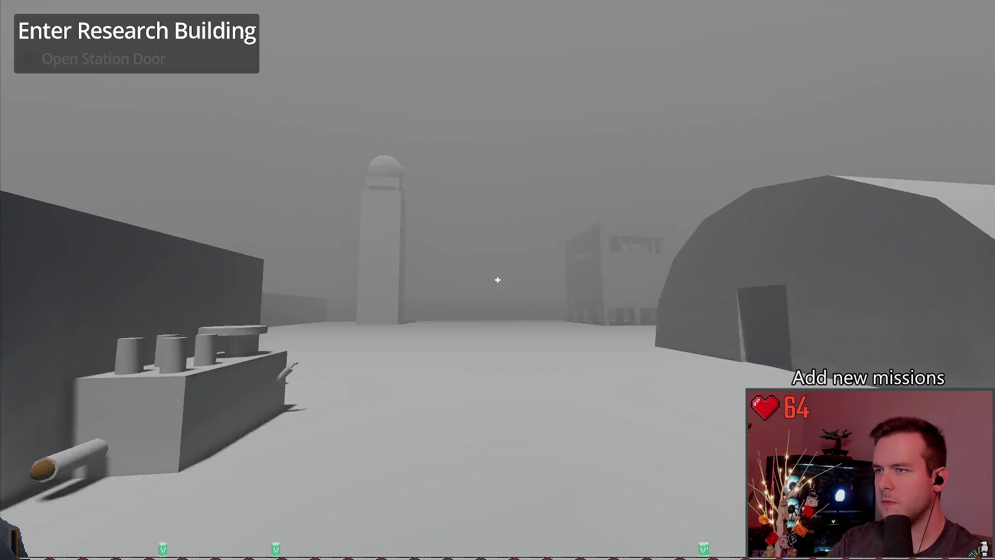
Use the research building door keypad, save at the Reset The Doors stage, and reload save 869571928
{"action": "key", "text": "w"}
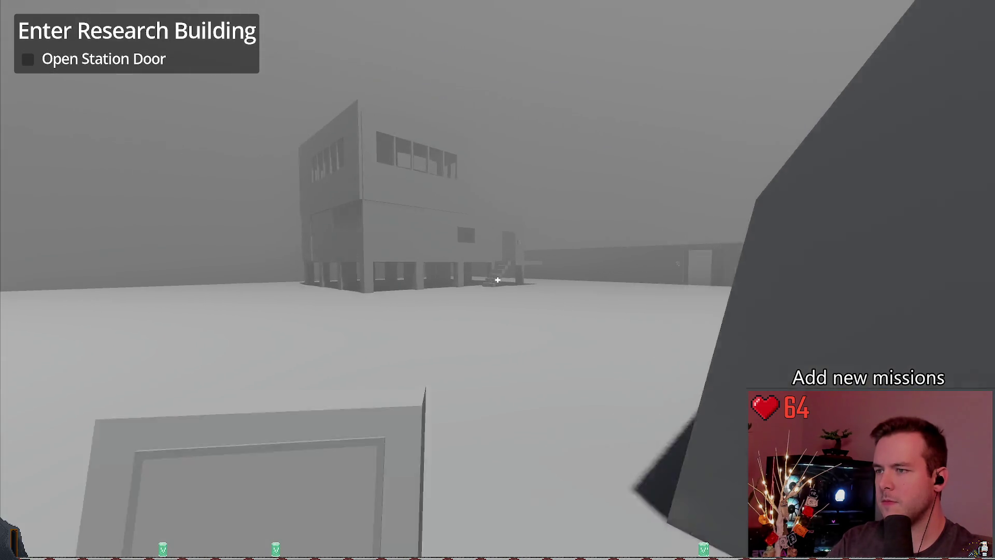
{"action": "key", "text": "w"}
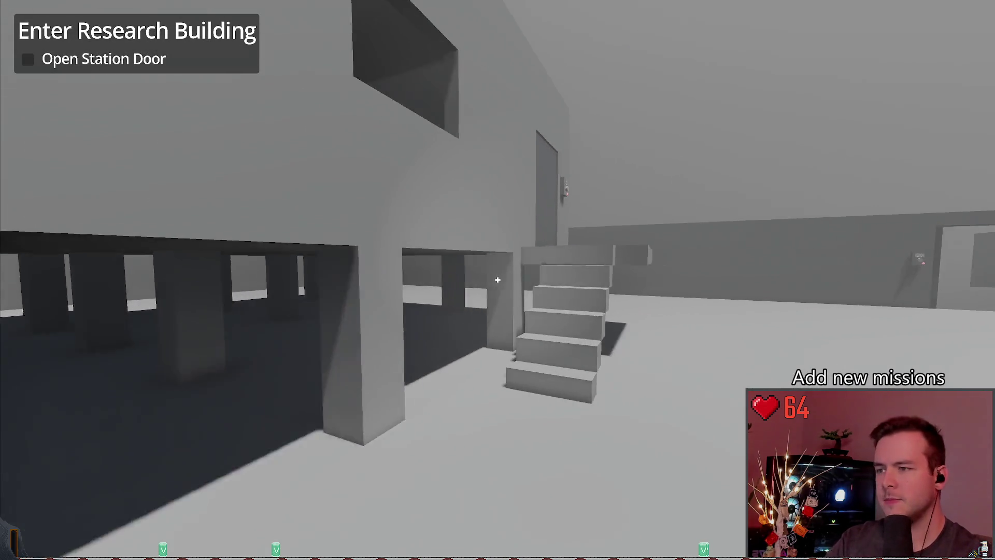
{"action": "key", "text": "e"}
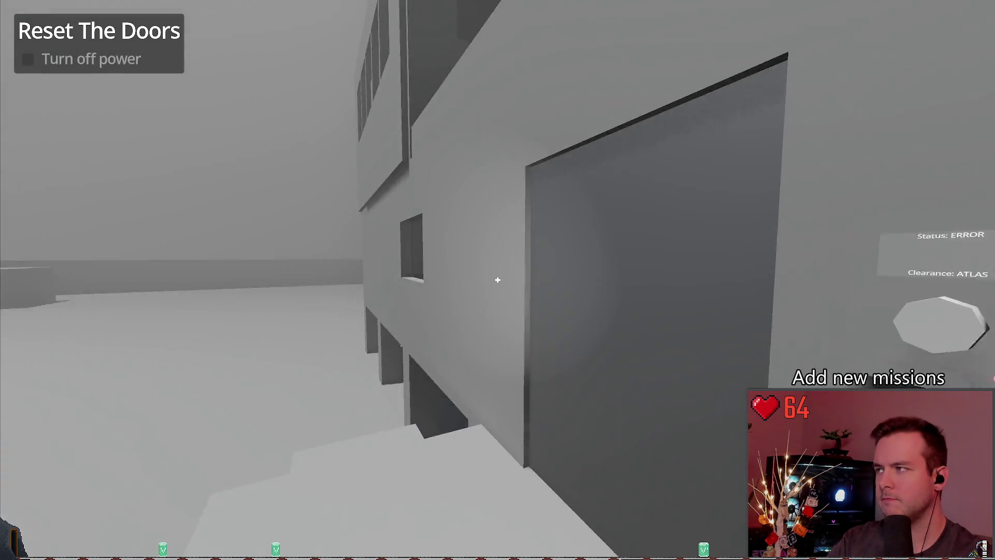
{"action": "key", "text": "Escape"}
{"action": "left_click", "coordinate": [155, 232]}
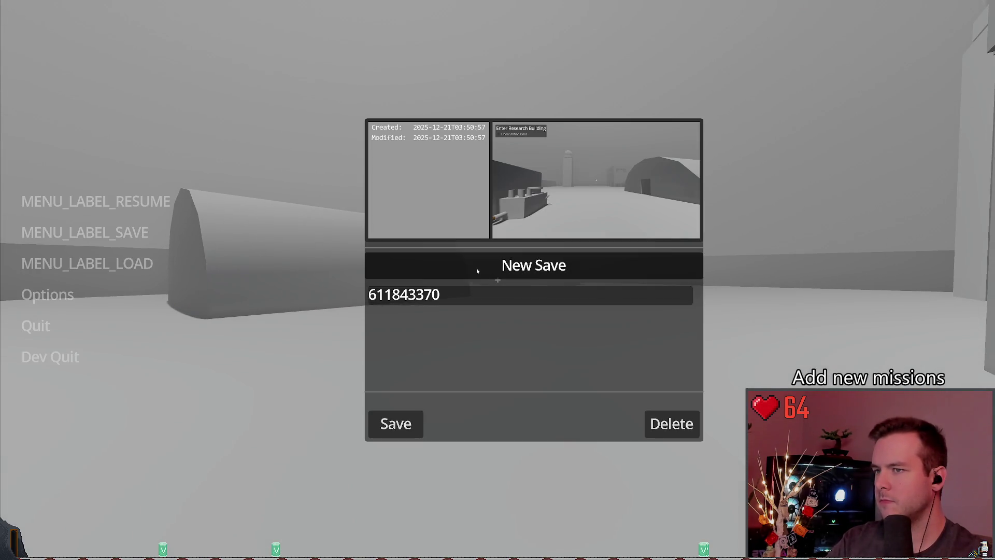
{"action": "left_click", "coordinate": [125, 264]}
{"action": "left_click", "coordinate": [395, 408]}
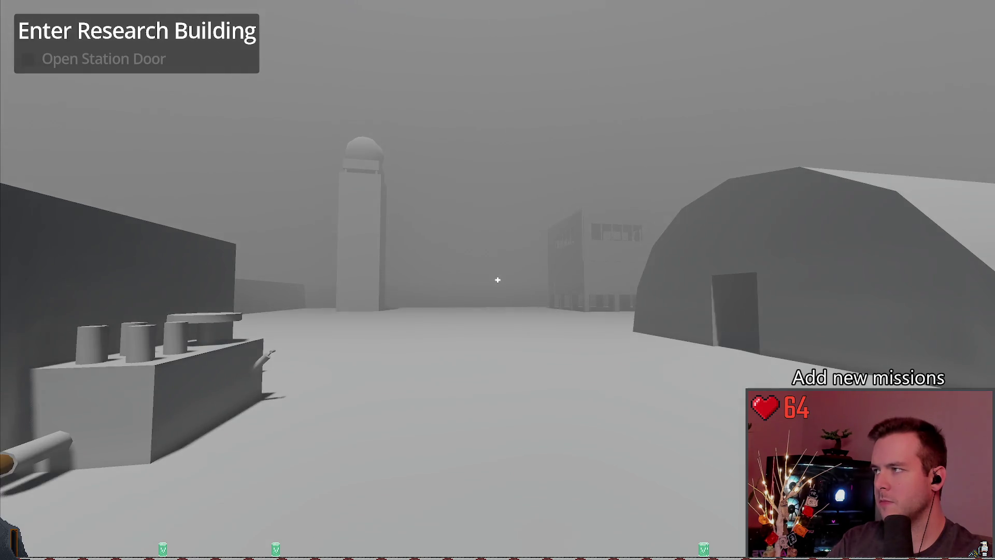
{"action": "key", "text": "Escape"}
{"action": "left_click", "coordinate": [87, 263]}
{"action": "left_click", "coordinate": [395, 408]}
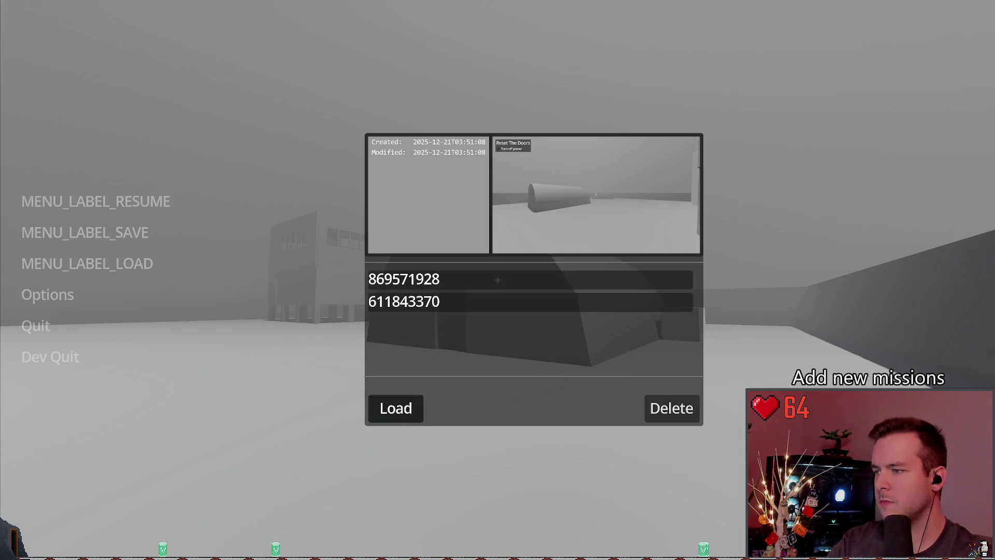
Turn off the power in the small building's power room and save at the Enter Research Building stage
{"action": "key", "text": "w"}
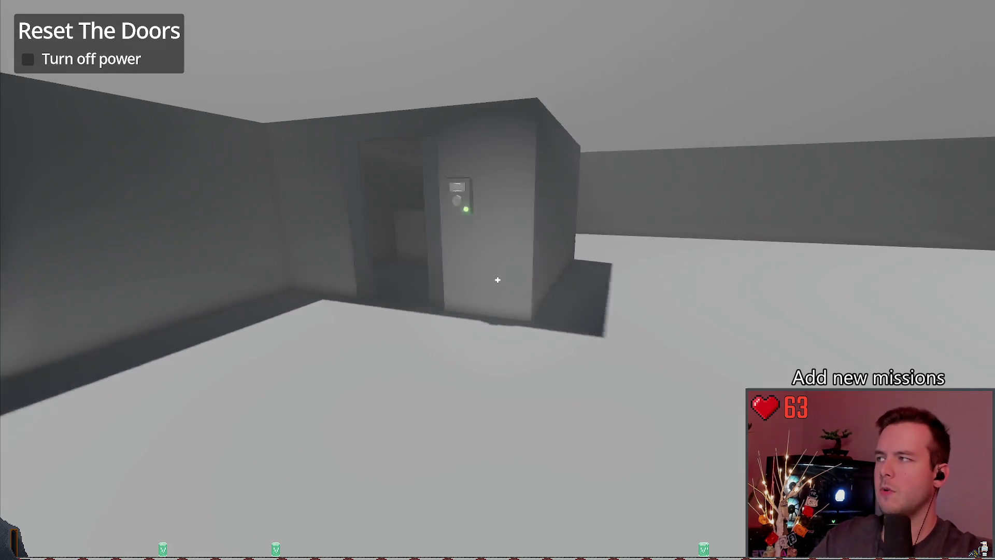
{"action": "left_click", "coordinate": [497, 279]}
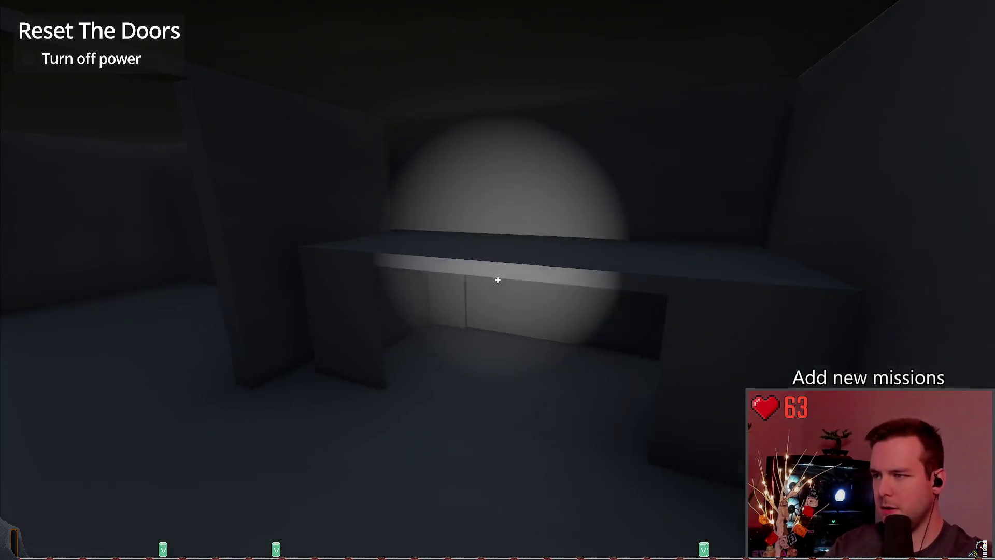
{"action": "key", "text": "w"}
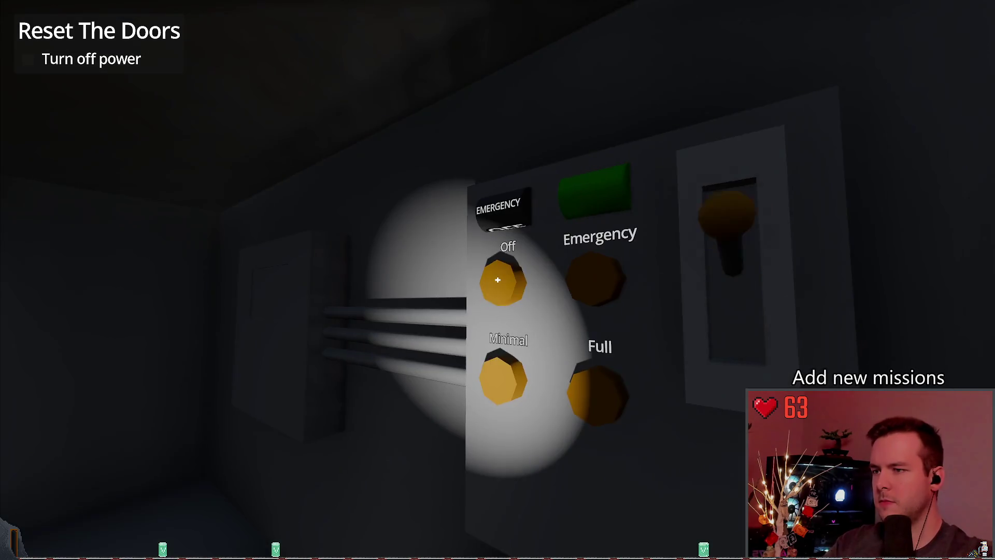
{"action": "left_click", "coordinate": [498, 280]}
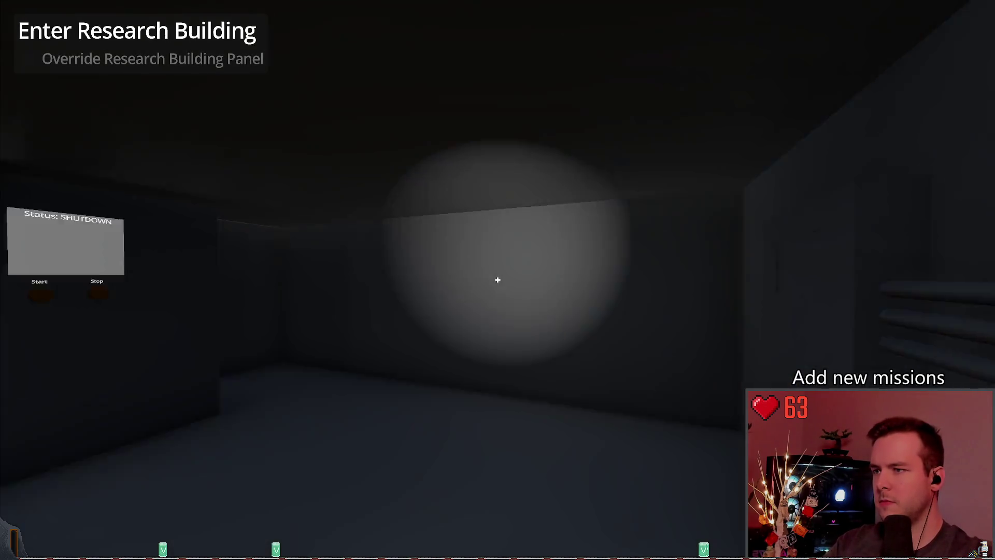
{"action": "key", "text": "w"}
{"action": "key", "text": "Escape"}
{"action": "left_click", "coordinate": [129, 237]}
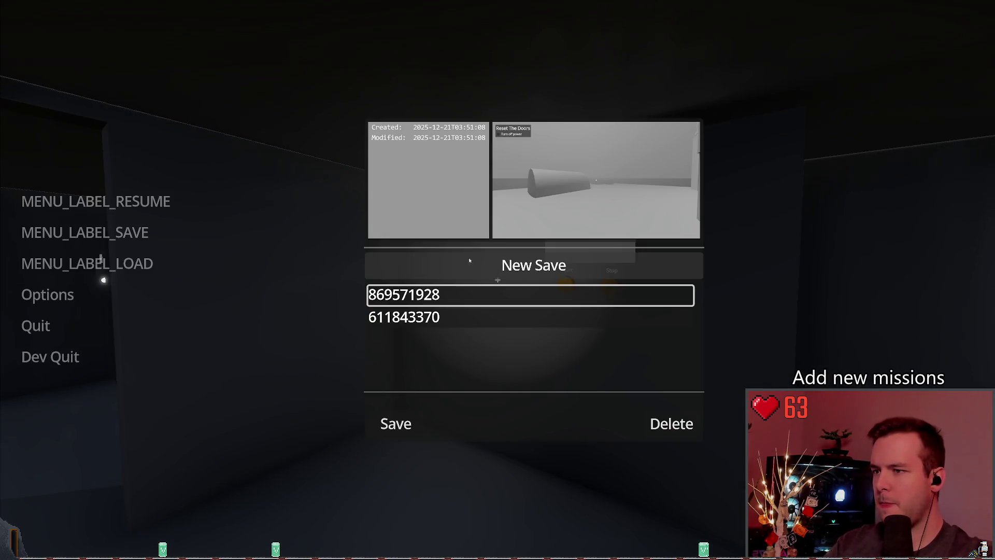
{"action": "left_click", "coordinate": [468, 262]}
{"action": "key", "text": "Escape"}
{"action": "left_click", "coordinate": [86, 201]}
{"action": "key", "text": "w"}
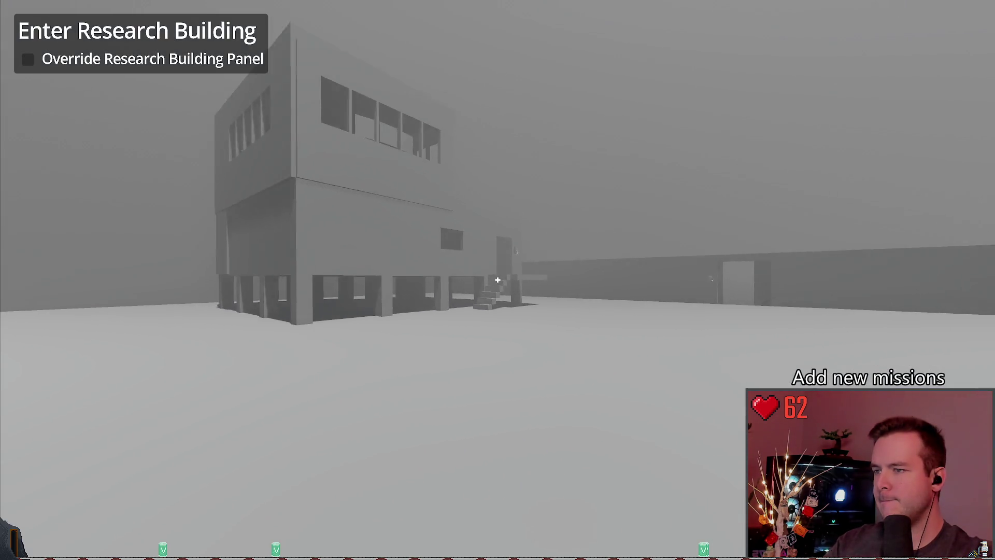
{"action": "key", "text": "Escape"}
{"action": "left_click", "coordinate": [88, 264]}
{"action": "left_click", "coordinate": [395, 408]}
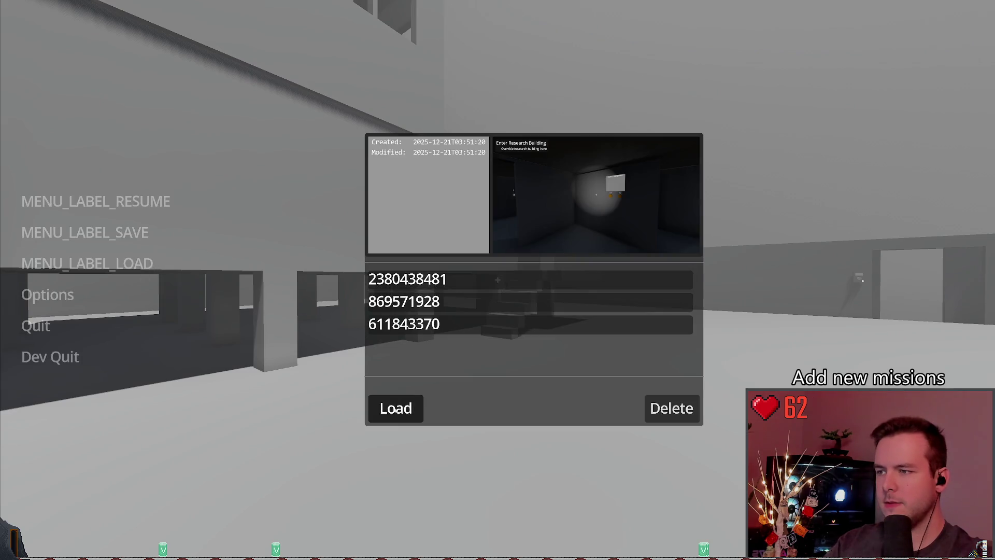
{"action": "key", "text": "w"}
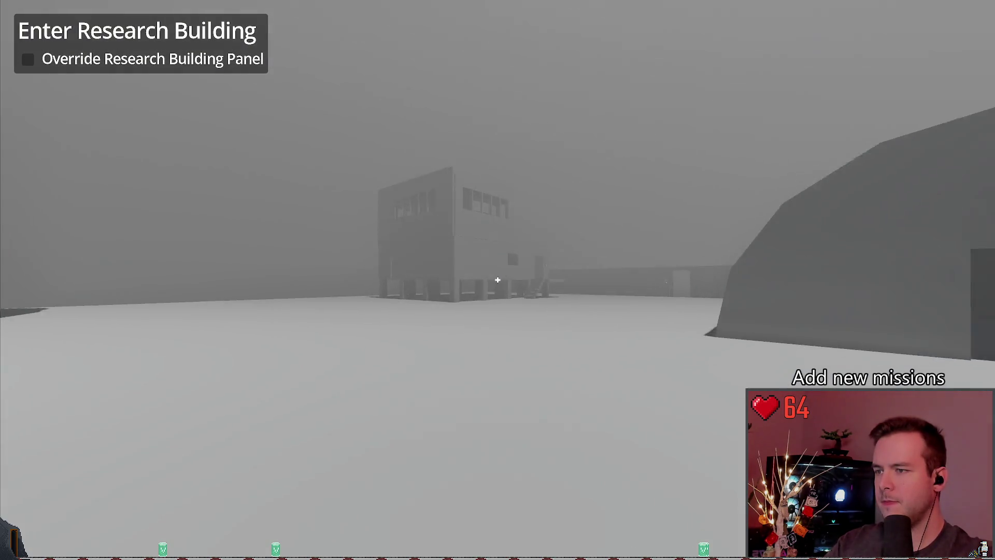
{"action": "key", "text": "w"}
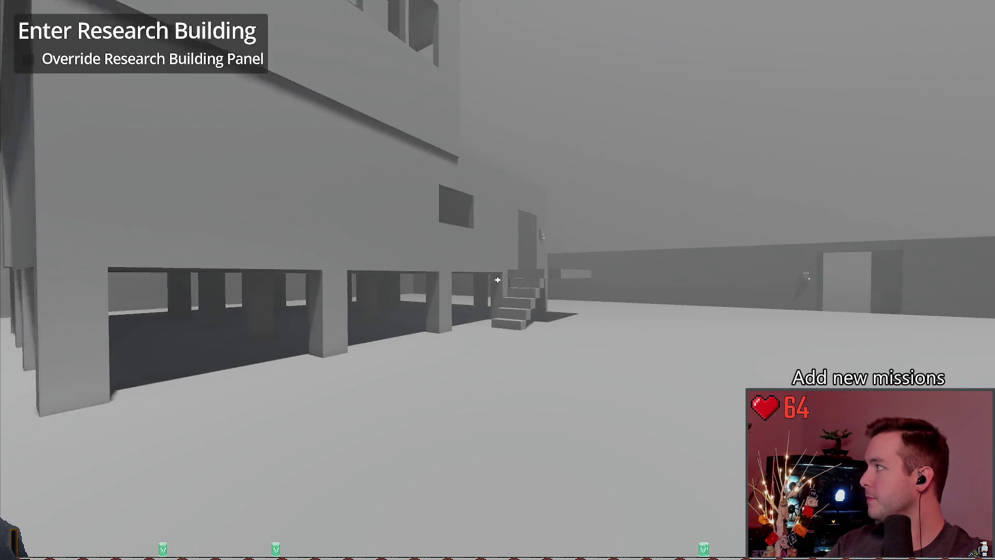
{"action": "key", "text": "w"}
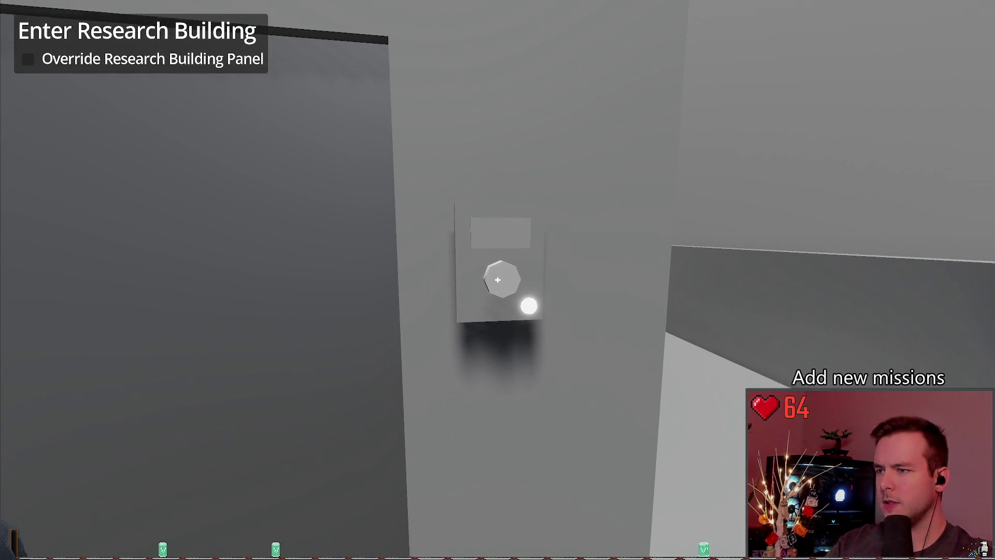
{"action": "key", "text": "e"}
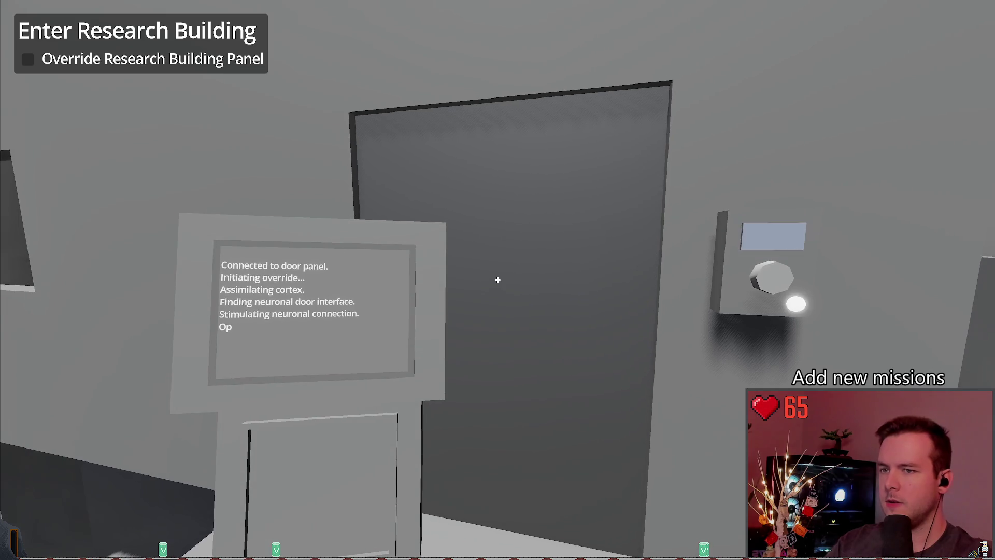
{"action": "key", "text": "w"}
{"action": "key", "text": "Escape"}
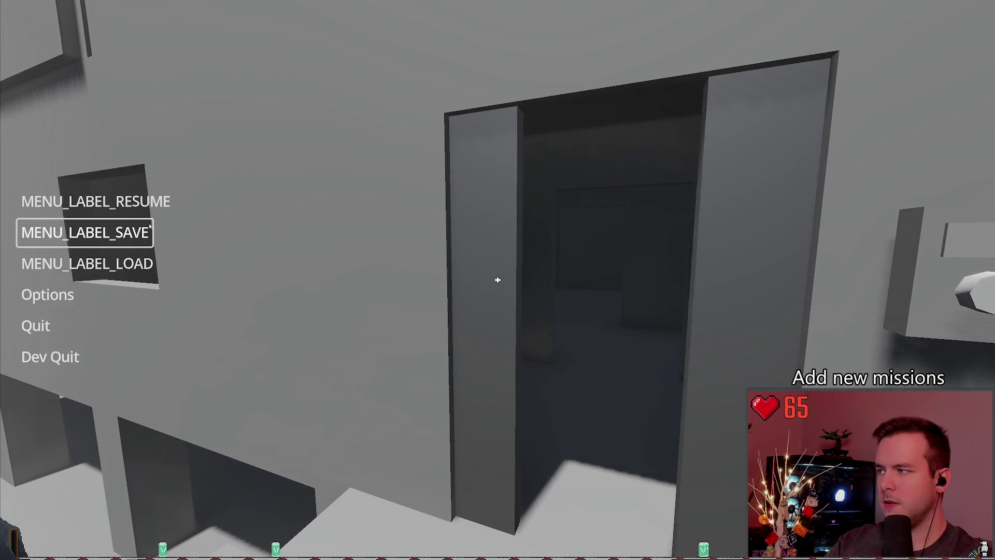
{"action": "left_click", "coordinate": [85, 232]}
{"action": "left_click", "coordinate": [461, 255]}
{"action": "key", "text": "Escape"}
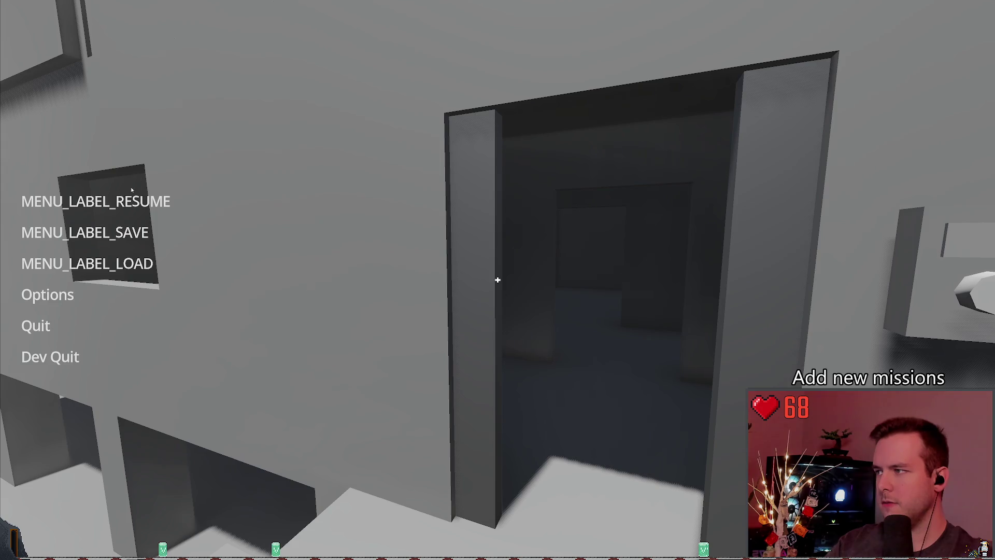
{"action": "key", "text": "Escape"}
{"action": "key", "text": "Escape"}
{"action": "left_click", "coordinate": [149, 265]}
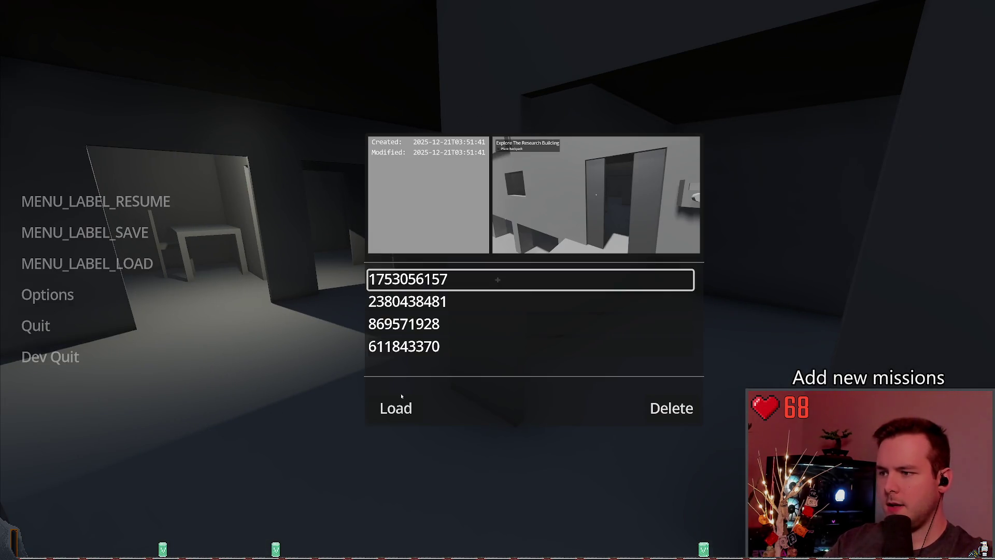
{"action": "left_click", "coordinate": [395, 405]}
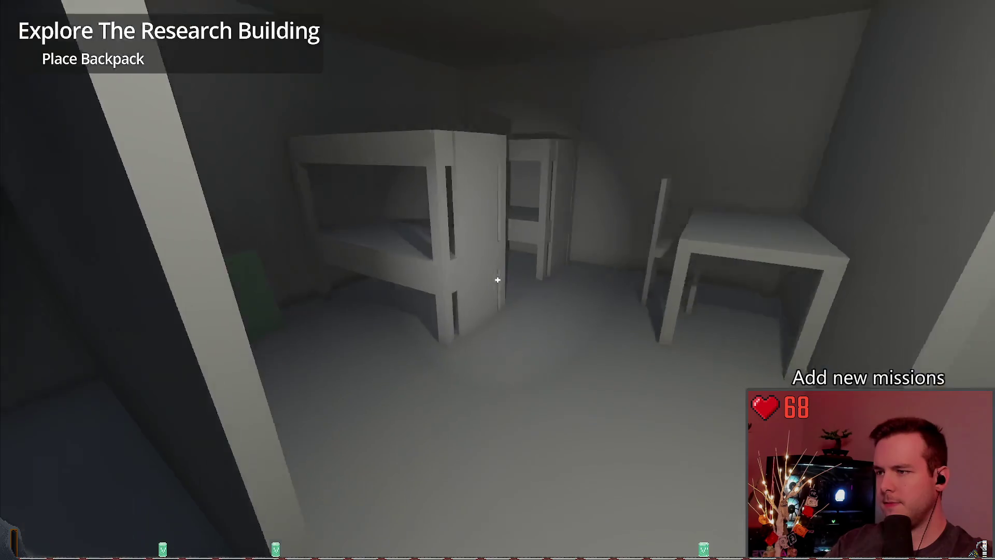
Create another save in the bunk room, load it back, and resume play
{"action": "key", "text": "Escape"}
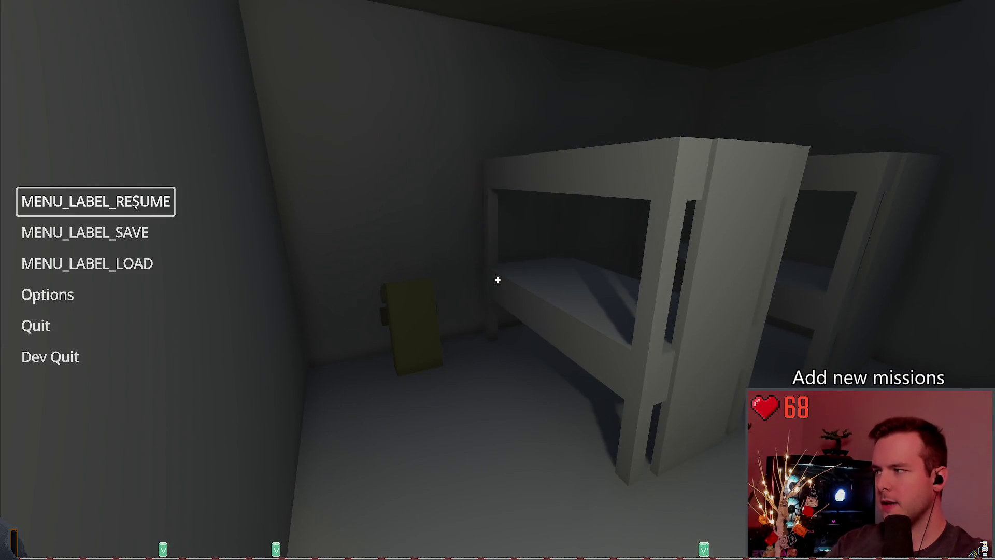
{"action": "key", "text": "Escape"}
{"action": "key", "text": "Escape"}
{"action": "left_click", "coordinate": [86, 232]}
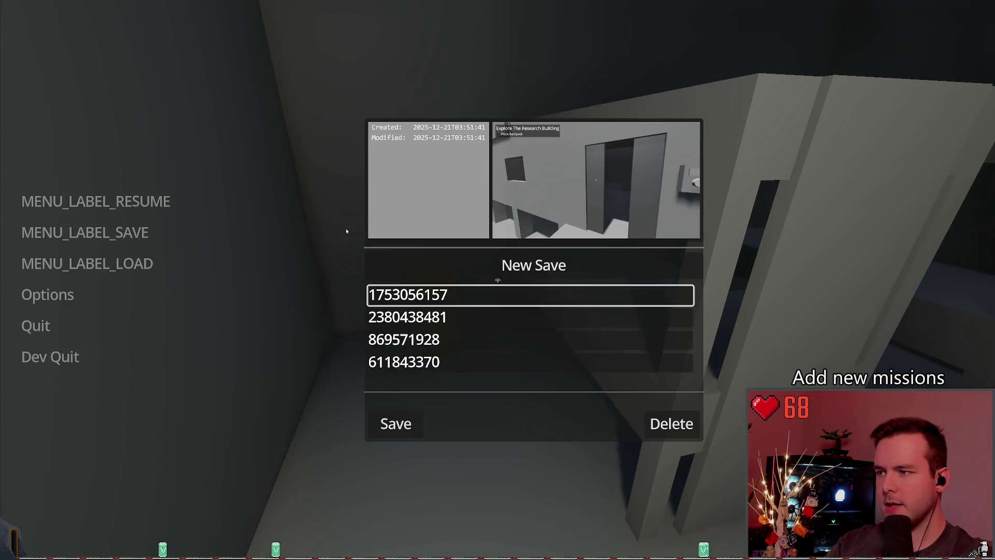
{"action": "left_click", "coordinate": [544, 266]}
{"action": "left_click", "coordinate": [96, 202]}
{"action": "key", "text": "Escape"}
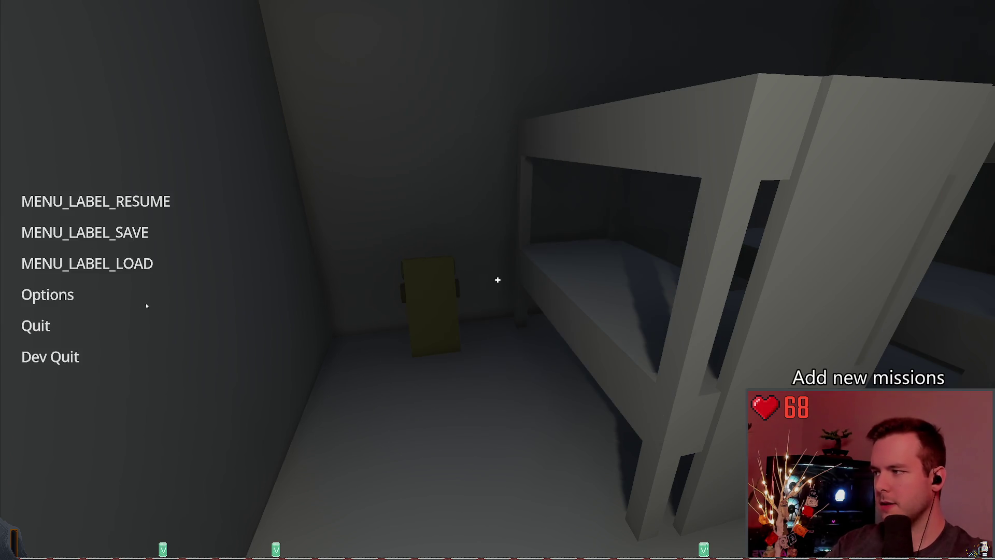
{"action": "left_click", "coordinate": [67, 263]}
{"action": "left_click", "coordinate": [396, 408]}
{"action": "key", "text": "Escape"}
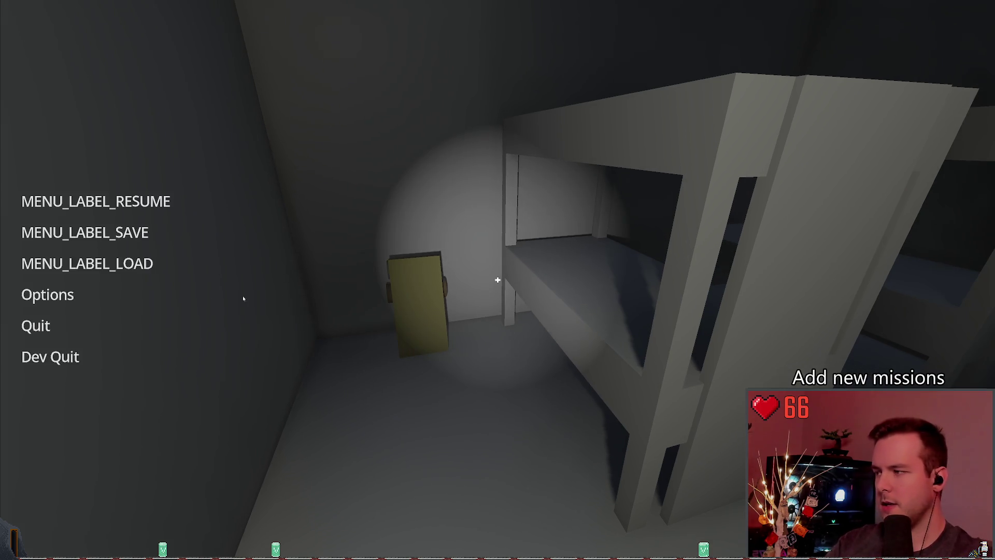
{"action": "left_click", "coordinate": [136, 202]}
{"action": "key", "text": "Escape"}
{"action": "left_click", "coordinate": [114, 274]}
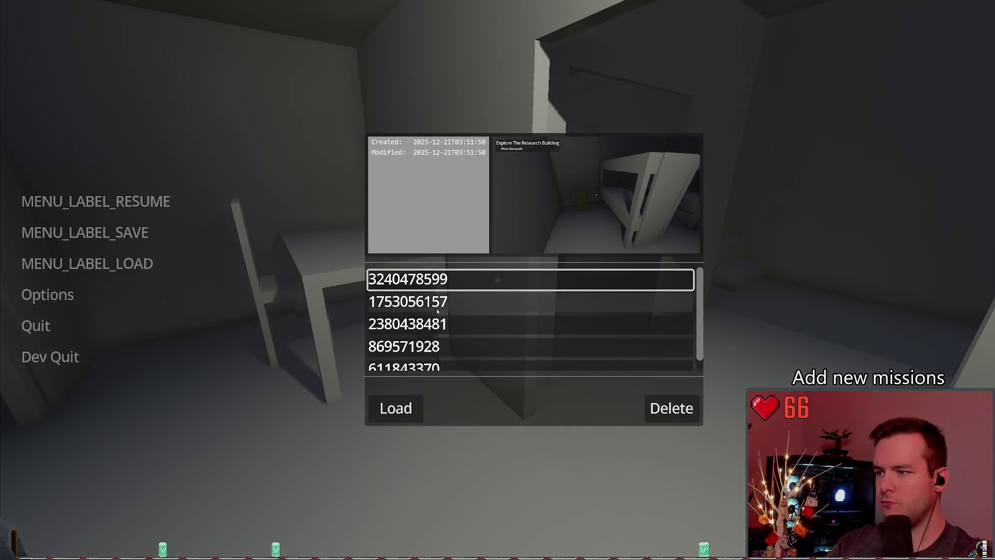
{"action": "left_click", "coordinate": [671, 406]}
{"action": "left_click", "coordinate": [399, 407]}
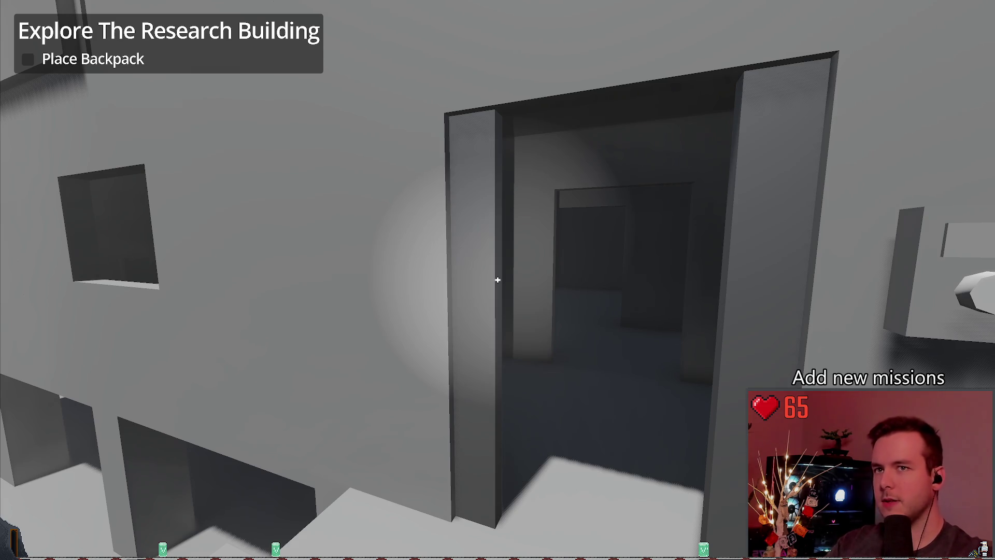
{"action": "key", "text": "F8"}
{"action": "left_click", "coordinate": [501, 130]}
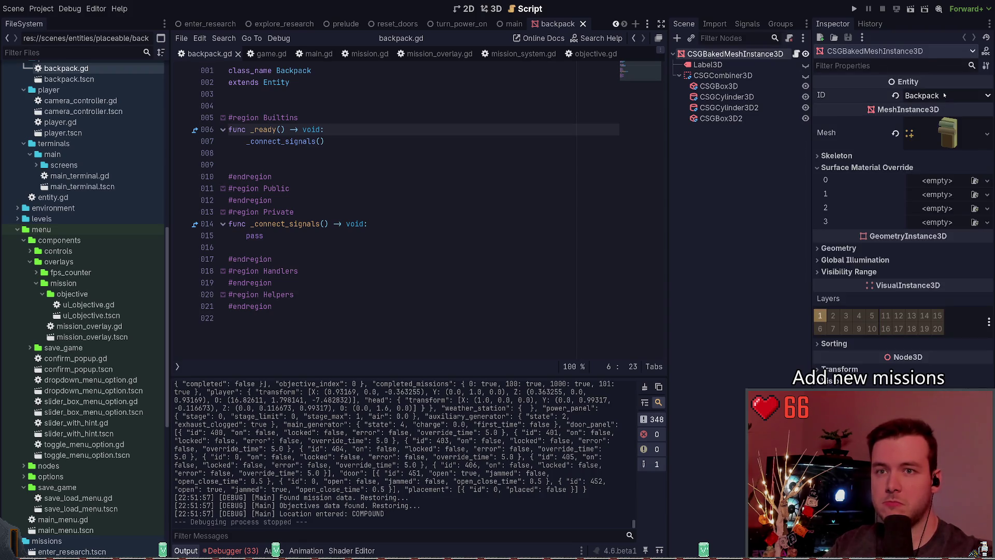
Save the scene and close the backpack script and placement scene tabs
{"action": "key", "text": "ctrl+s"}
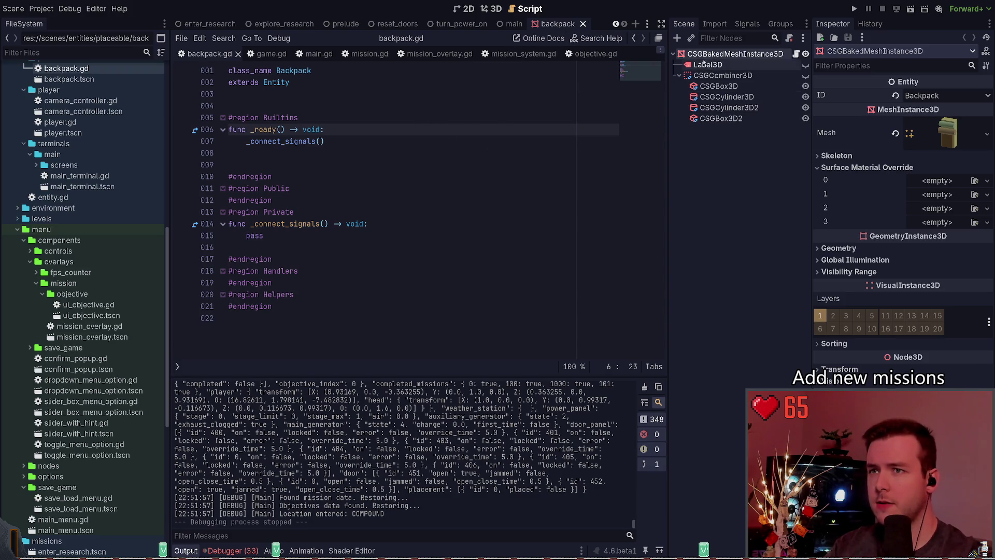
{"action": "left_click", "coordinate": [583, 24]}
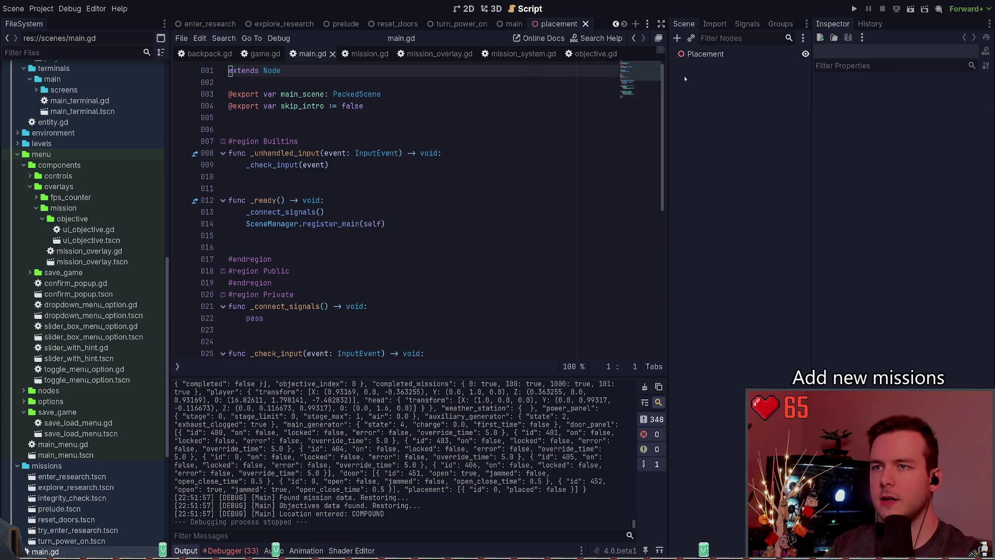
{"action": "left_click", "coordinate": [695, 59]}
{"action": "left_click", "coordinate": [585, 24]}
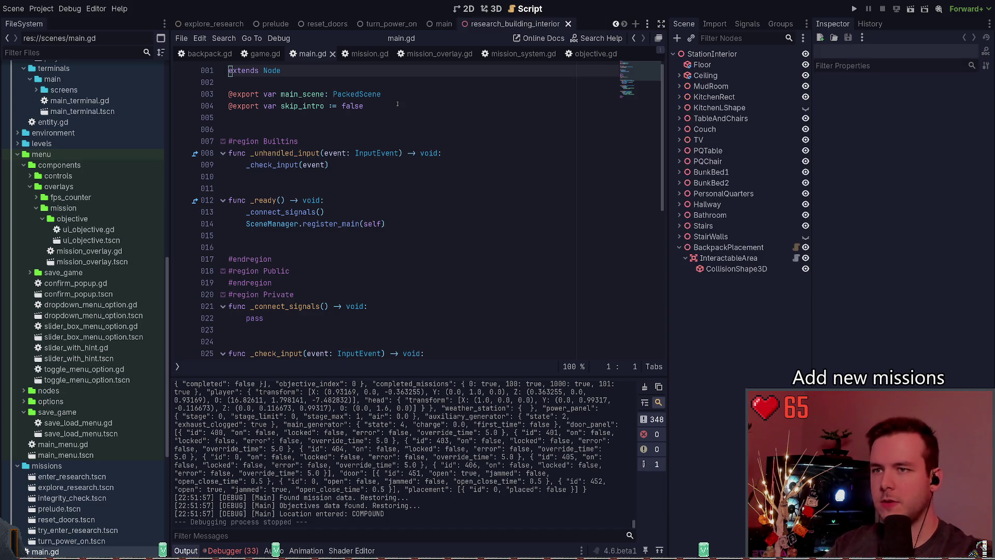
Inspect the BackpackPlacement node, its InteractableArea, and the CollisionShape3D box shape
{"action": "left_click", "coordinate": [728, 247]}
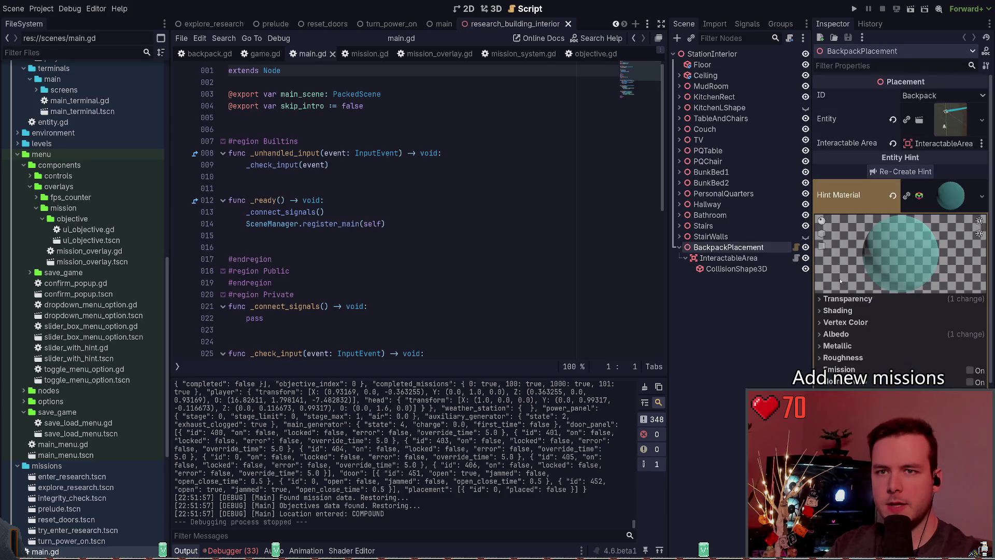
{"action": "left_click", "coordinate": [731, 258]}
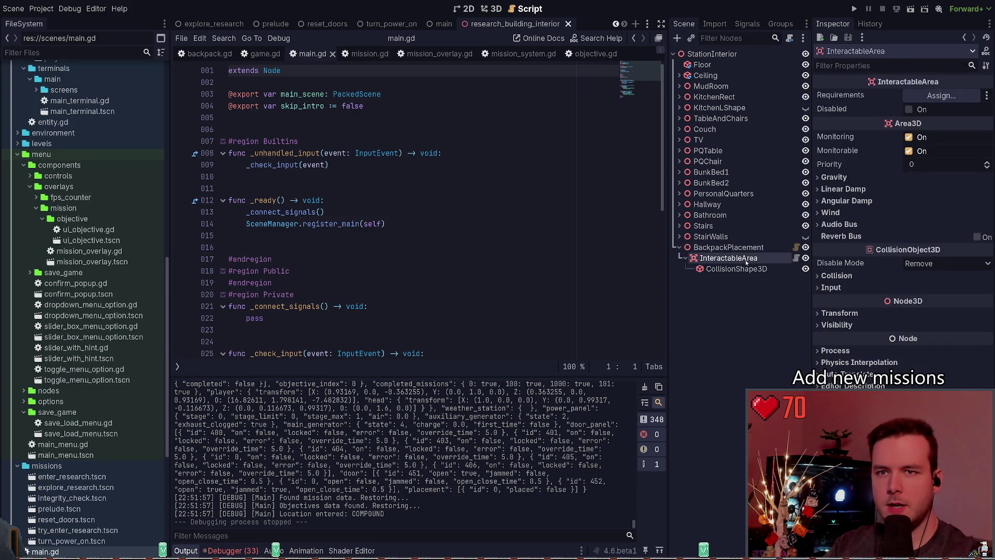
{"action": "left_click", "coordinate": [745, 269]}
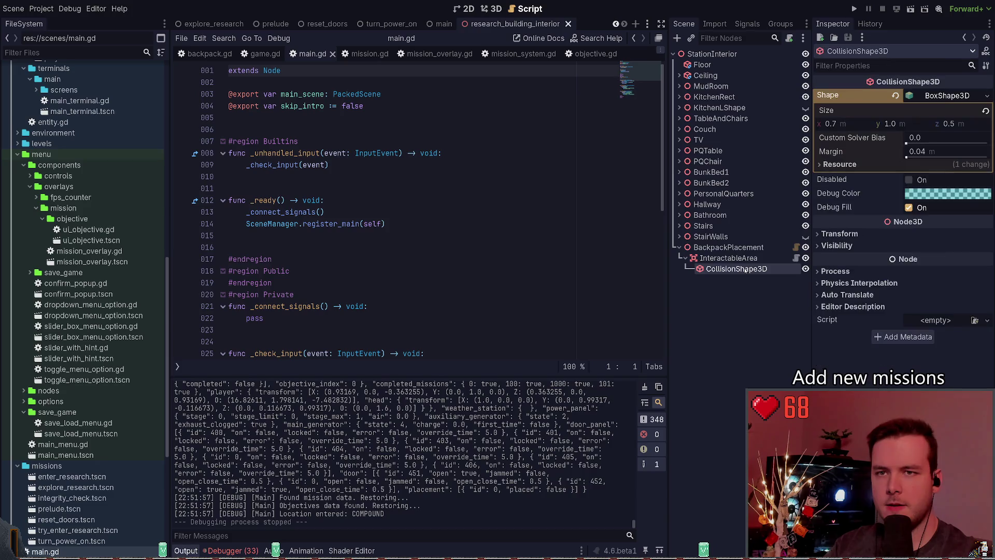
{"action": "left_click", "coordinate": [728, 247]}
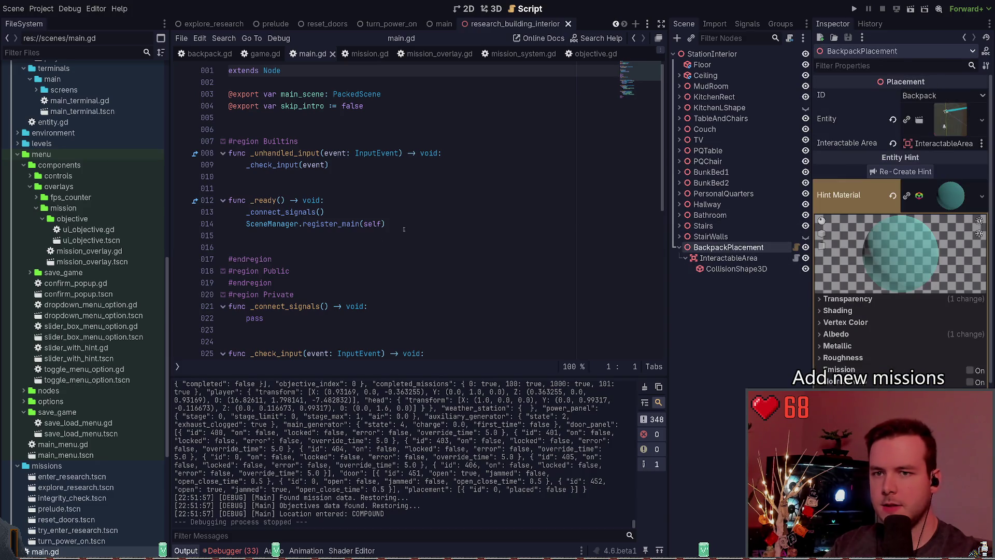
{"action": "left_click", "coordinate": [386, 208]}
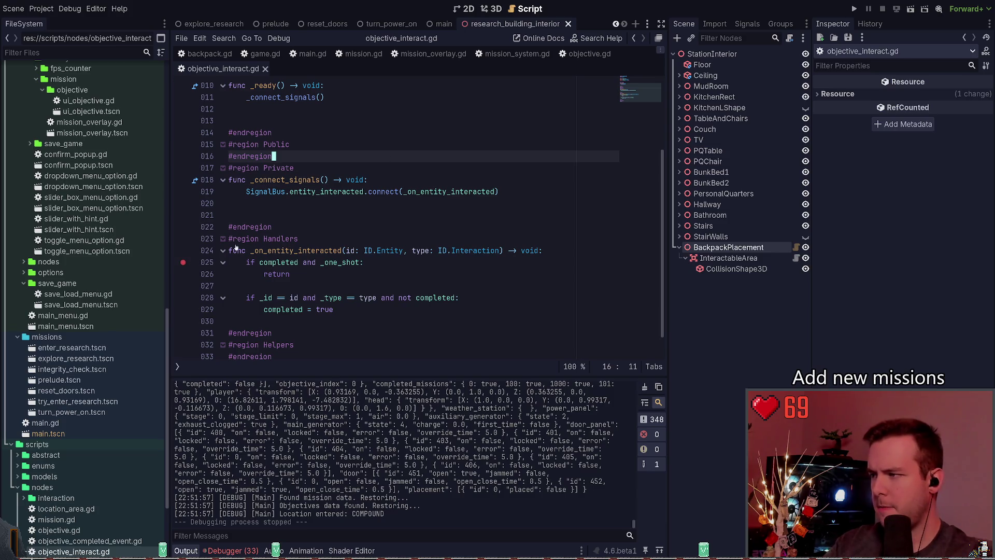
Debug-run the Explore The Research Building level, interact at the olive box to hit line 25, then stop
{"action": "key", "text": "F5"}
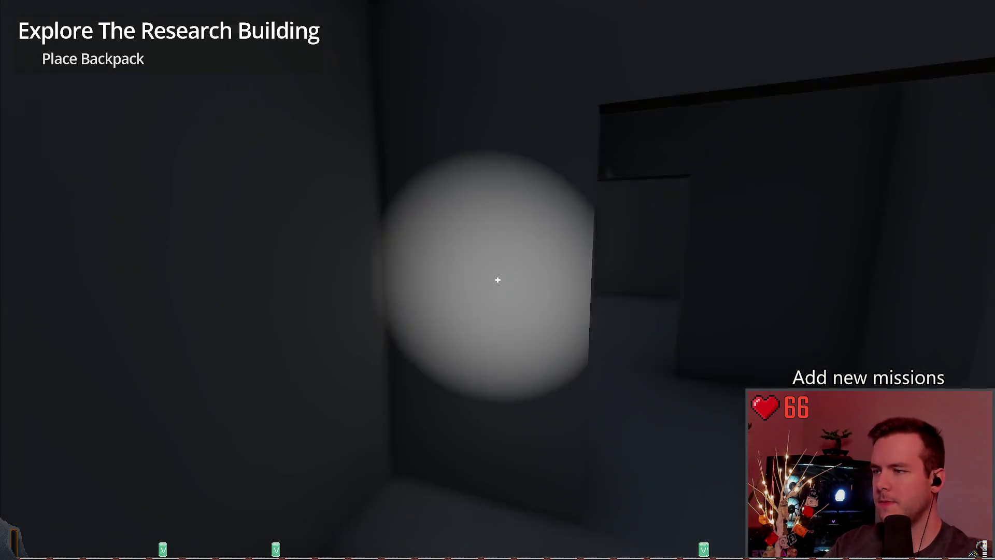
{"action": "key", "text": "w"}
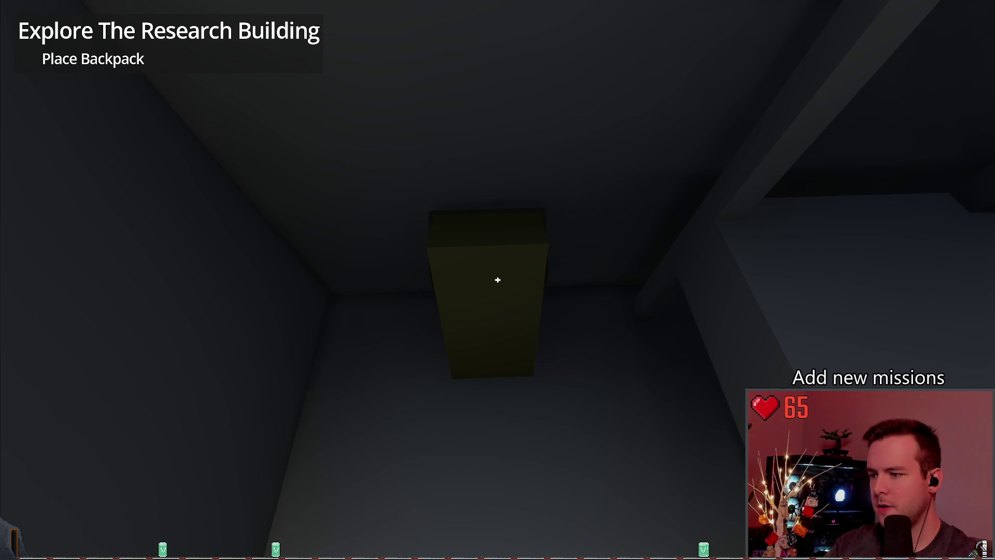
{"action": "key", "text": "F5"}
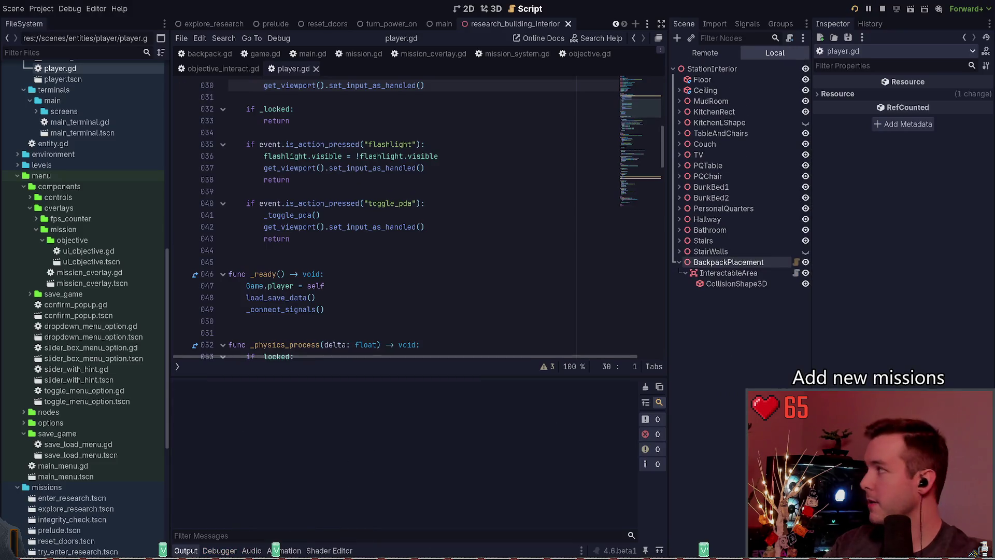
{"action": "key", "text": "Return"}
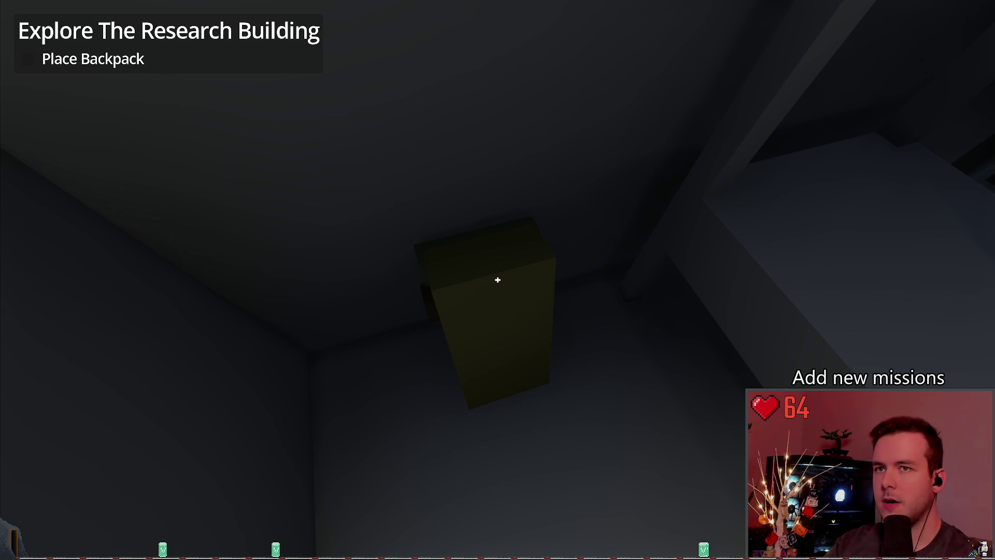
{"action": "key", "text": "e"}
{"action": "key", "text": "F8"}
{"action": "left_click", "coordinate": [591, 166]}
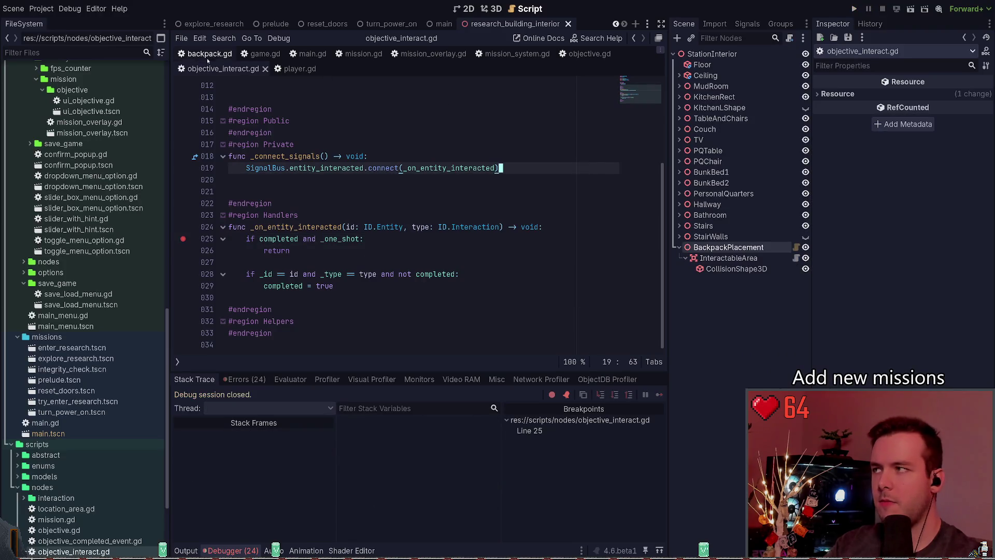
Review the BackpackPlacement node's properties in the Inspector
{"action": "left_click", "coordinate": [719, 250]}
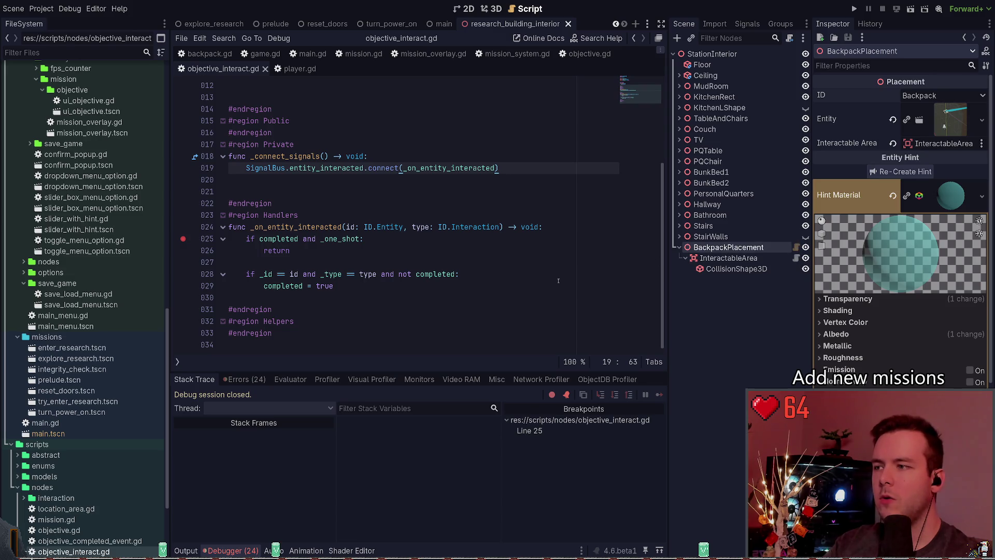
{"action": "scroll", "coordinate": [474, 324], "scroll_direction": "up", "scroll_amount": 4}
{"action": "scroll", "coordinate": [472, 316], "scroll_direction": "down", "scroll_amount": 1}
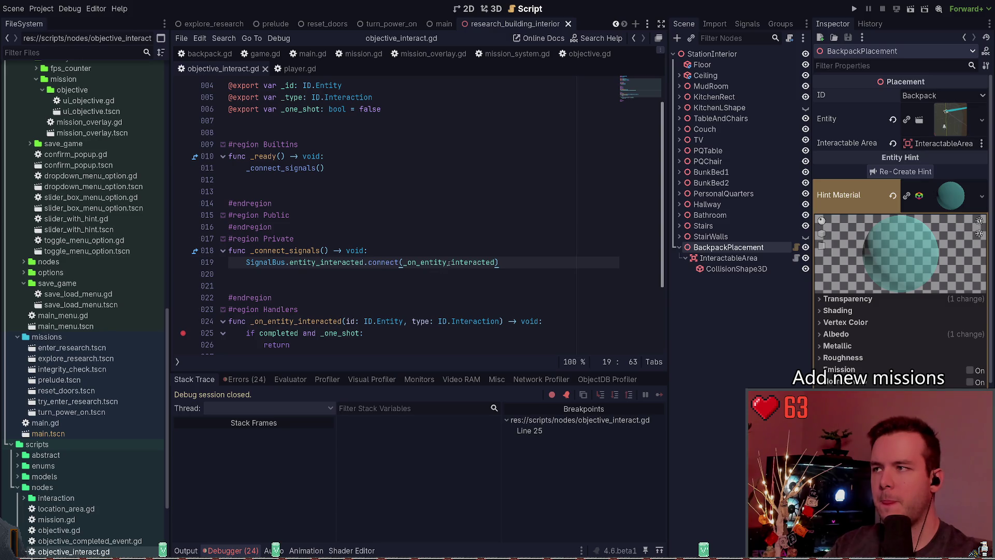
{"action": "scroll", "coordinate": [395, 267], "scroll_direction": "down", "scroll_amount": 2}
{"action": "scroll", "coordinate": [366, 280], "scroll_direction": "up", "scroll_amount": 3}
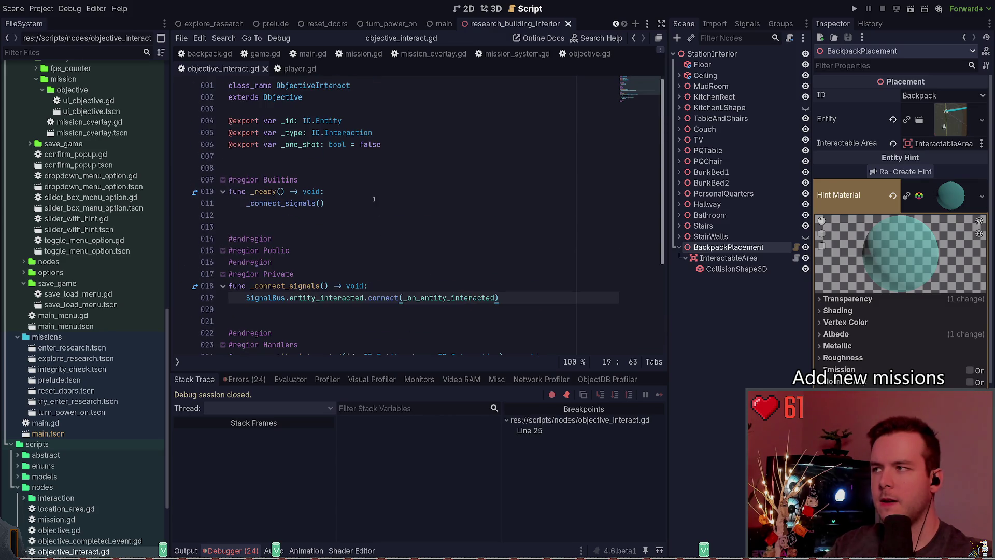
{"action": "scroll", "coordinate": [374, 199], "scroll_direction": "down", "scroll_amount": 3}
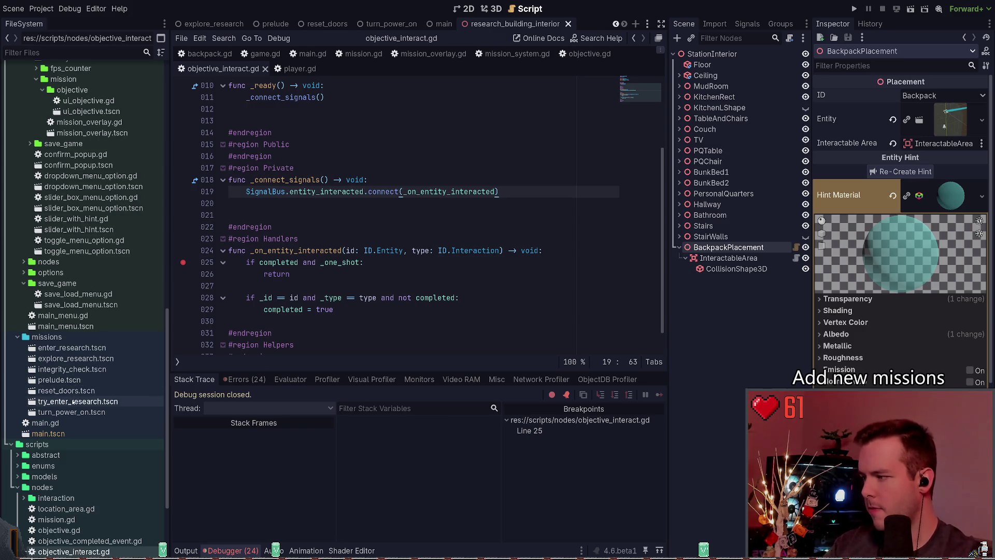
Open explore_research.tscn, select its ObjectiveInteract node, and run the project again
{"action": "double_click", "coordinate": [72, 359]}
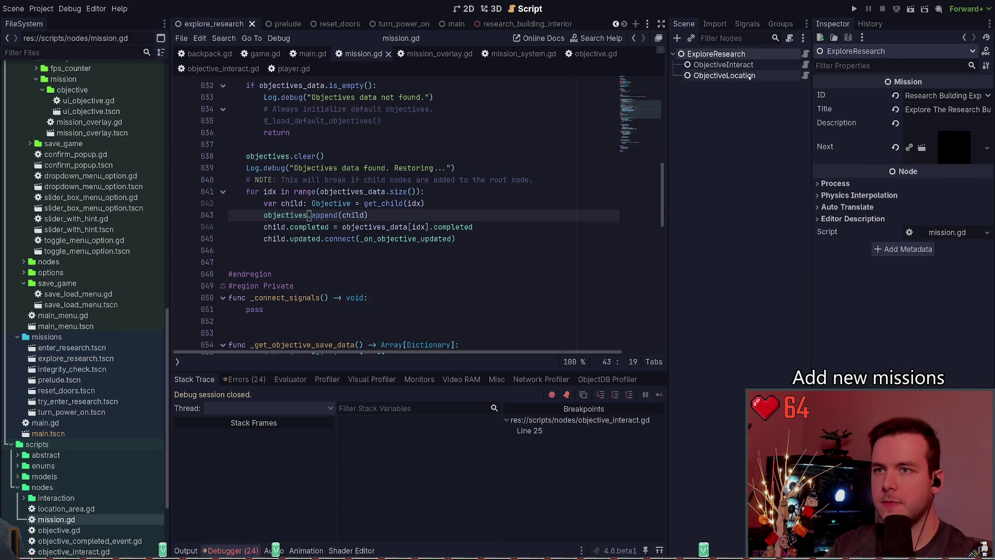
{"action": "left_click", "coordinate": [801, 64]}
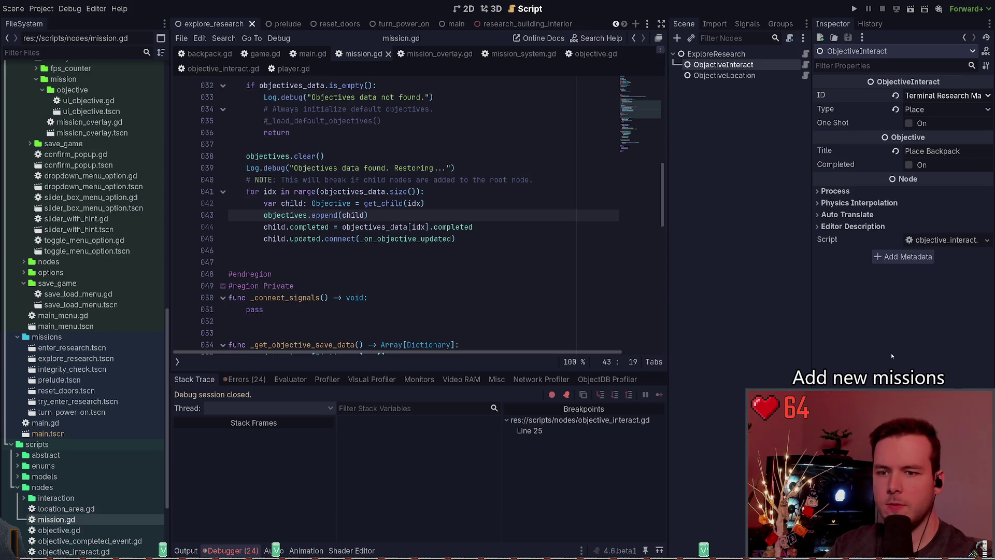
{"action": "key", "text": "F5"}
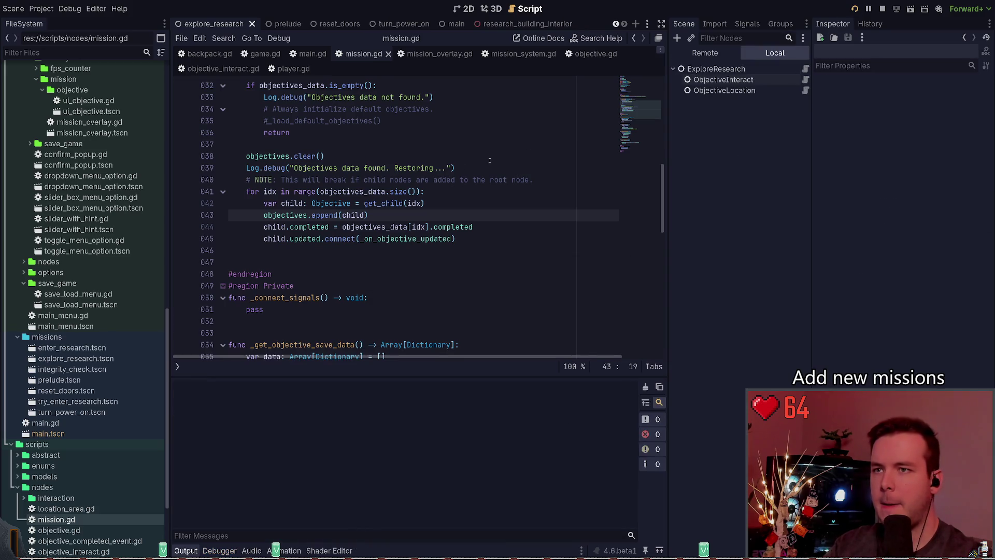
Continue into the game from the main menu and create a new save
{"action": "left_click", "coordinate": [50, 202]}
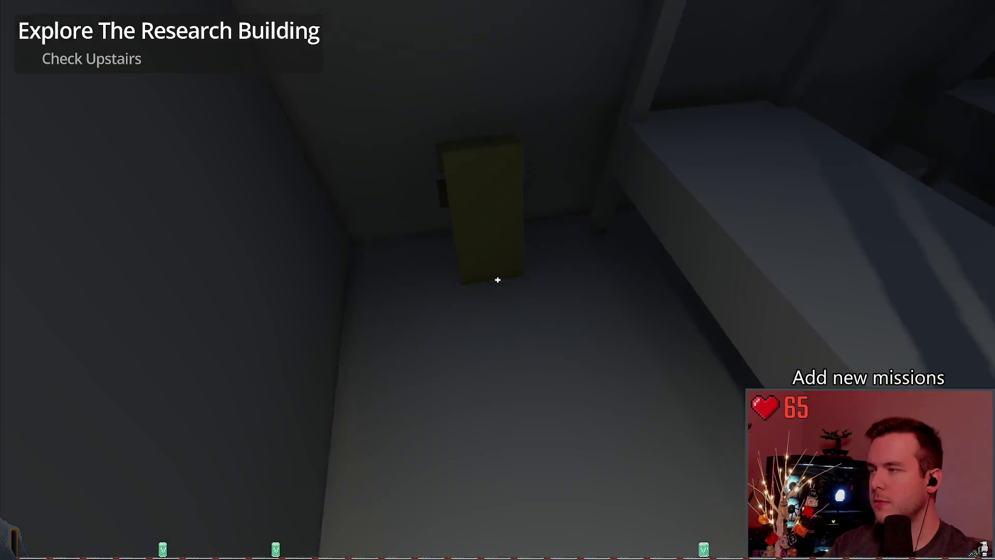
{"action": "key", "text": "Escape"}
{"action": "key", "text": "Return"}
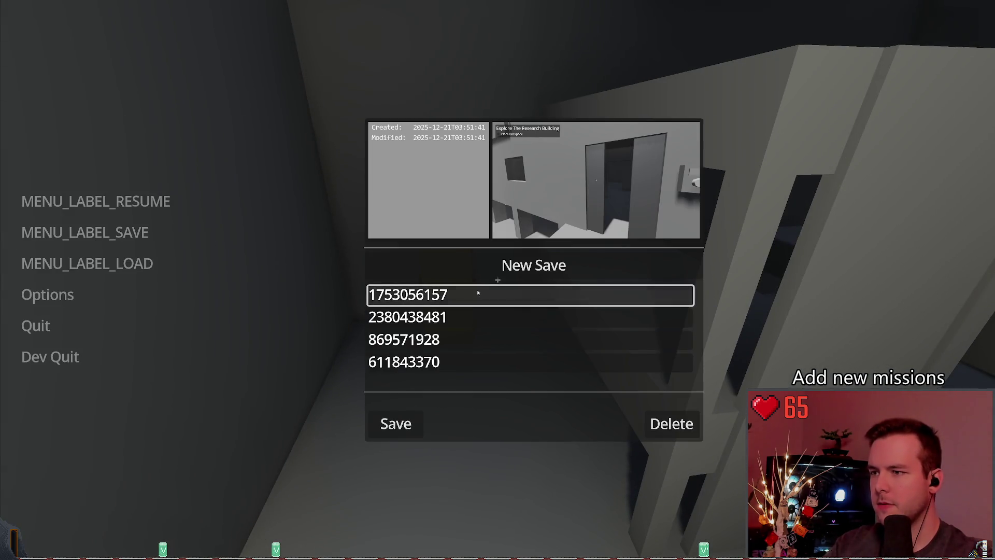
{"action": "key", "text": "Return"}
{"action": "key", "text": "Escape"}
{"action": "key", "text": "Escape"}
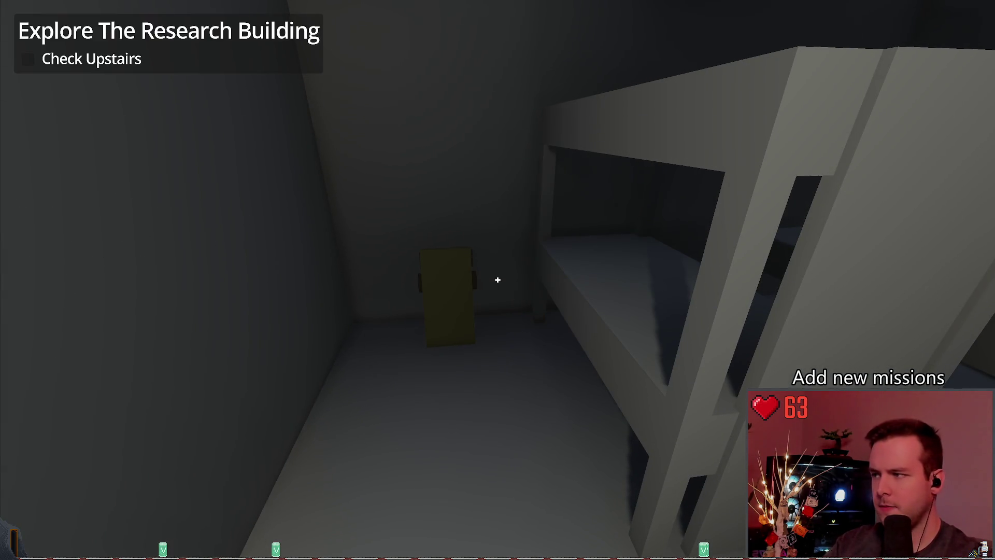
{"action": "key", "text": "Escape"}
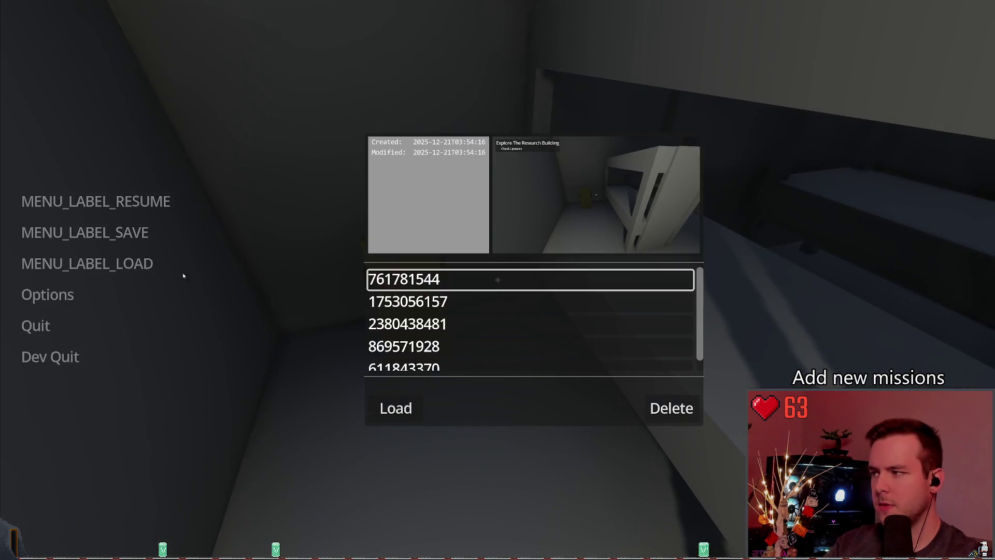
{"action": "key", "text": "Escape"}
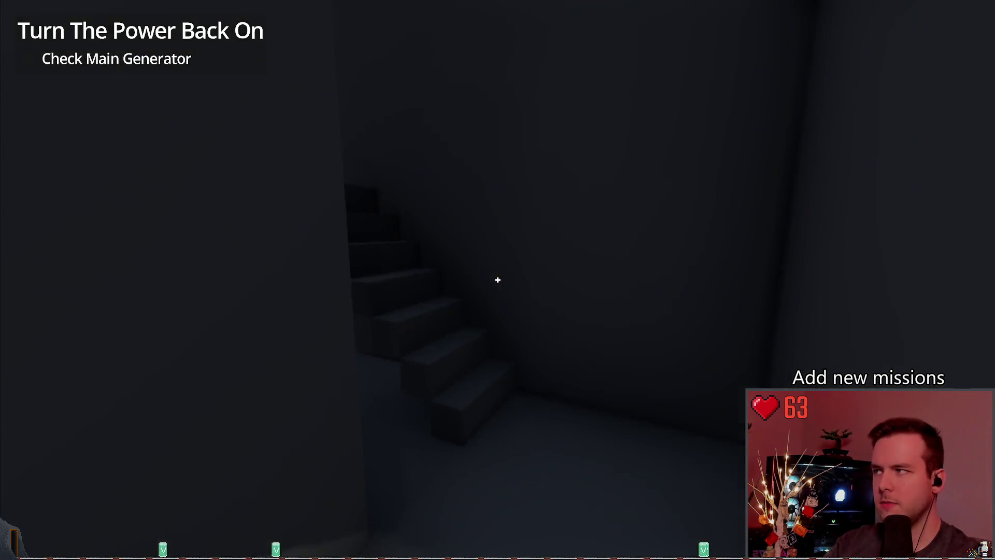
Walk into the bunk room, load the save there, and stop the game
{"action": "key", "text": "w"}
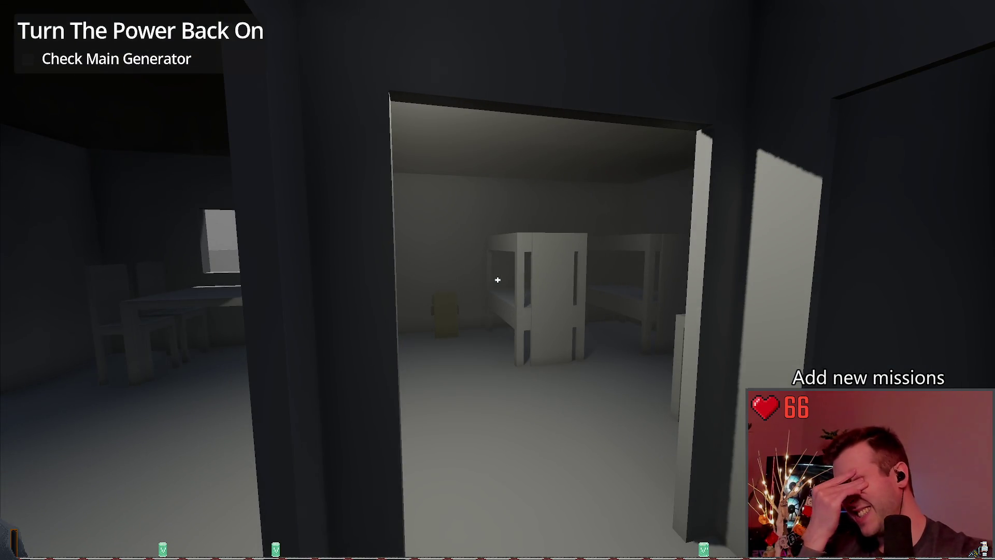
{"action": "key", "text": "w"}
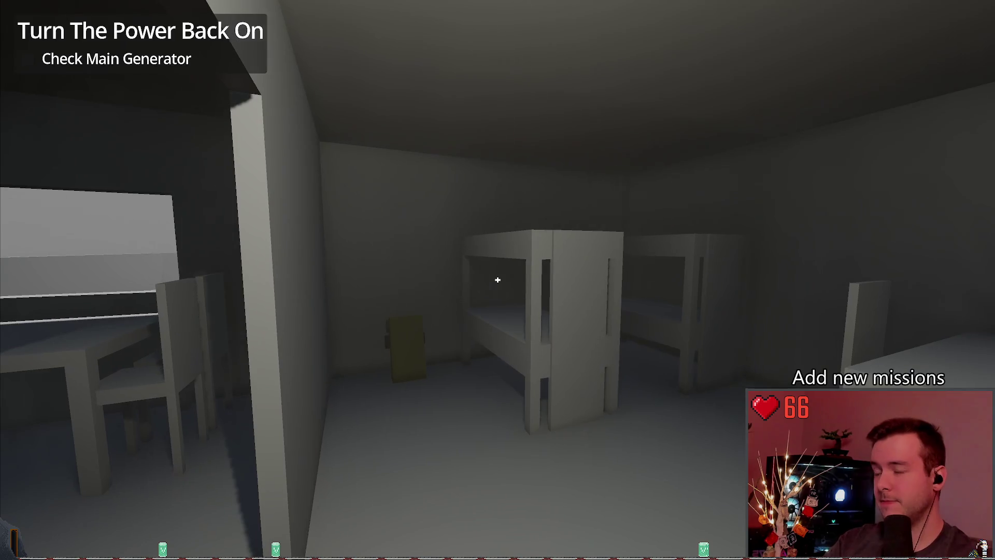
{"action": "key", "text": "Escape"}
{"action": "left_click", "coordinate": [89, 262]}
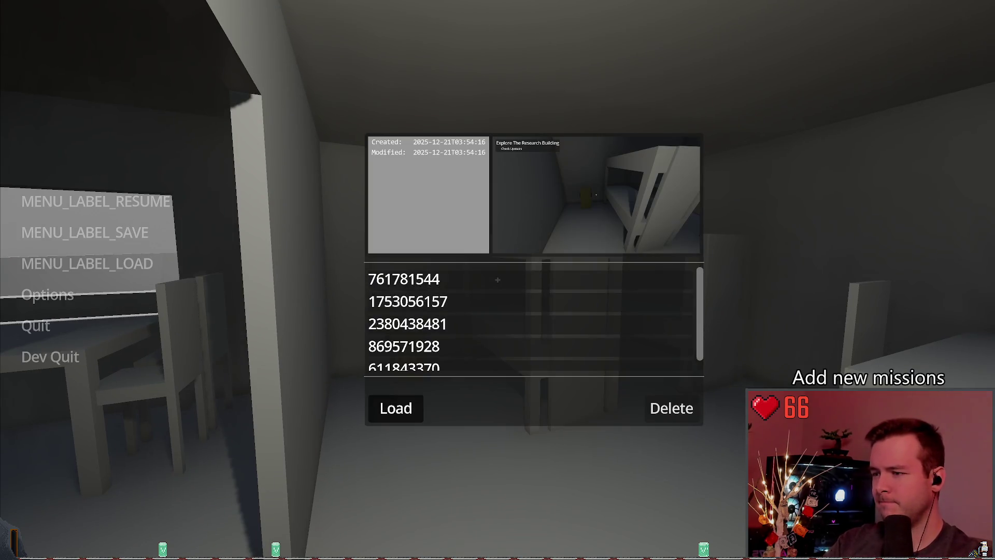
{"action": "left_click", "coordinate": [396, 406]}
{"action": "key", "text": "d"}
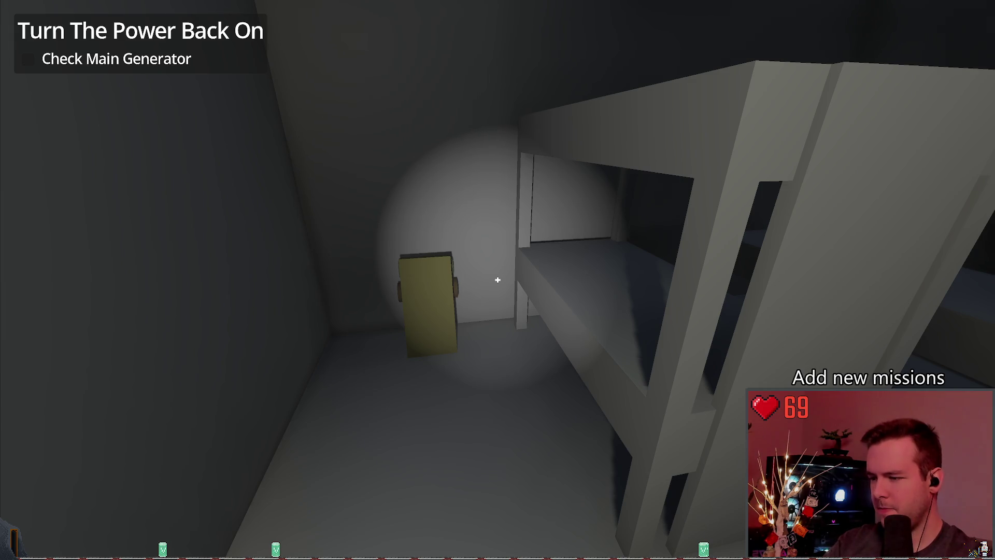
{"action": "key", "text": "F8"}
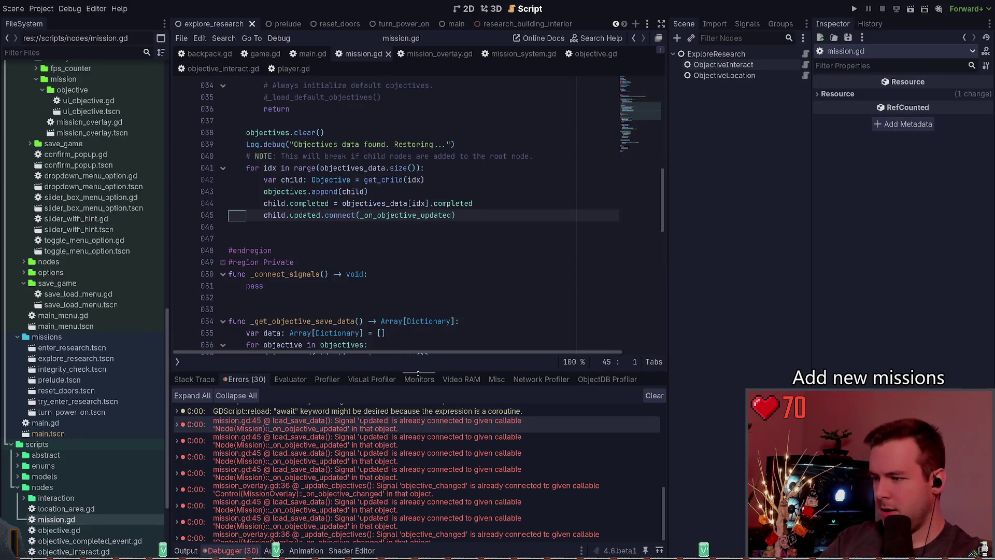
{"action": "key", "text": "Down"}
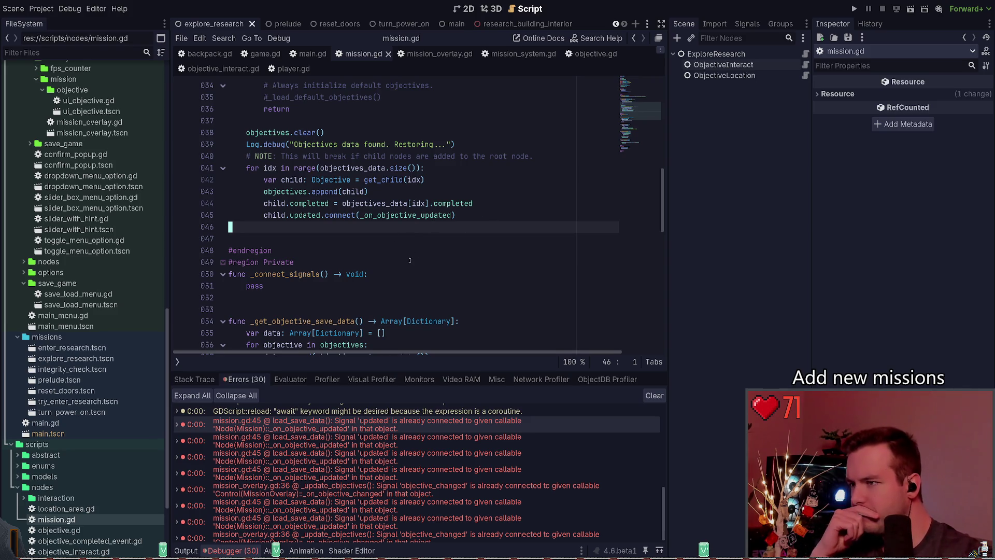
{"action": "key", "text": "Up"}
{"action": "key", "text": "Up"}
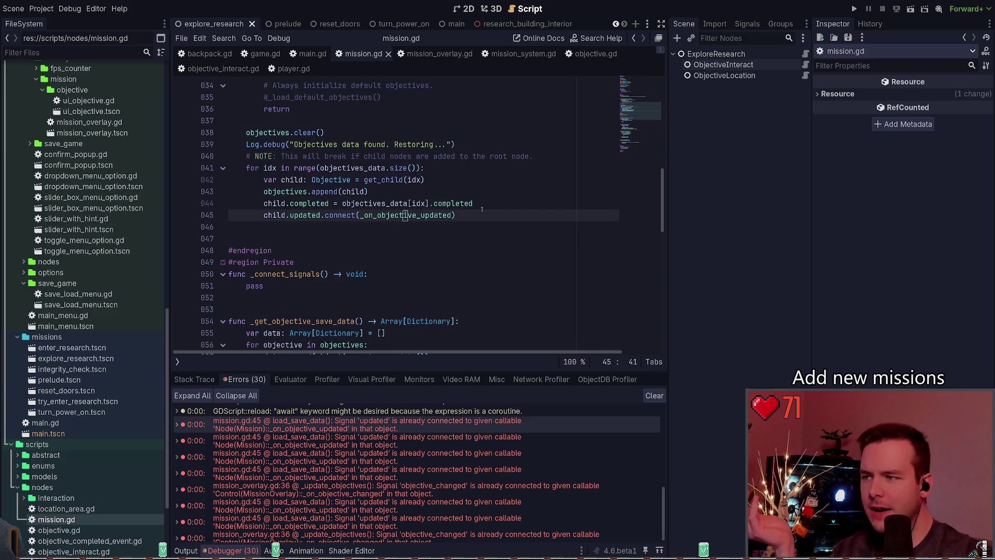
{"action": "key", "text": "End"}
{"action": "key", "text": "shift+Home"}
{"action": "key", "text": "Down"}
{"action": "key", "text": "Home"}
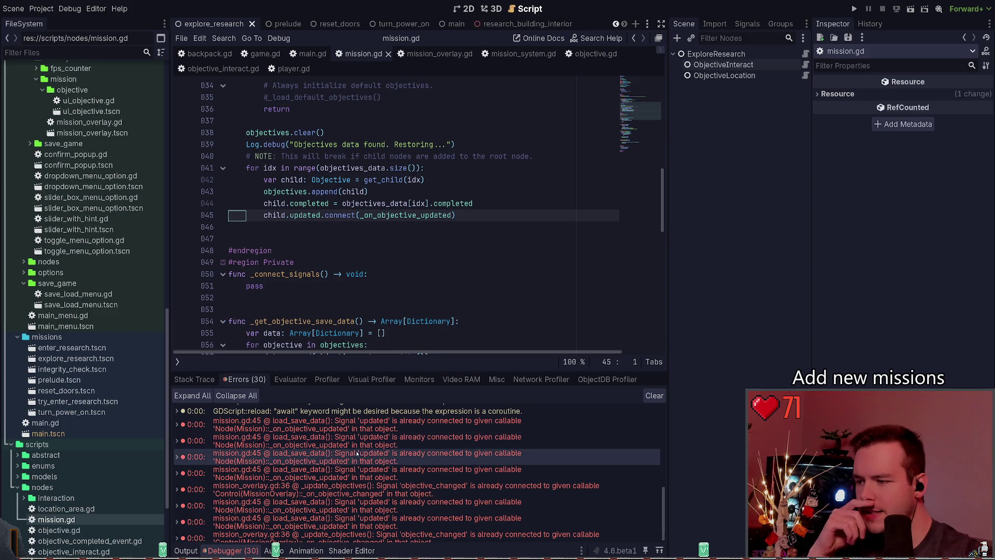
{"action": "left_click", "coordinate": [346, 489]}
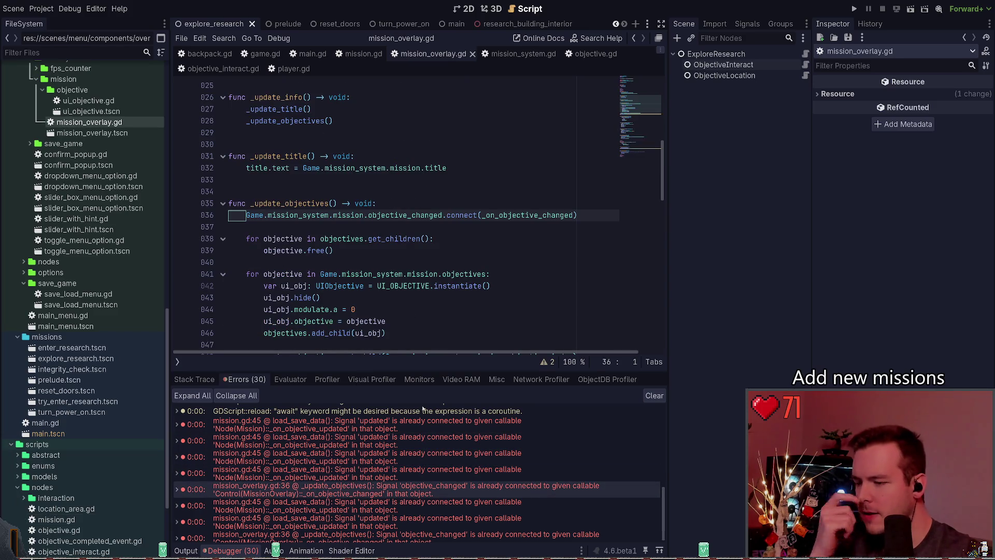
{"action": "left_click", "coordinate": [357, 521]}
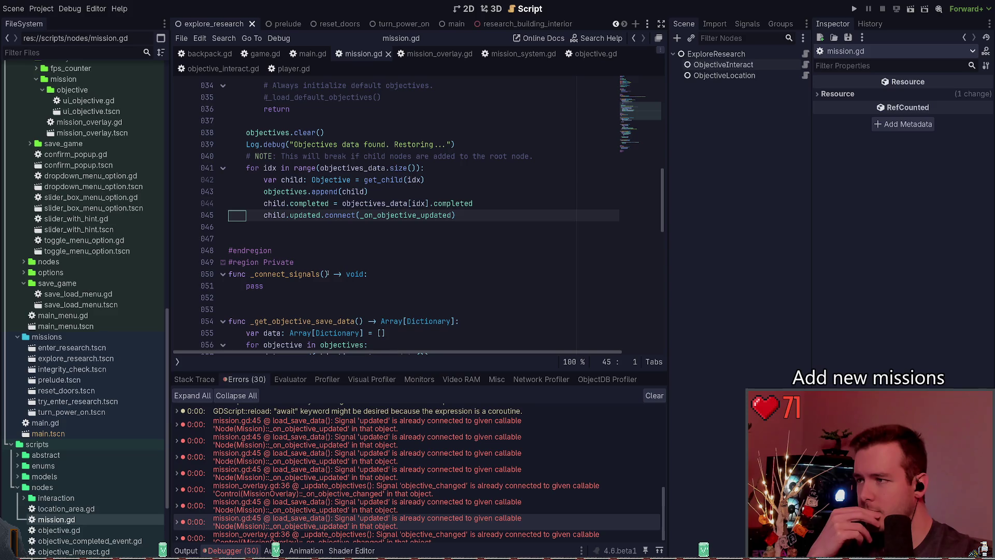
{"action": "scroll", "coordinate": [352, 466], "scroll_direction": "down", "scroll_amount": 1}
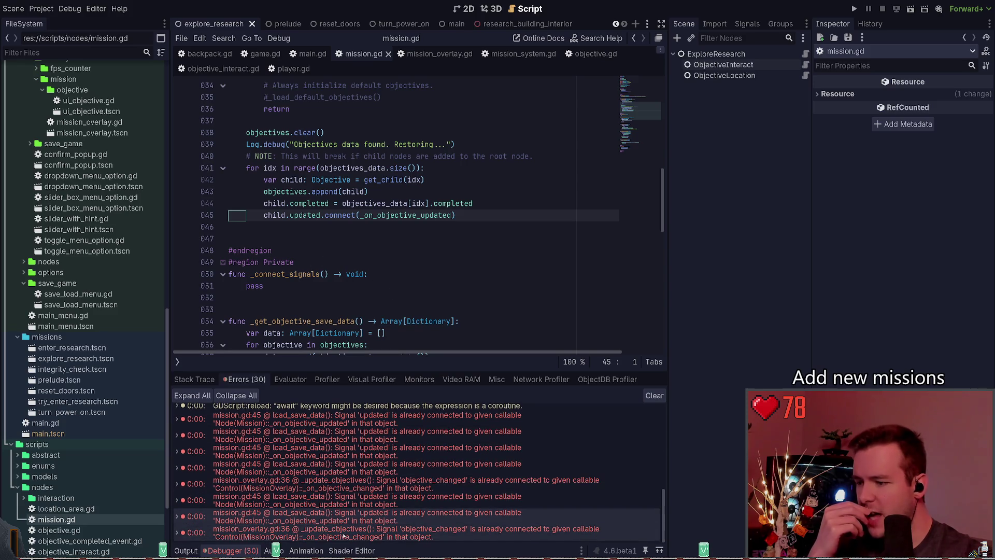
{"action": "scroll", "coordinate": [349, 248], "scroll_direction": "down", "scroll_amount": 10}
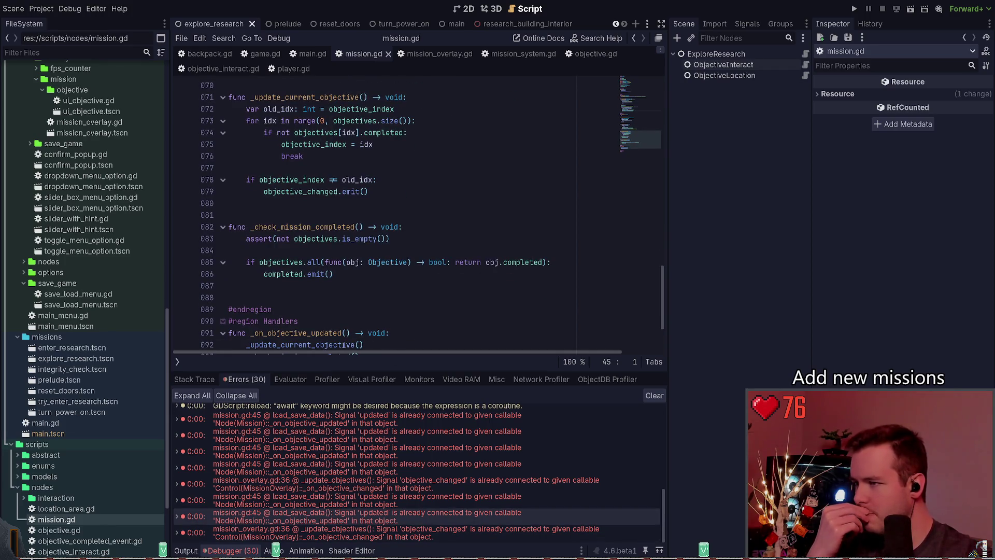
{"action": "scroll", "coordinate": [336, 303], "scroll_direction": "up", "scroll_amount": 10}
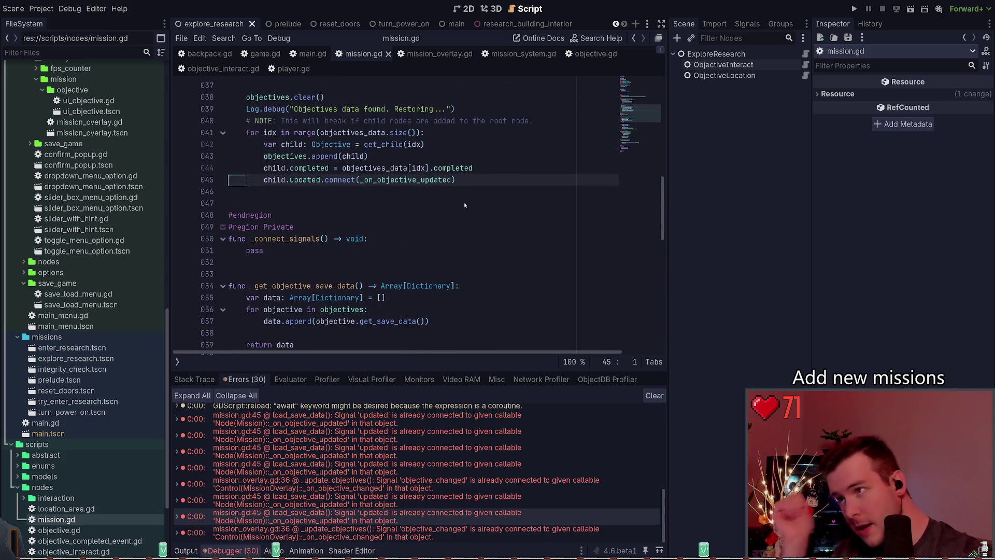
Comment out the connect call on line 45 and paste a second loop, containing it uncommented, after the restore loop
{"action": "key", "text": "ctrl+k"}
{"action": "scroll", "coordinate": [465, 206], "scroll_direction": "up", "scroll_amount": 1}
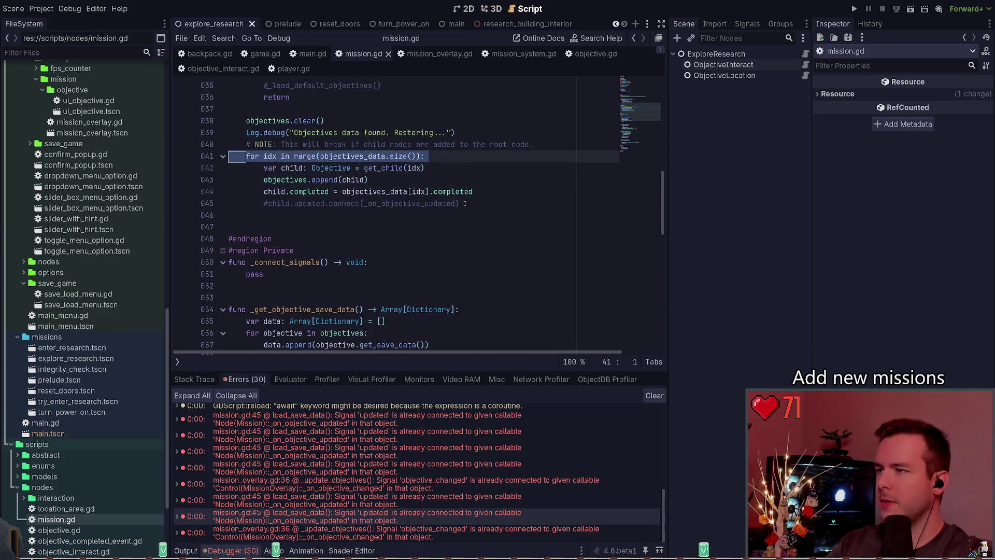
{"action": "key", "text": "Up"}
{"action": "key", "text": "End"}
{"action": "key", "text": "Return"}
{"action": "key", "text": "Return"}
{"action": "type", "text": "for idx in range(objectives_data.size()):"}
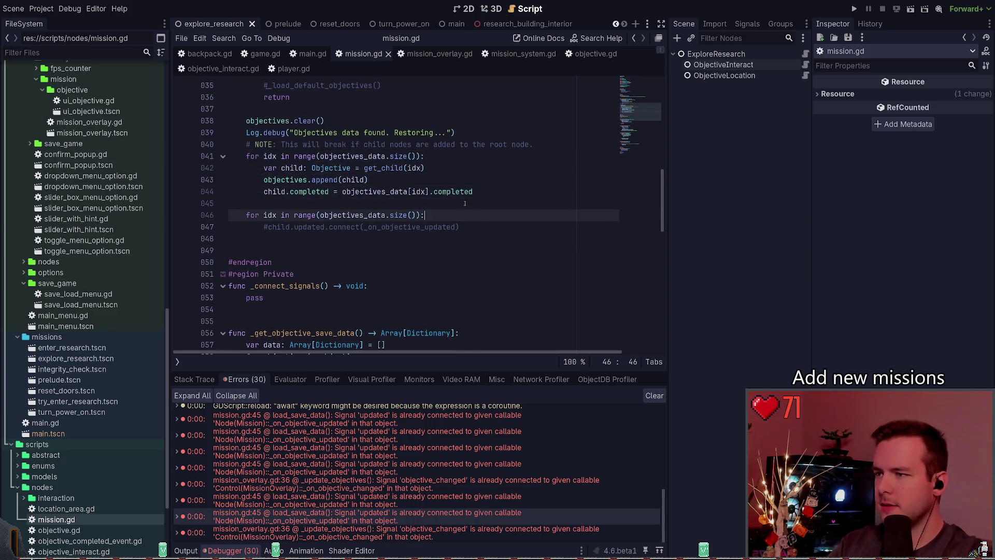
{"action": "key", "text": "Return"}
{"action": "key", "text": "alt+Up"}
{"action": "key", "text": "ctrl+k"}
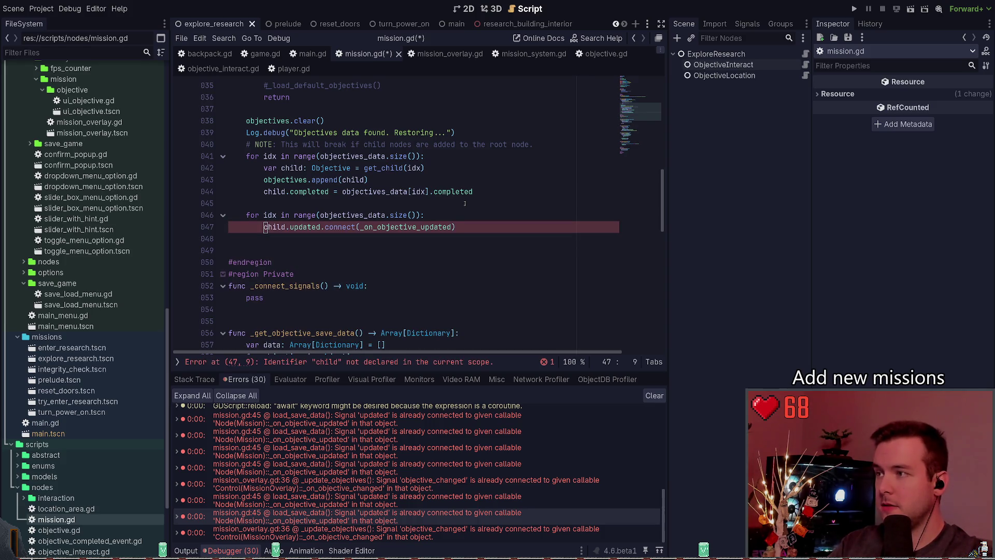
Rewrite the new loop's header as 'for objective in objectives:'
{"action": "key", "text": "Up"}
{"action": "key", "text": "ctrl+Delete"}
{"action": "type", "text": "child"}
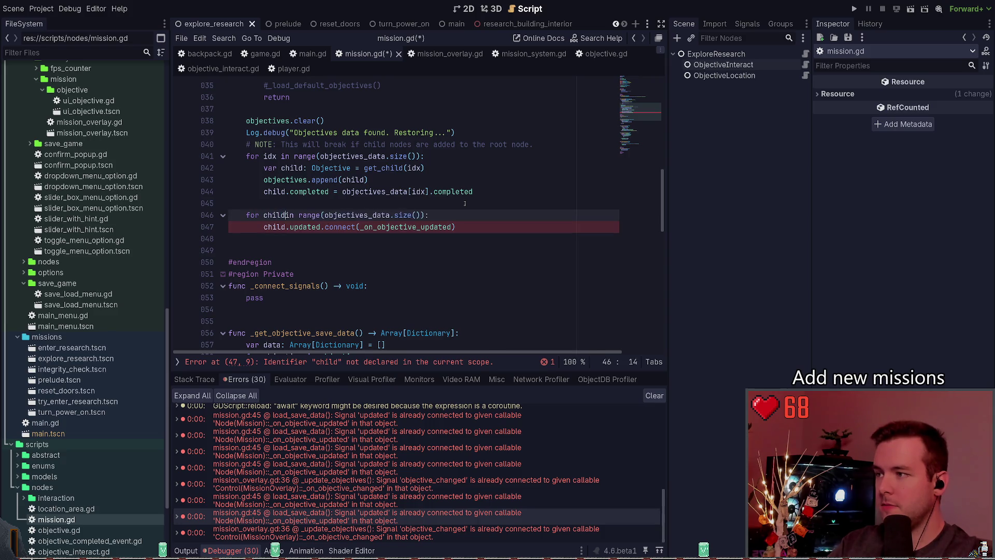
{"action": "key", "text": "Right"}
{"action": "key", "text": "Right"}
{"action": "key", "text": "Right"}
{"action": "key", "text": "shift+End"}
{"action": "key", "text": "shift+Left"}
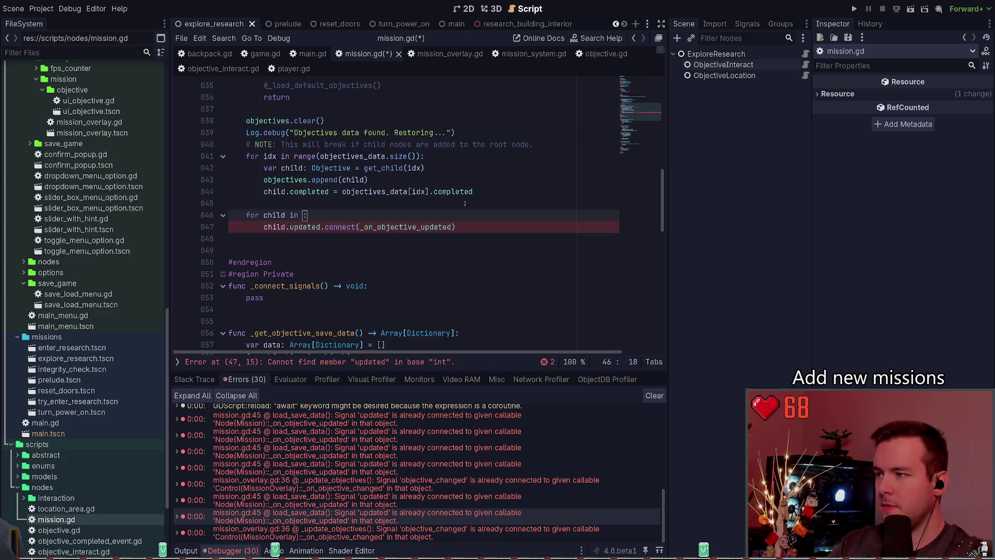
{"action": "key", "text": "Delete"}
{"action": "key", "text": "ctrl+Left"}
{"action": "key", "text": "ctrl+Left"}
{"action": "key", "text": "ctrl+Delete"}
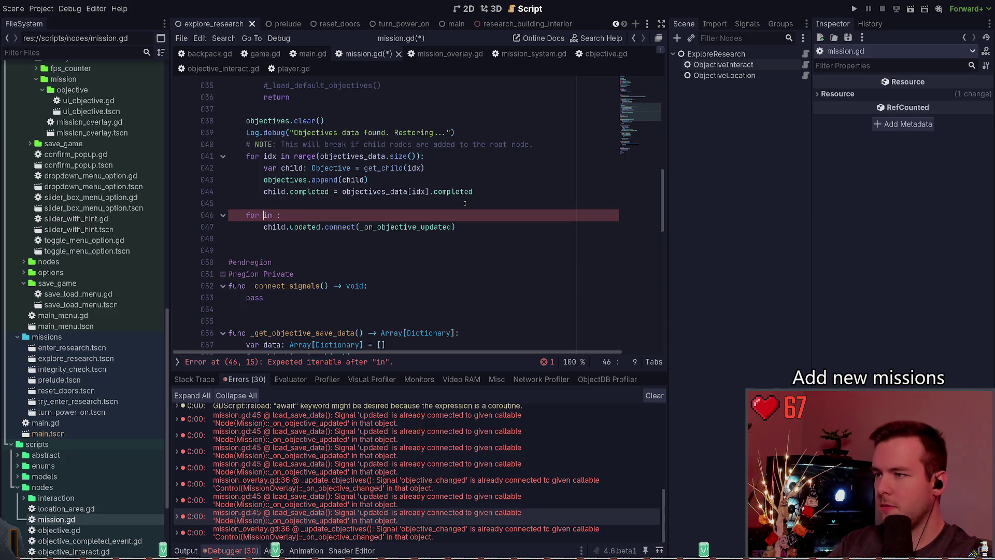
{"action": "type", "text": "objective"}
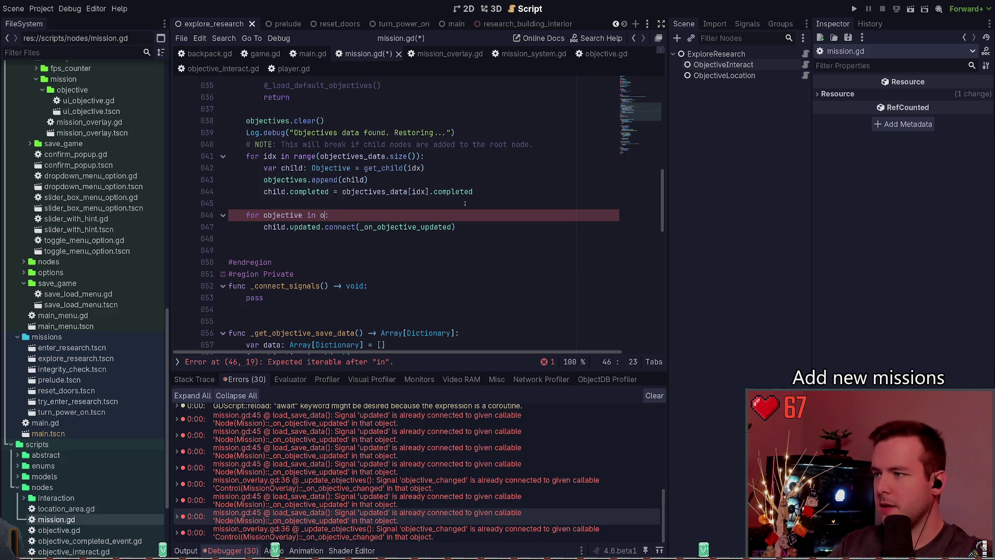
{"action": "key", "text": "Return"}
Make the loop body call objective.updated.connect(...) instead of connecting child
{"action": "key", "text": "Down"}
{"action": "key", "text": "Home"}
{"action": "key", "text": "ctrl+Delete"}
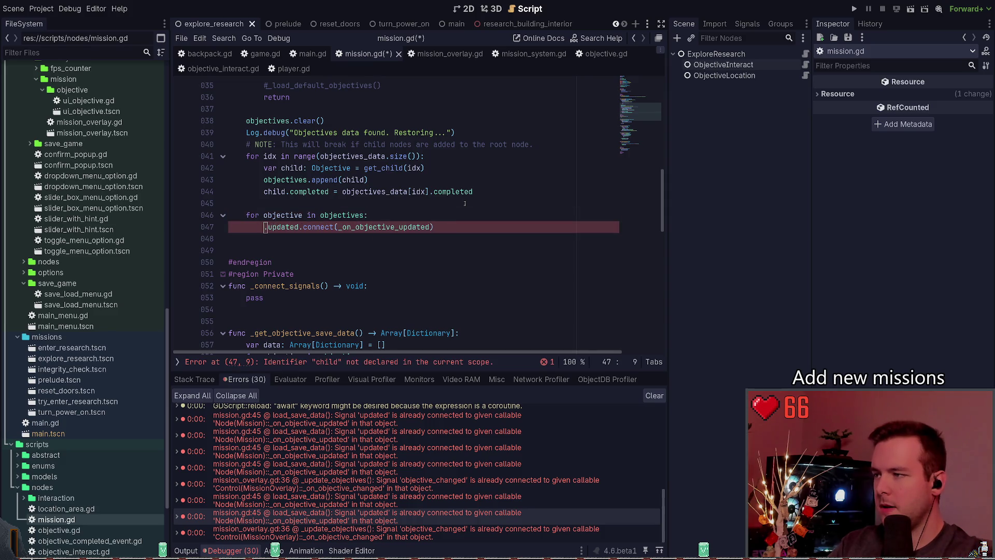
{"action": "type", "text": "obj"}
{"action": "key", "text": "Return"}
Save mission.gd, run the project with F5, load a saved game, then return to the editor
{"action": "key", "text": "ctrl+s"}
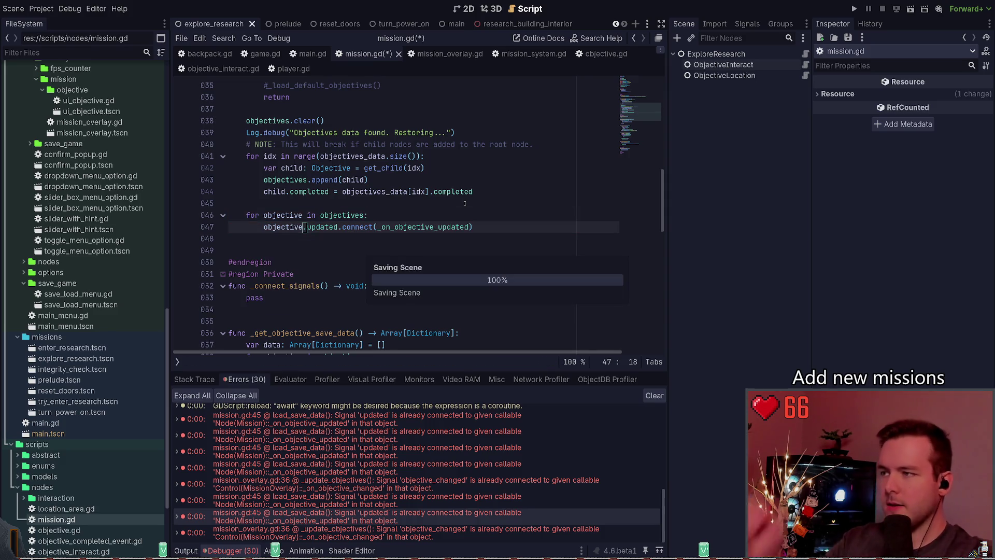
{"action": "key", "text": "Left"}
{"action": "key", "text": "Left"}
{"action": "key", "text": "Left"}
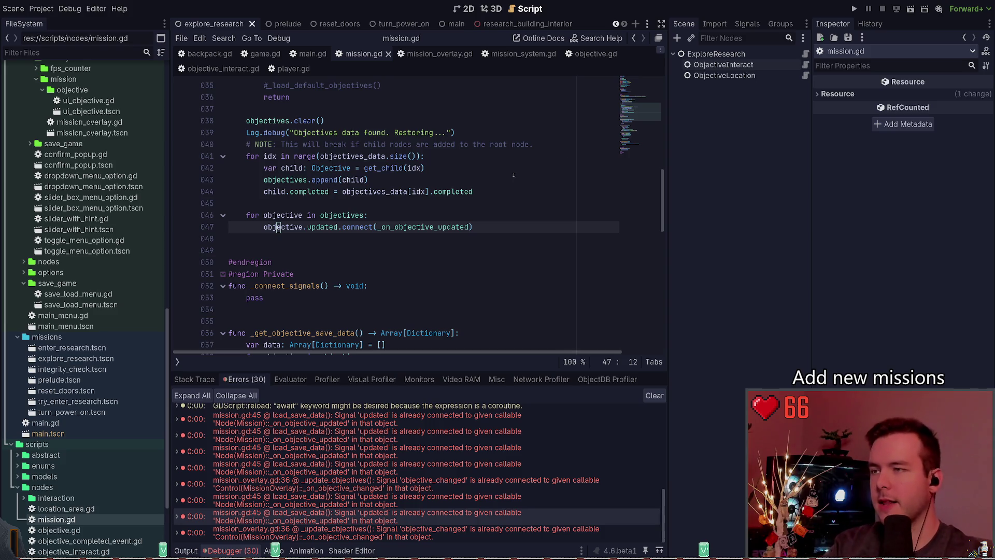
{"action": "key", "text": "F5"}
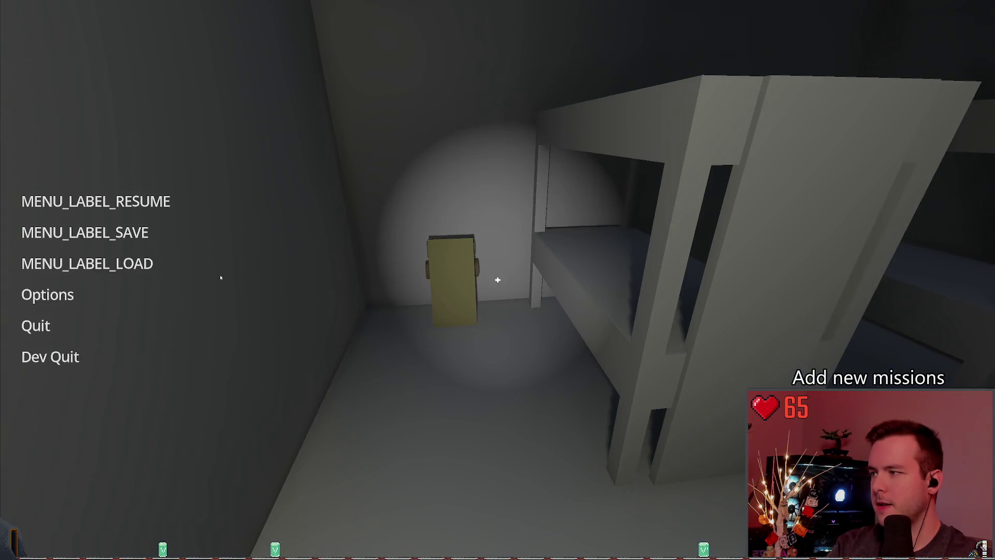
{"action": "left_click", "coordinate": [229, 277]}
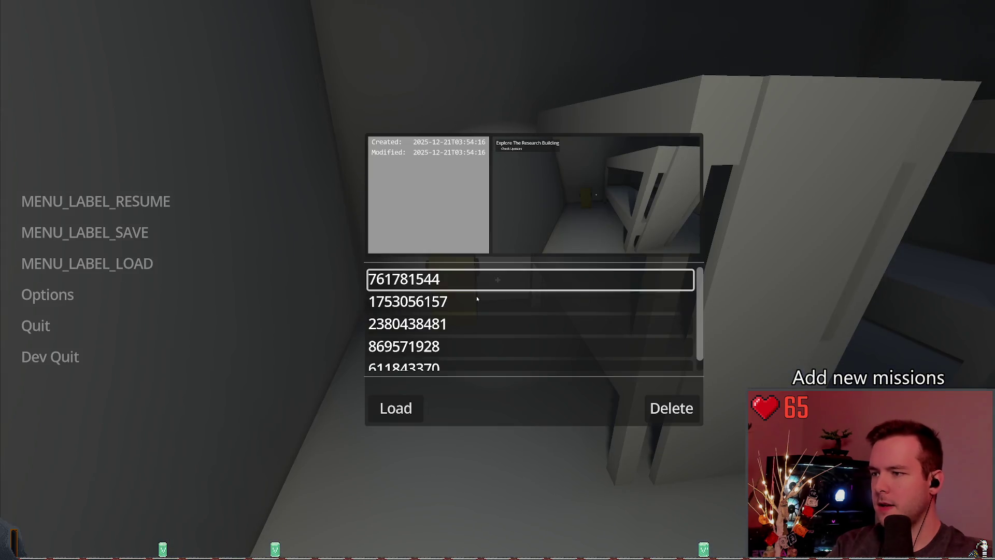
{"action": "left_click", "coordinate": [399, 420]}
{"action": "key", "text": "Escape"}
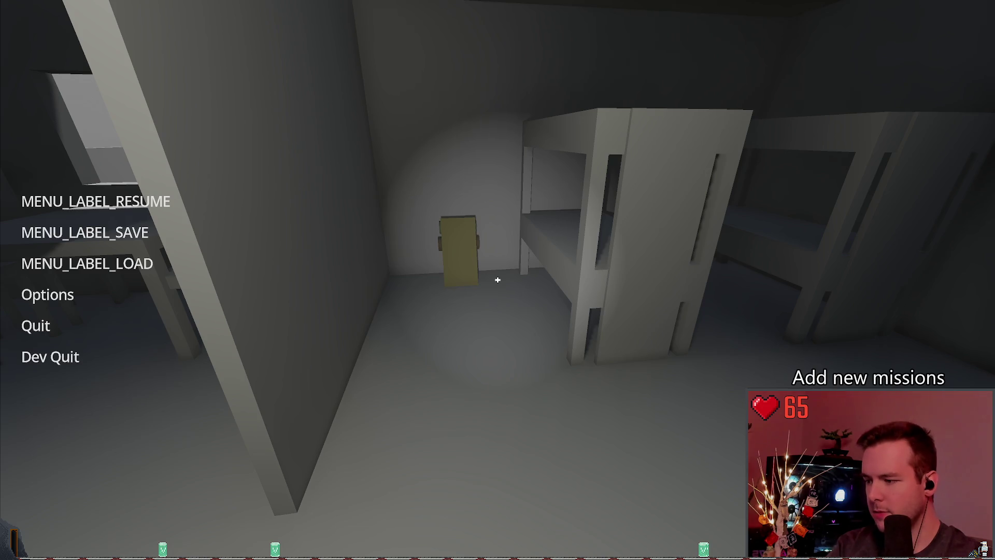
{"action": "key", "text": "alt+Tab"}
Review the debugger's duplicate-connection errors, jumping to the mission_overlay.gd:36 and mission.gd:47 sources
{"action": "left_click", "coordinate": [232, 551]}
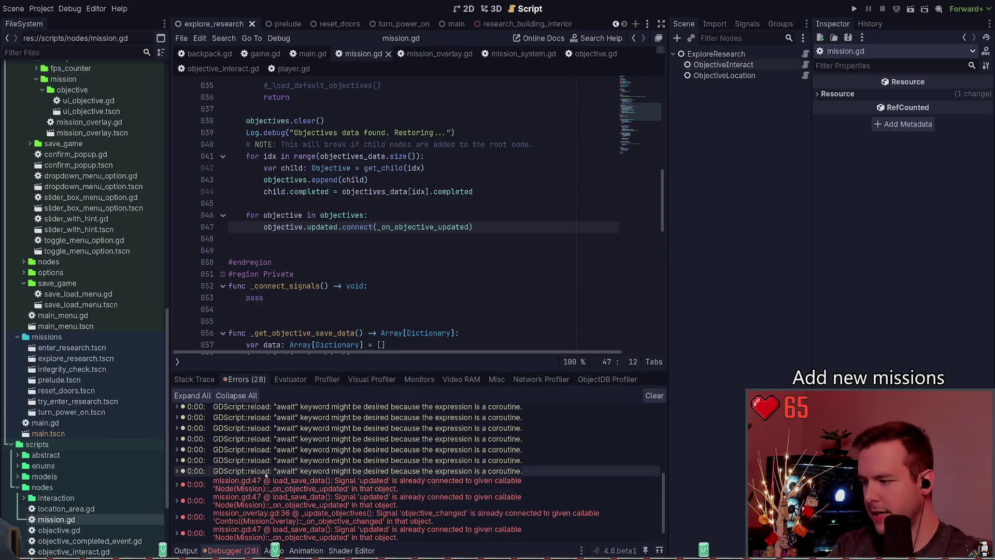
{"action": "key", "text": "Down"}
{"action": "key", "text": "shift+Up"}
{"action": "key", "text": "shift+Up"}
{"action": "key", "text": "shift+Up"}
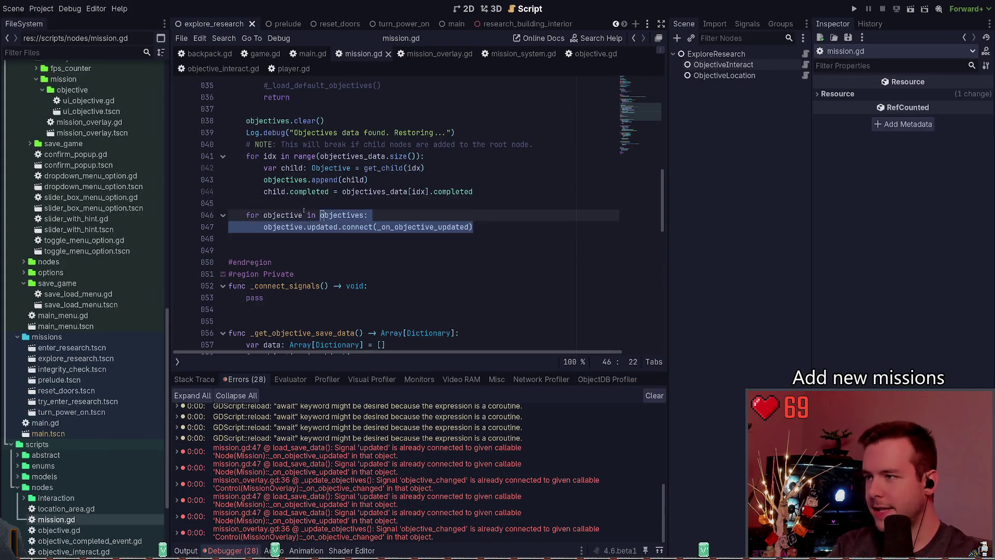
{"action": "left_click", "coordinate": [353, 465]}
{"action": "left_click", "coordinate": [337, 484]}
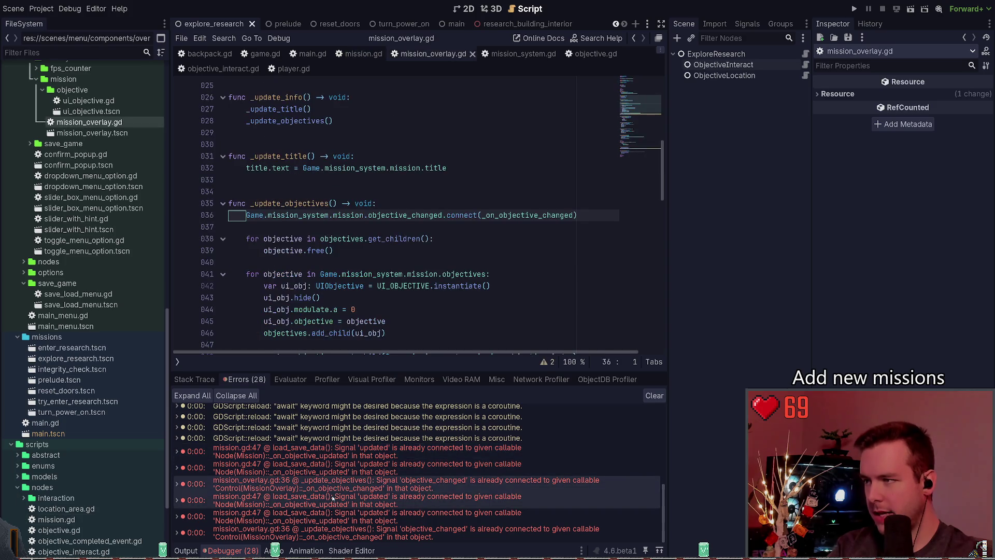
{"action": "left_click", "coordinate": [332, 458]}
{"action": "left_click", "coordinate": [332, 459]}
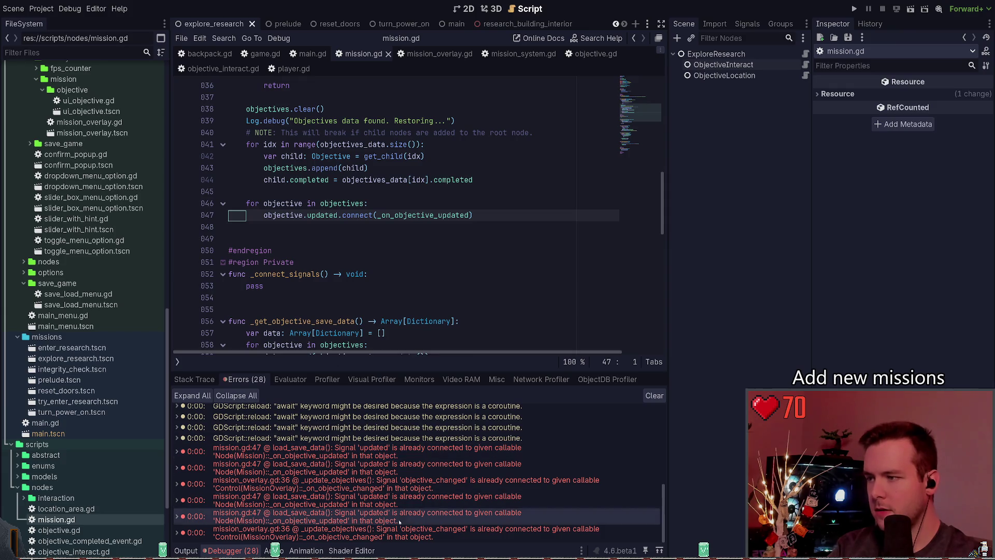
{"action": "left_click", "coordinate": [389, 539]}
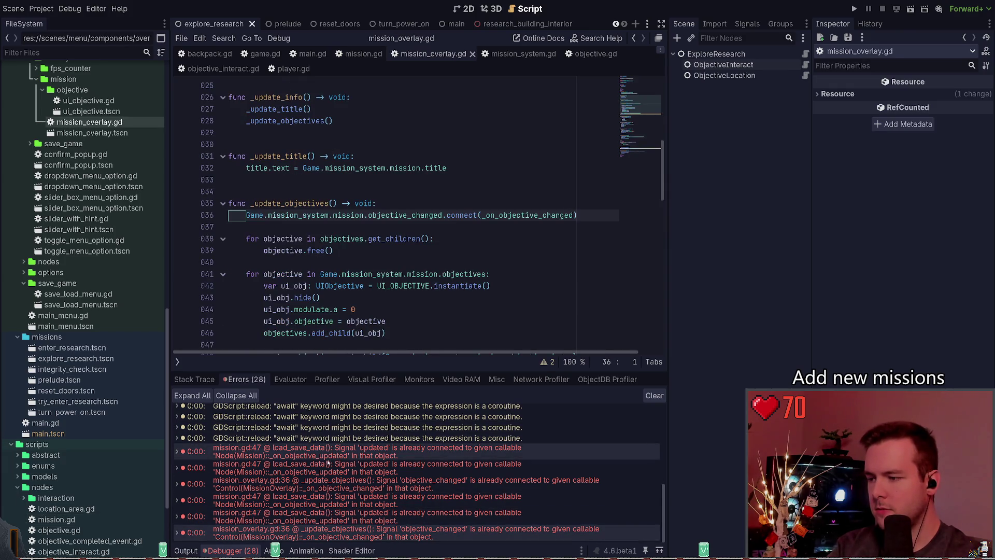
{"action": "left_click", "coordinate": [337, 483]}
{"action": "left_click", "coordinate": [342, 191]}
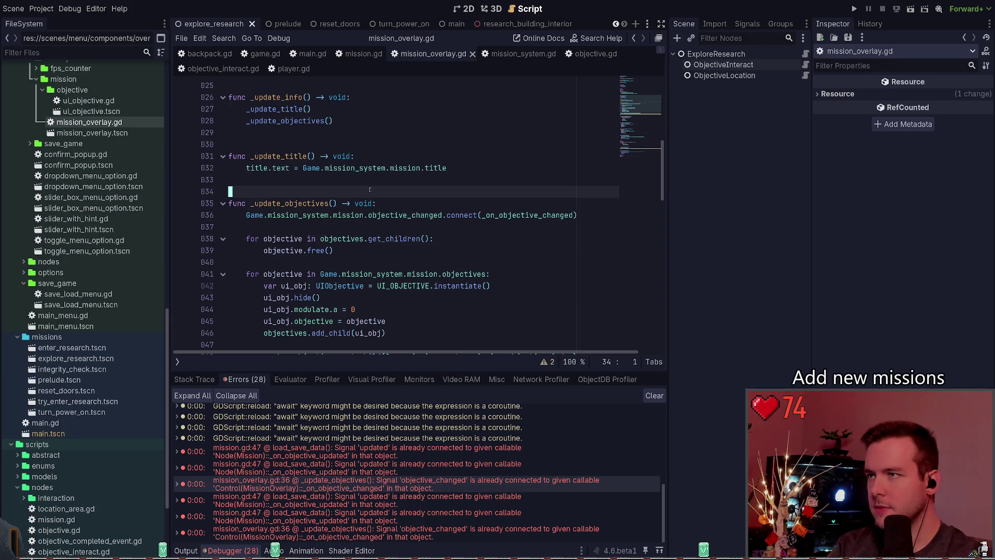
In mission.gd, delete both '# Always initialize default objectives' comments and the '#_load_default_objectives()' line
{"action": "left_click", "coordinate": [362, 53]}
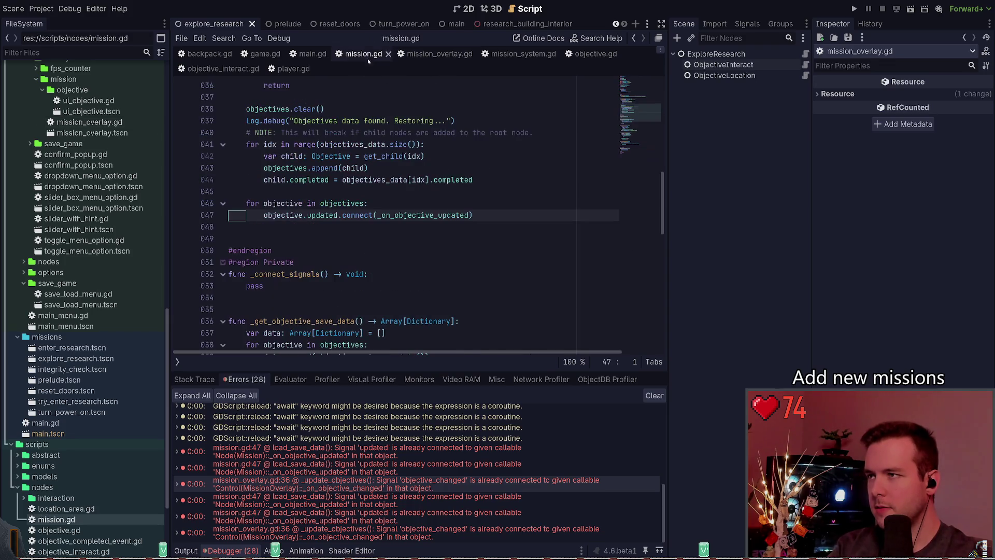
{"action": "left_click", "coordinate": [433, 53]}
{"action": "left_click", "coordinate": [347, 55]}
{"action": "scroll", "coordinate": [349, 222], "scroll_direction": "up", "scroll_amount": 3}
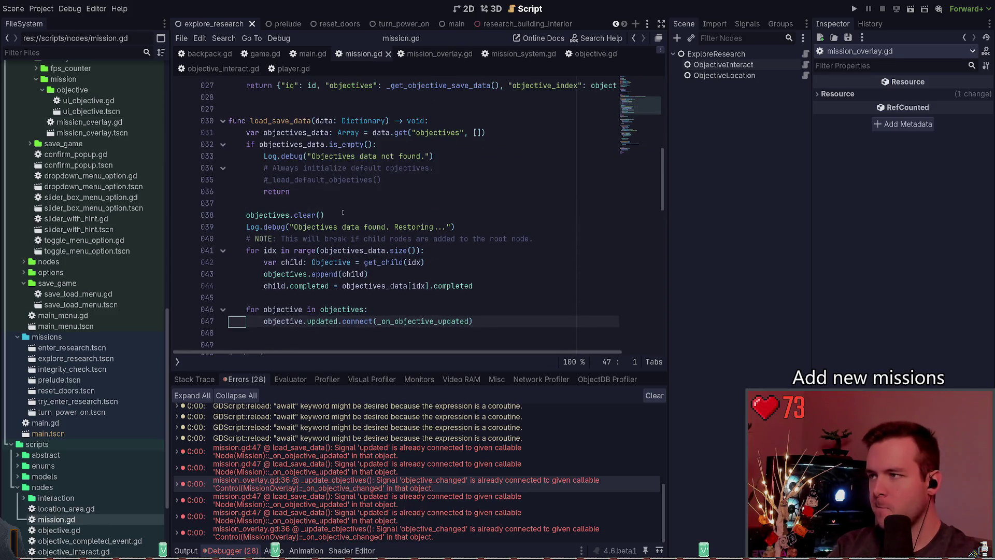
{"action": "left_click", "coordinate": [342, 210]}
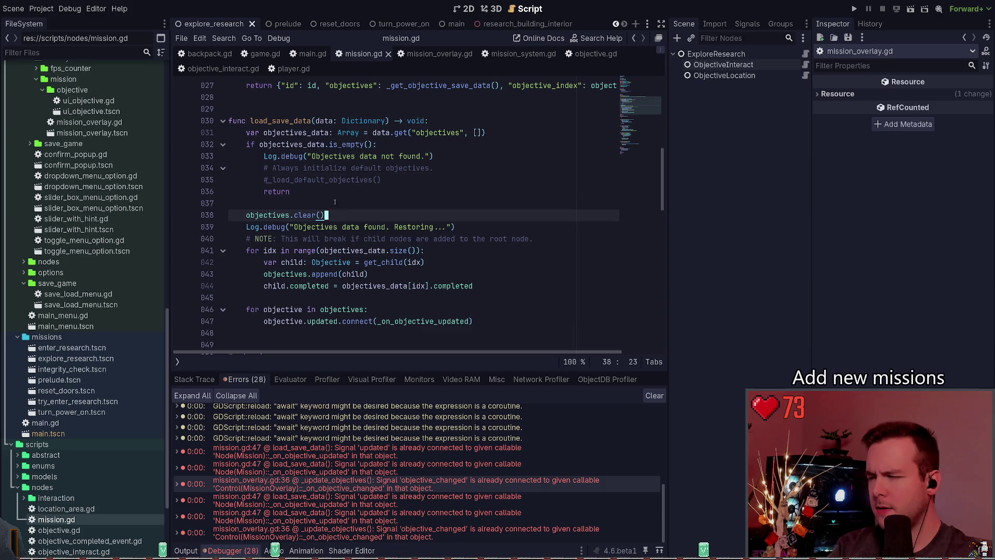
{"action": "left_click", "coordinate": [335, 202]}
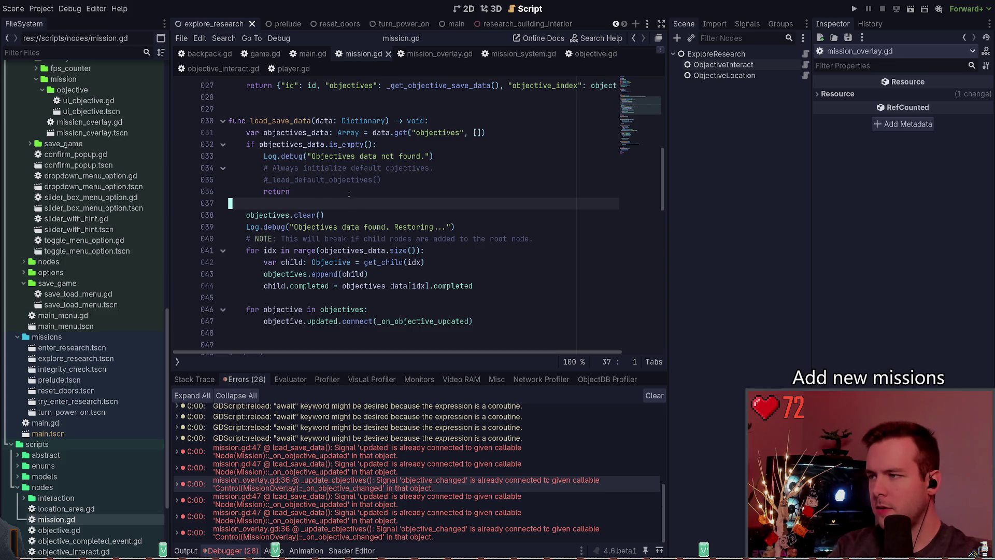
{"action": "scroll", "coordinate": [338, 233], "scroll_direction": "up", "scroll_amount": 6}
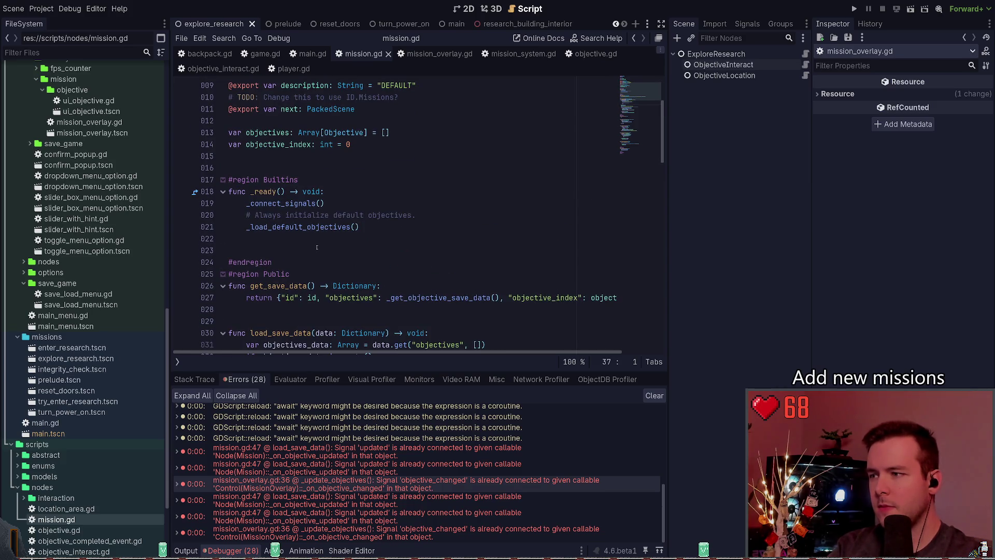
{"action": "scroll", "coordinate": [317, 247], "scroll_direction": "down", "scroll_amount": 5}
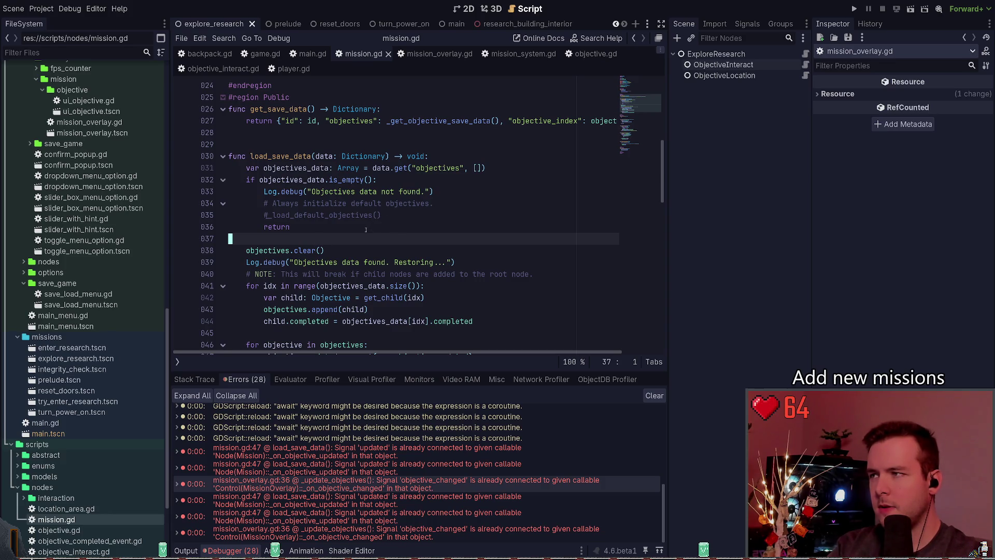
{"action": "scroll", "coordinate": [366, 230], "scroll_direction": "up", "scroll_amount": 2}
{"action": "double_click", "coordinate": [321, 120]}
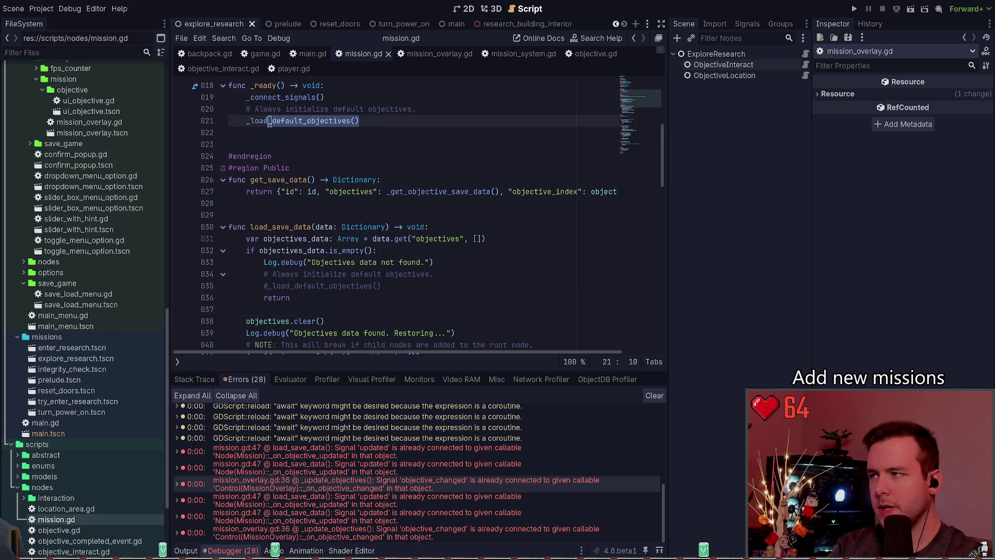
{"action": "left_click", "coordinate": [343, 109]}
{"action": "key", "text": "ctrl+shift+k"}
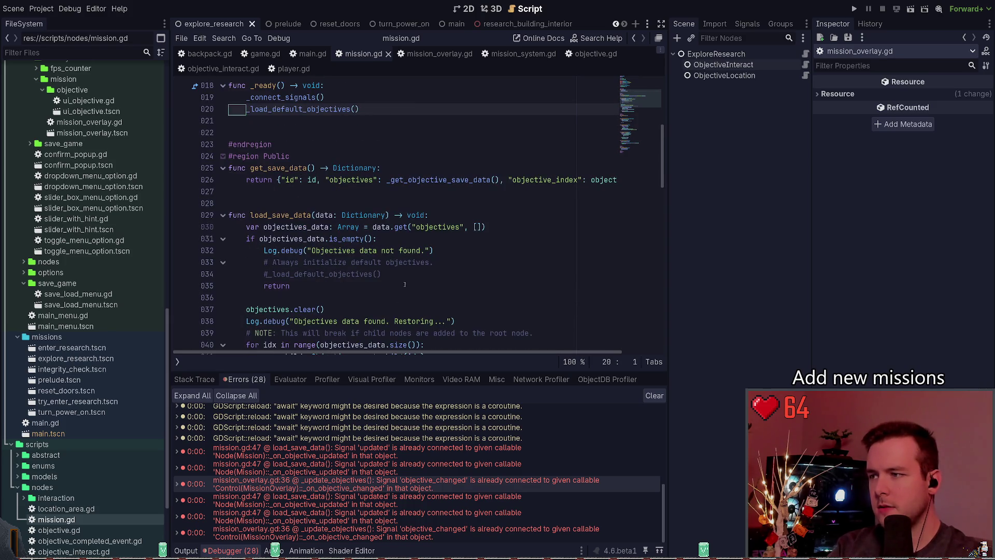
{"action": "left_click", "coordinate": [409, 263]}
{"action": "key", "text": "ctrl+shift+k"}
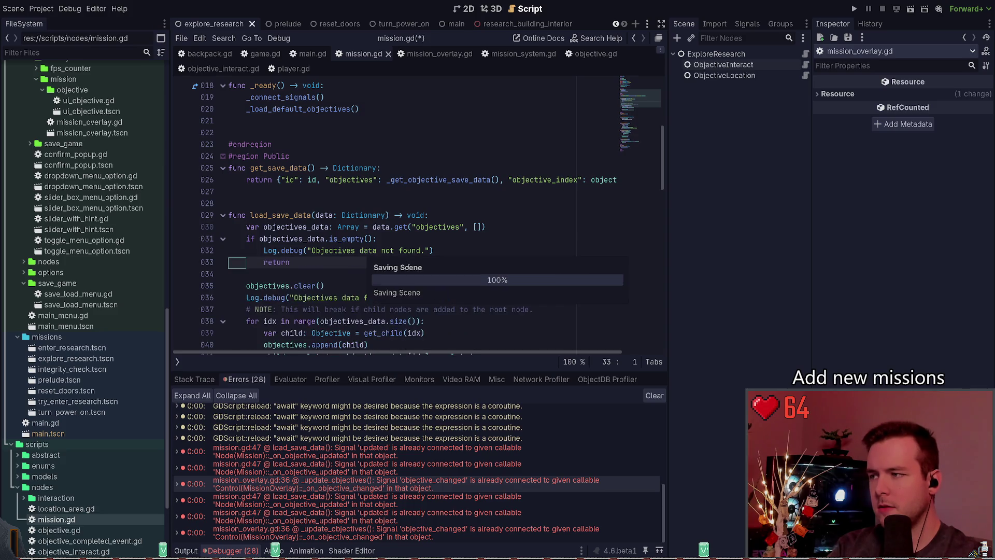
{"action": "key", "text": "ctrl+shift+k"}
Move the restoring Log.debug message above objectives.clear(), with blank lines around it
{"action": "scroll", "coordinate": [338, 256], "scroll_direction": "down", "scroll_amount": 1}
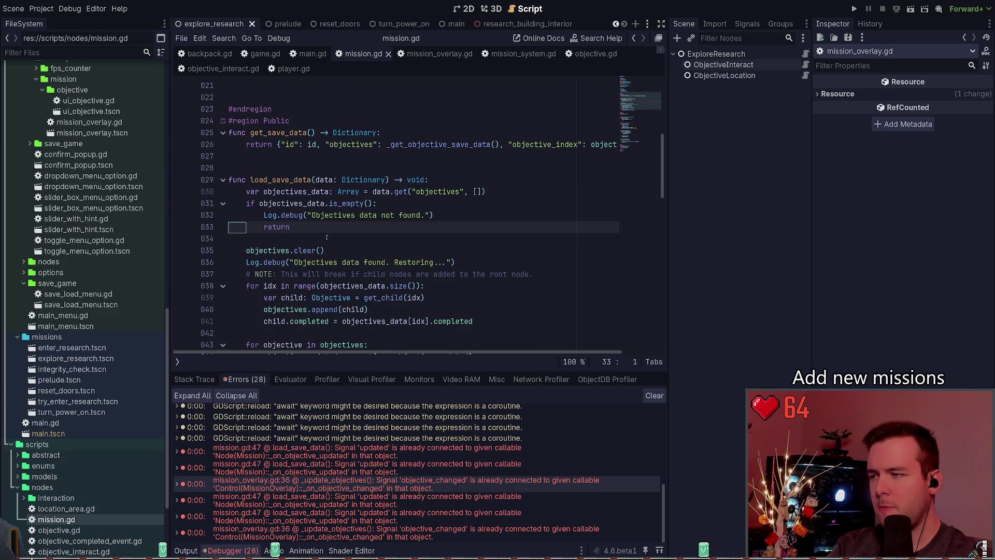
{"action": "scroll", "coordinate": [330, 231], "scroll_direction": "down", "scroll_amount": 2}
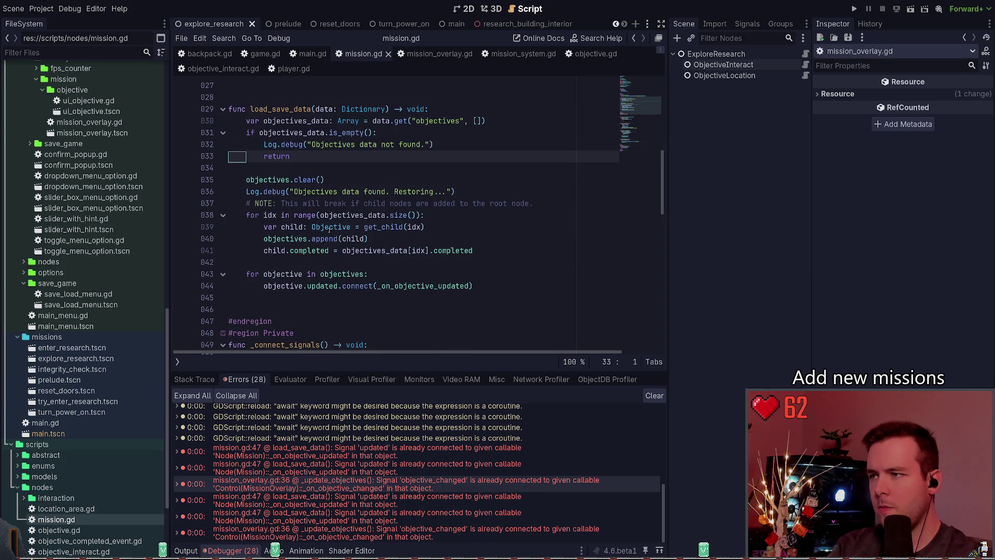
{"action": "left_click", "coordinate": [325, 181]}
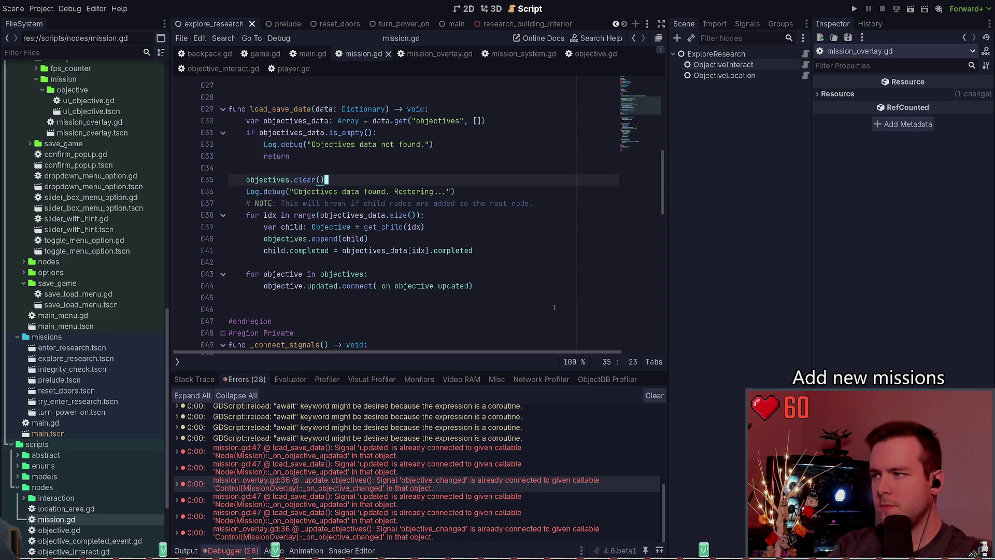
{"action": "key", "text": "alt+Up"}
{"action": "key", "text": "Delete"}
{"action": "key", "text": "alt+Down"}
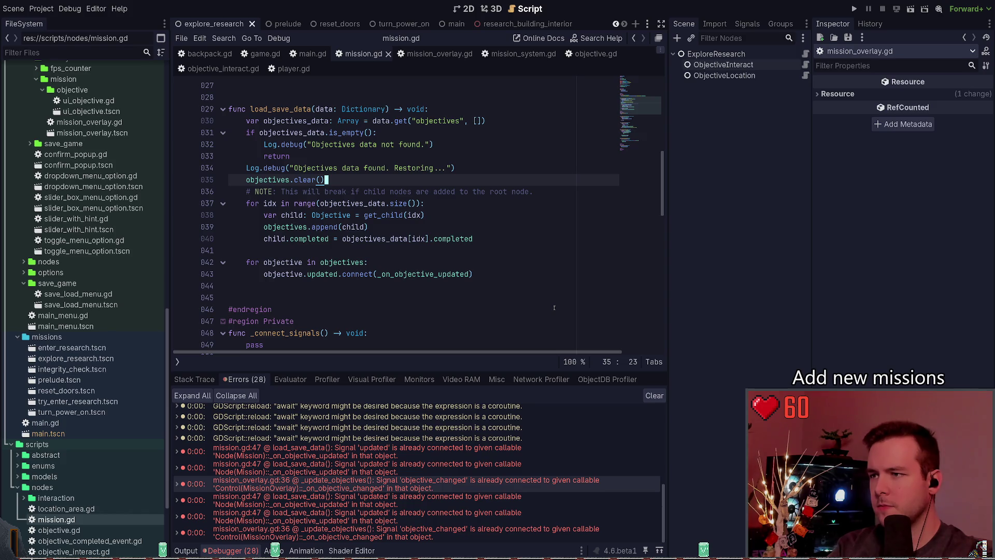
{"action": "key", "text": "Return"}
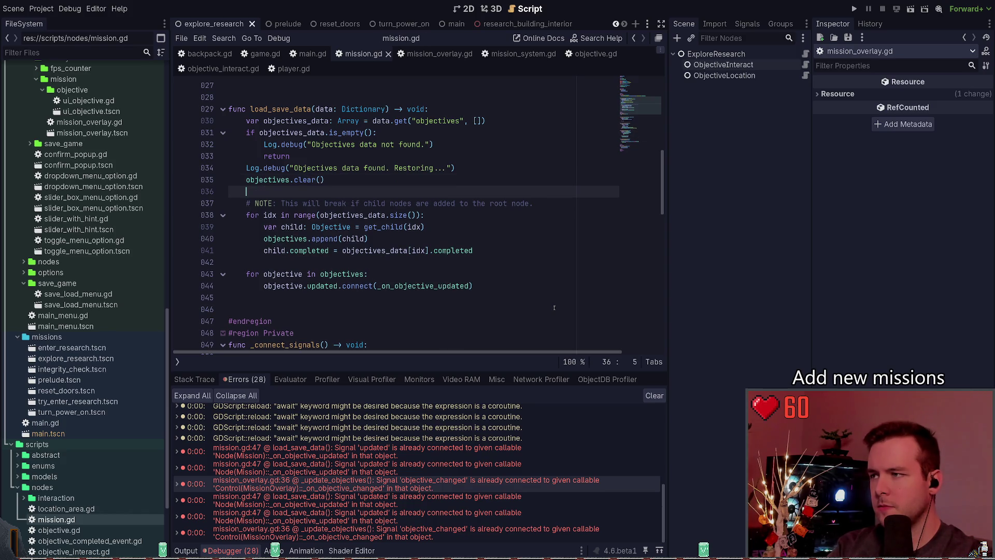
{"action": "key", "text": "Up"}
{"action": "key", "text": "Up"}
{"action": "key", "text": "End"}
{"action": "key", "text": "Return"}
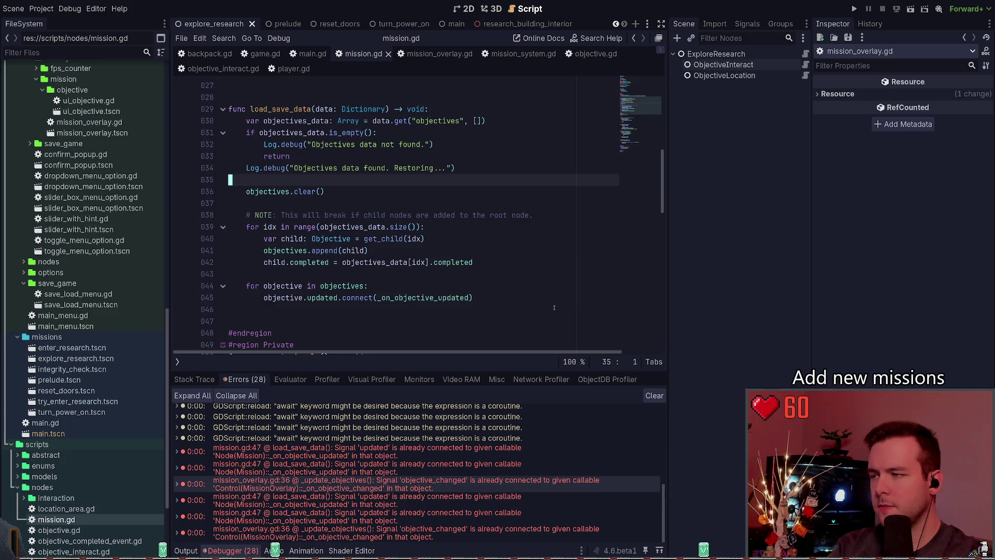
{"action": "key", "text": "Down"}
{"action": "key", "text": "Down"}
{"action": "key", "text": "Down"}
{"action": "key", "text": "Home"}
Check the objectives.append(child) and completed-restore lines, then switch to objective.gd
{"action": "scroll", "coordinate": [468, 222], "scroll_direction": "up", "scroll_amount": 1}
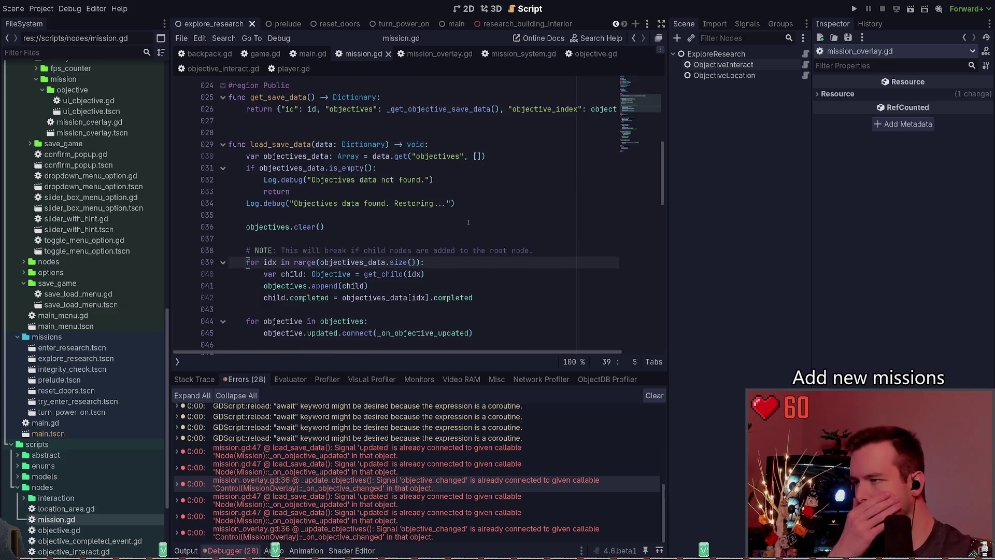
{"action": "scroll", "coordinate": [468, 222], "scroll_direction": "down", "scroll_amount": 3}
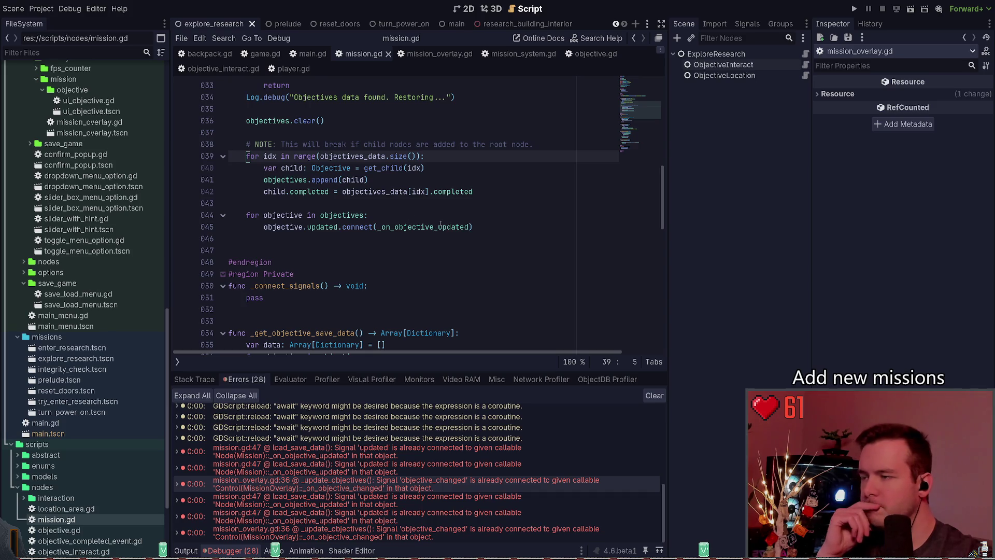
{"action": "scroll", "coordinate": [430, 227], "scroll_direction": "up", "scroll_amount": 3}
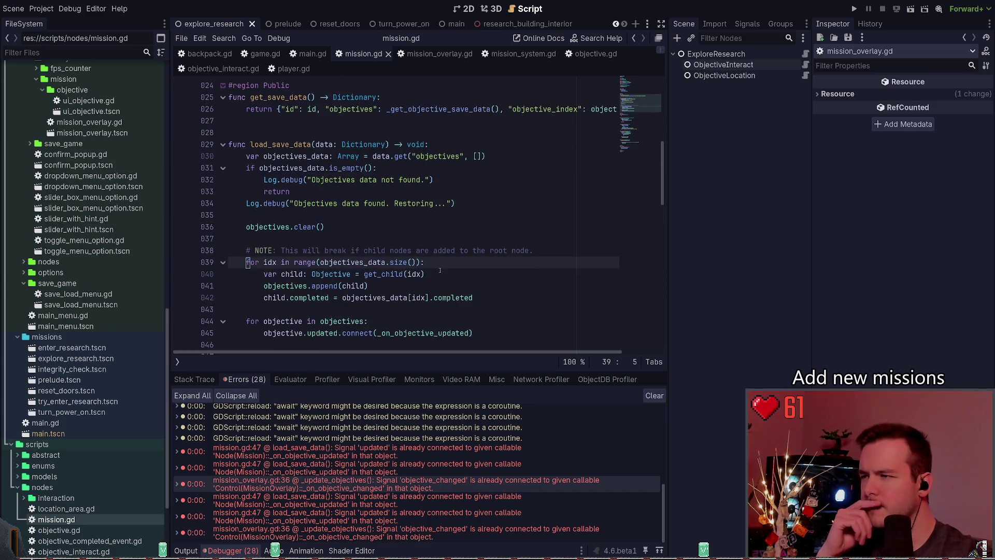
{"action": "scroll", "coordinate": [394, 254], "scroll_direction": "down", "scroll_amount": 2}
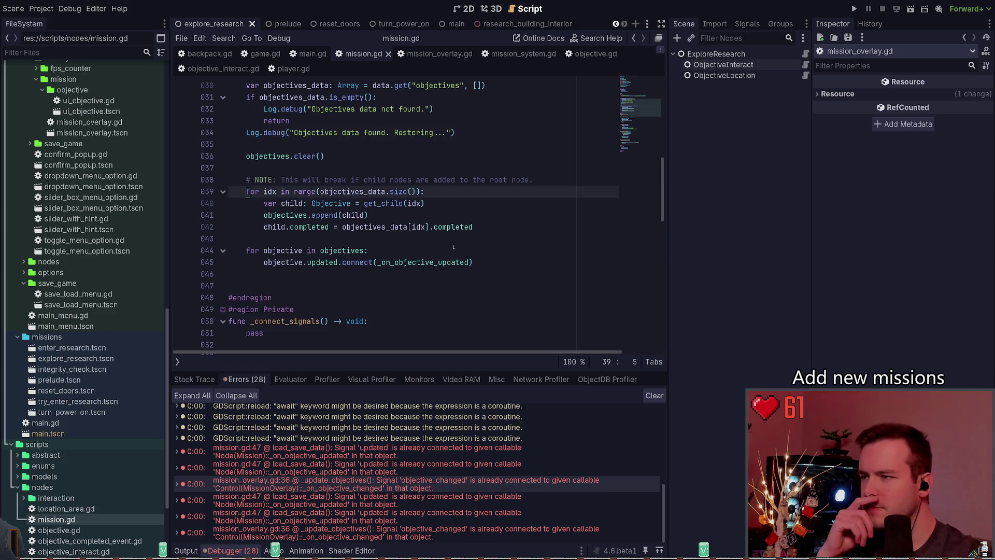
{"action": "left_click_drag", "start_coordinate": [263, 214], "coordinate": [368, 215]}
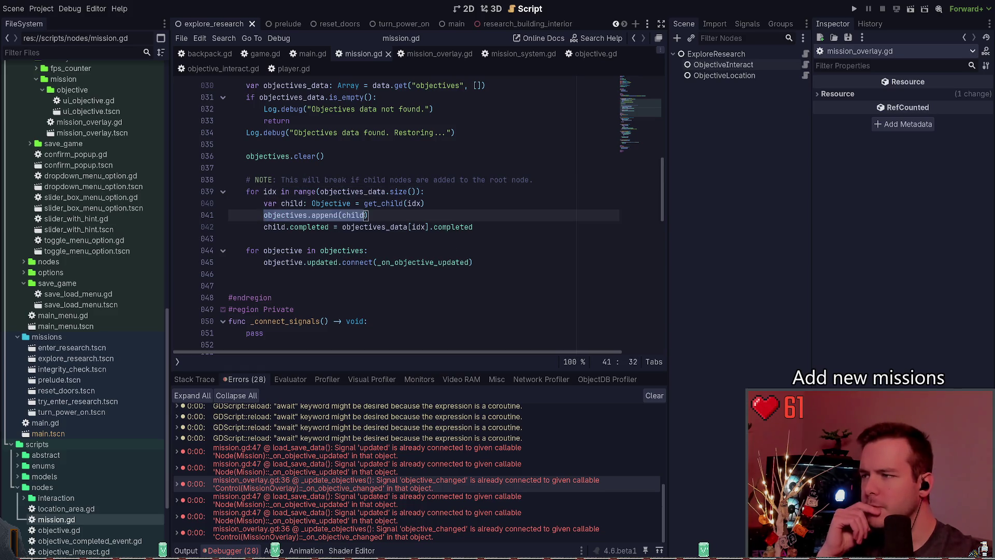
{"action": "left_click", "coordinate": [379, 213]}
{"action": "left_click_drag", "start_coordinate": [263, 227], "coordinate": [348, 237]}
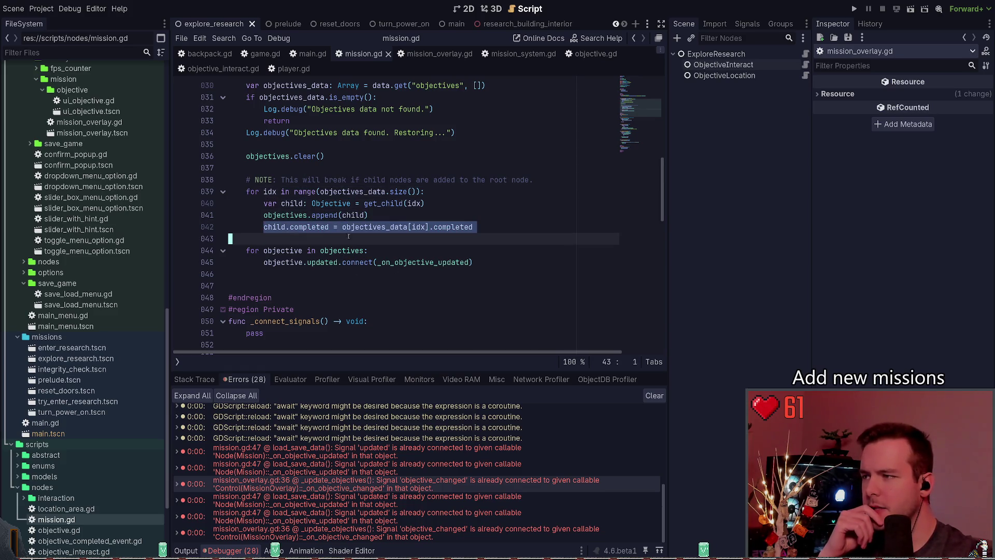
{"action": "left_click", "coordinate": [486, 231]}
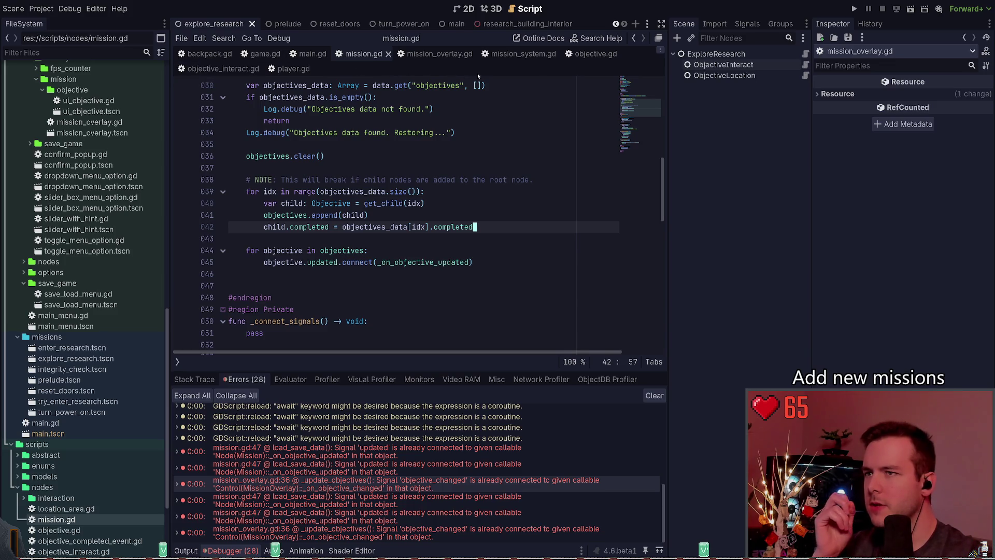
{"action": "left_click", "coordinate": [591, 54]}
{"action": "scroll", "coordinate": [304, 228], "scroll_direction": "up", "scroll_amount": 3}
{"action": "key", "text": "End"}
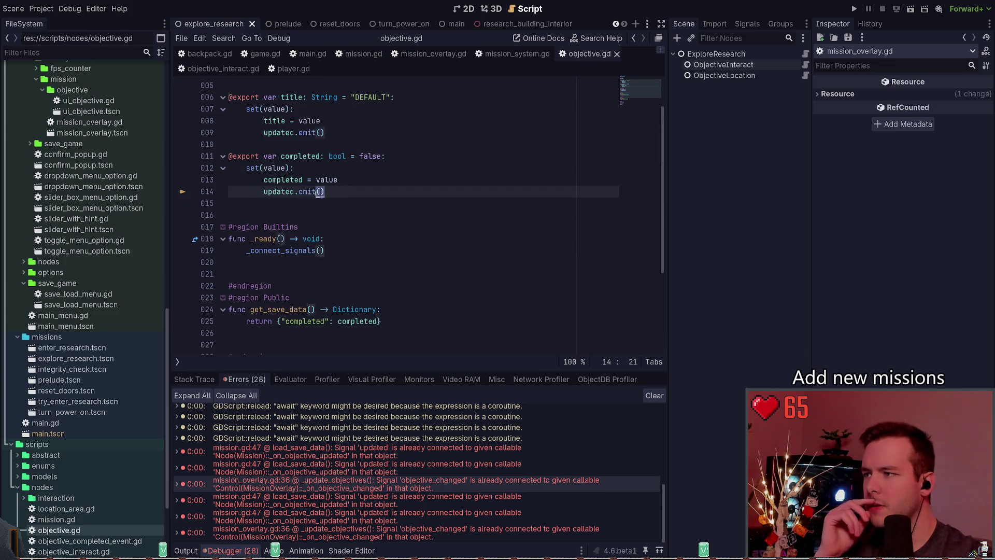
{"action": "key", "text": "shift+Home"}
{"action": "scroll", "coordinate": [331, 216], "scroll_direction": "down", "scroll_amount": 1}
{"action": "scroll", "coordinate": [333, 198], "scroll_direction": "up", "scroll_amount": 1}
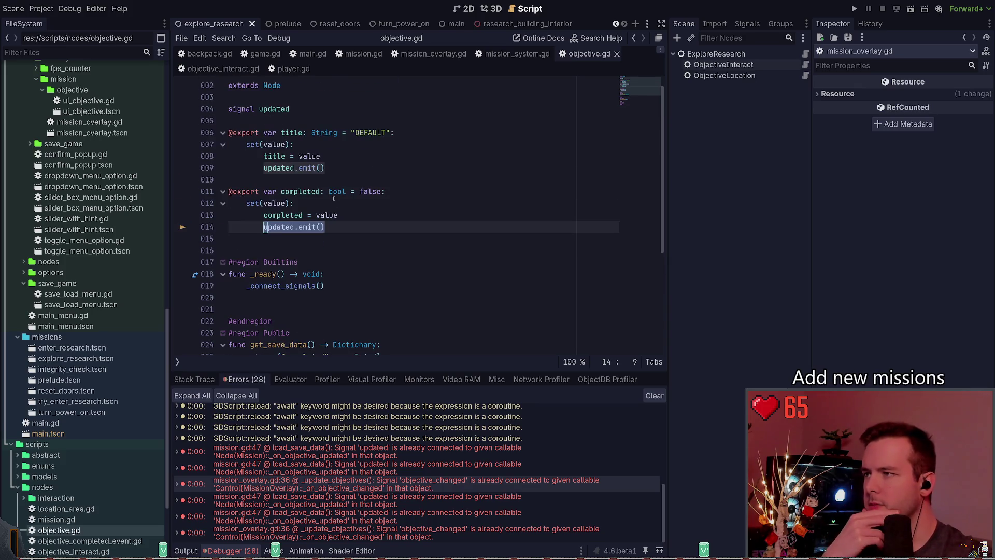
{"action": "scroll", "coordinate": [334, 198], "scroll_direction": "down", "scroll_amount": 2}
{"action": "key", "text": "ctrl+w"}
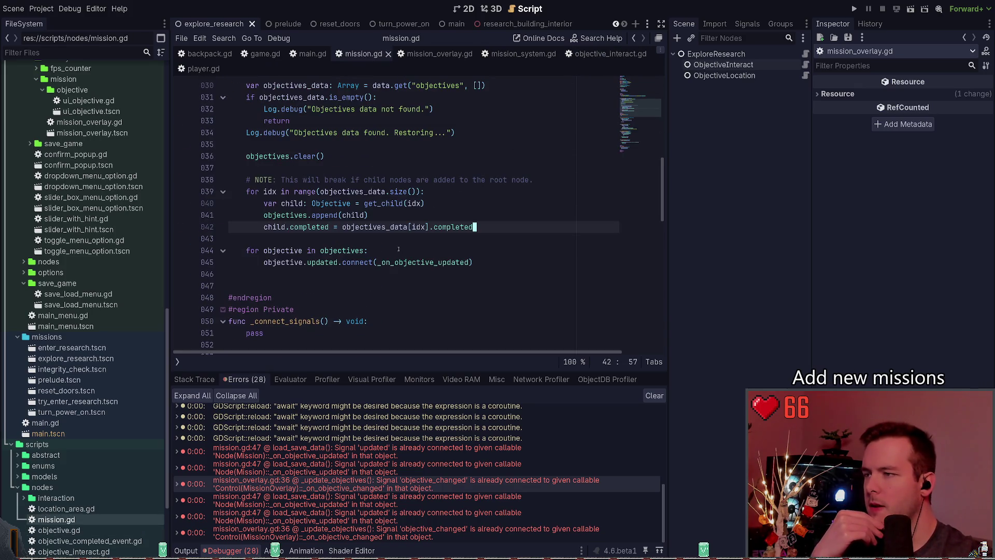
{"action": "key", "text": "Down"}
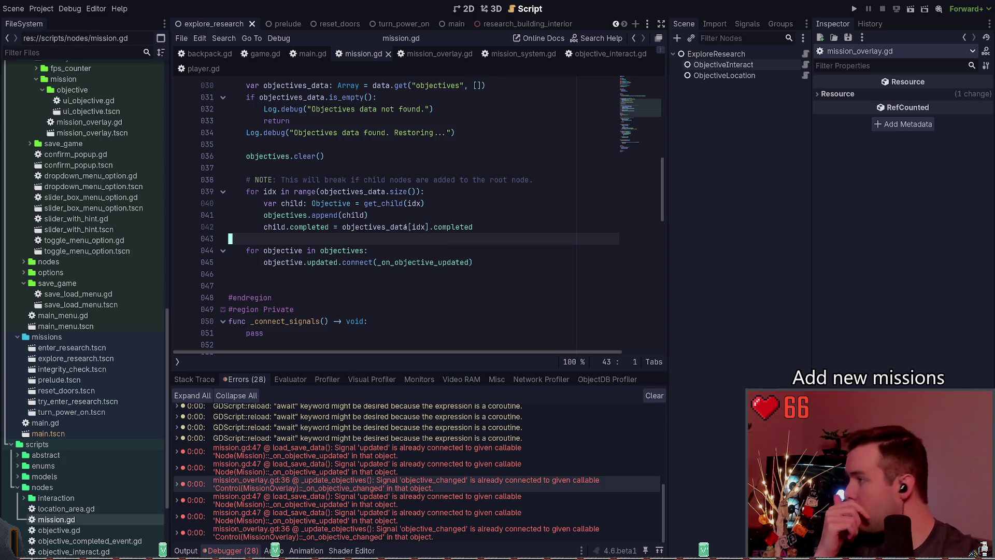
{"action": "scroll", "coordinate": [406, 227], "scroll_direction": "down", "scroll_amount": 1}
{"action": "left_click_drag", "start_coordinate": [473, 226], "coordinate": [258, 214]}
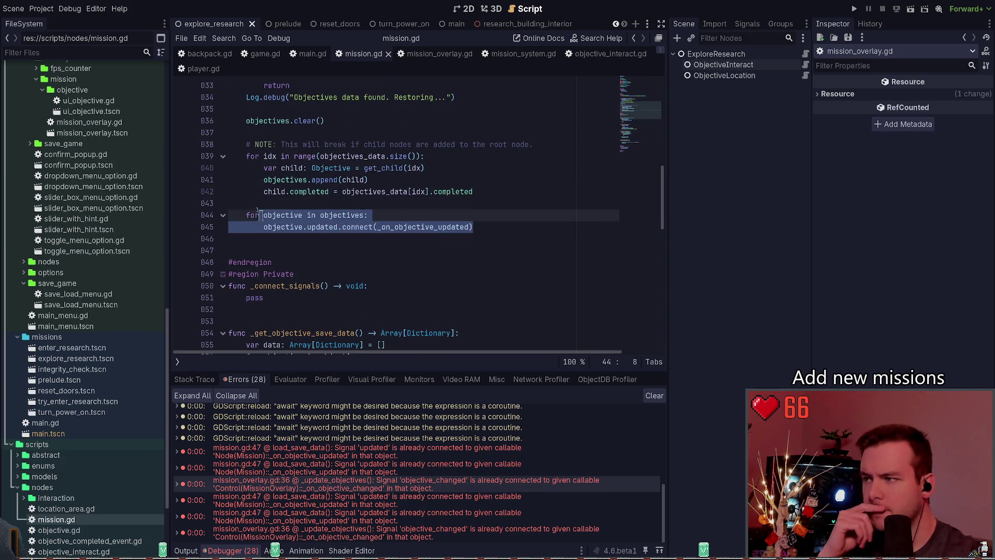
{"action": "left_click", "coordinate": [332, 208]}
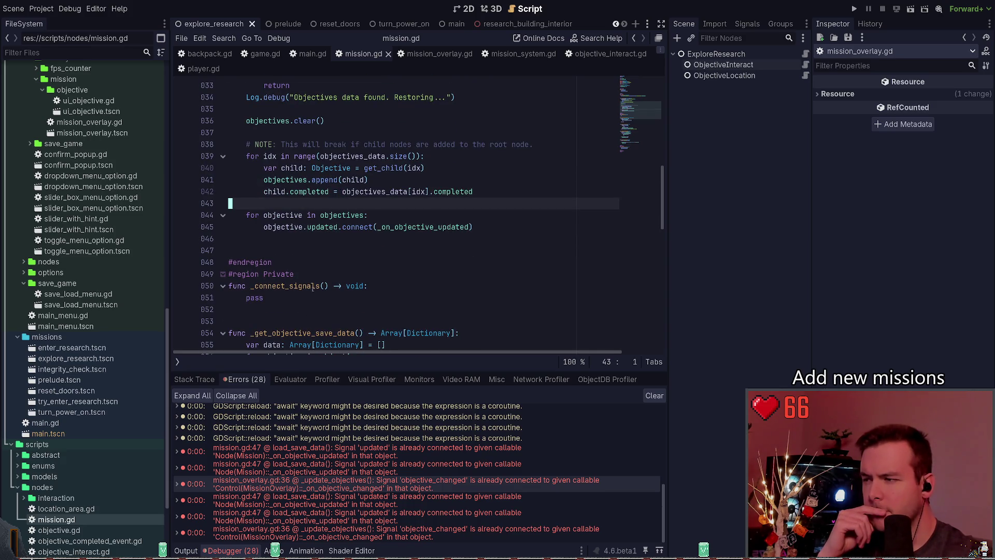
{"action": "scroll", "coordinate": [324, 289], "scroll_direction": "up", "scroll_amount": 1}
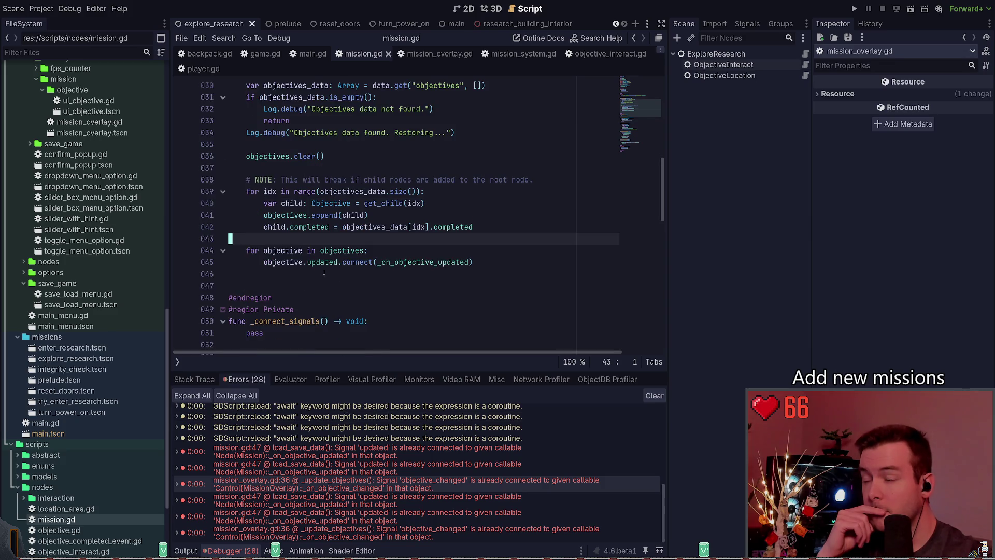
{"action": "scroll", "coordinate": [314, 285], "scroll_direction": "up", "scroll_amount": 9}
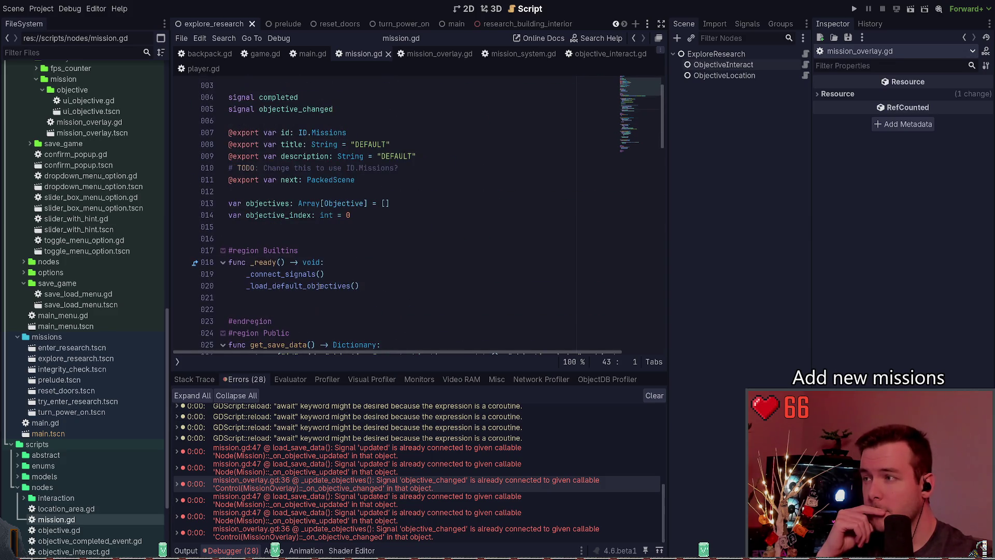
{"action": "scroll", "coordinate": [321, 285], "scroll_direction": "down", "scroll_amount": 10}
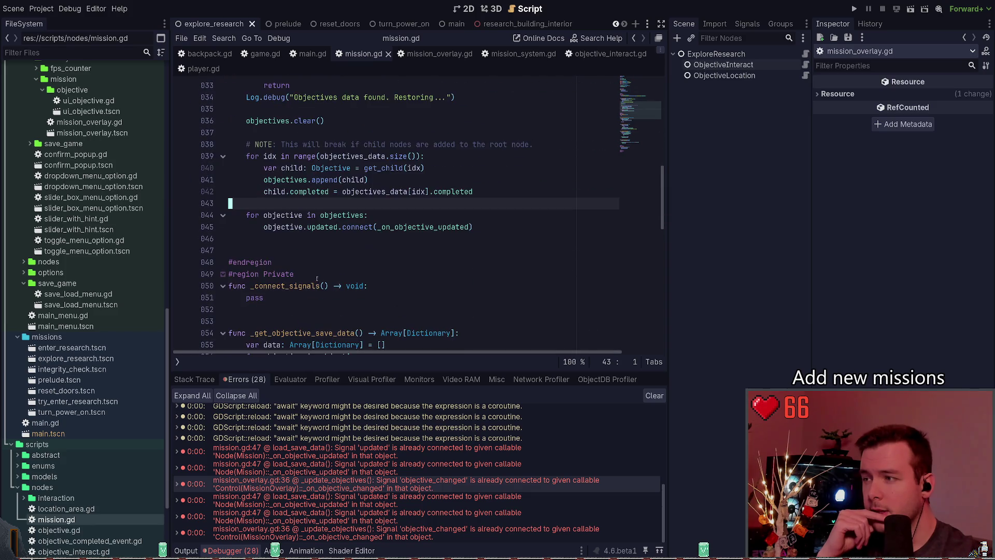
{"action": "left_click", "coordinate": [362, 250]}
{"action": "left_click", "coordinate": [338, 241]}
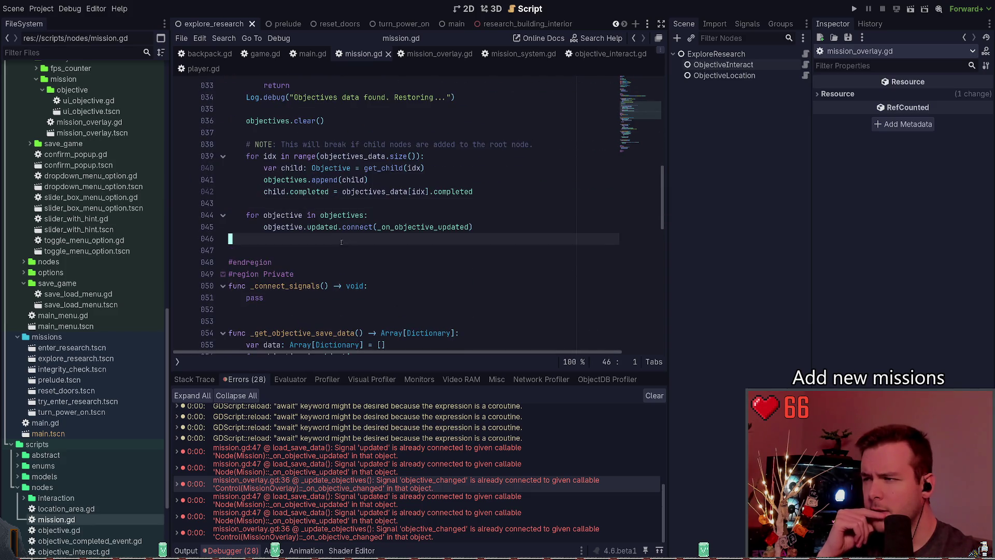
{"action": "scroll", "coordinate": [405, 268], "scroll_direction": "down", "scroll_amount": 12}
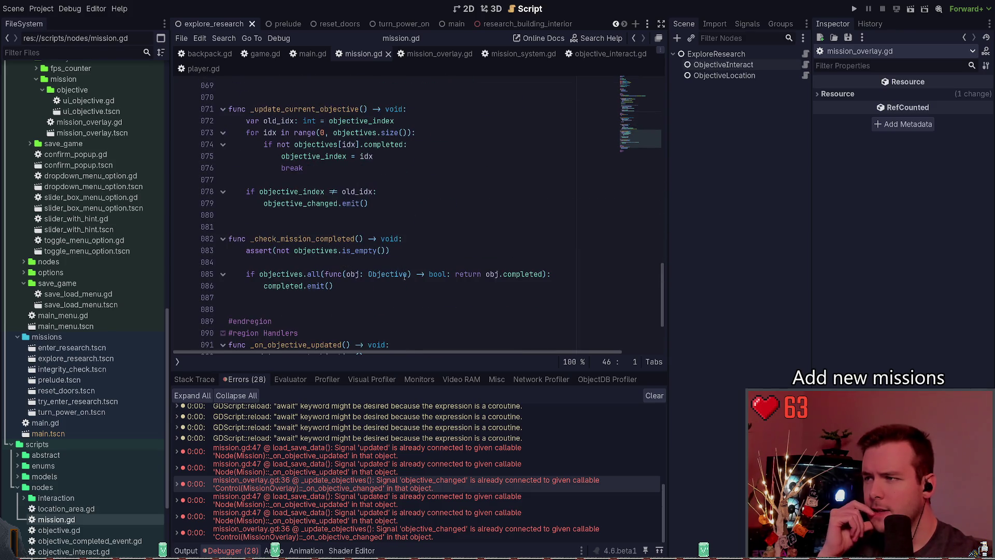
{"action": "scroll", "coordinate": [405, 277], "scroll_direction": "up", "scroll_amount": 15}
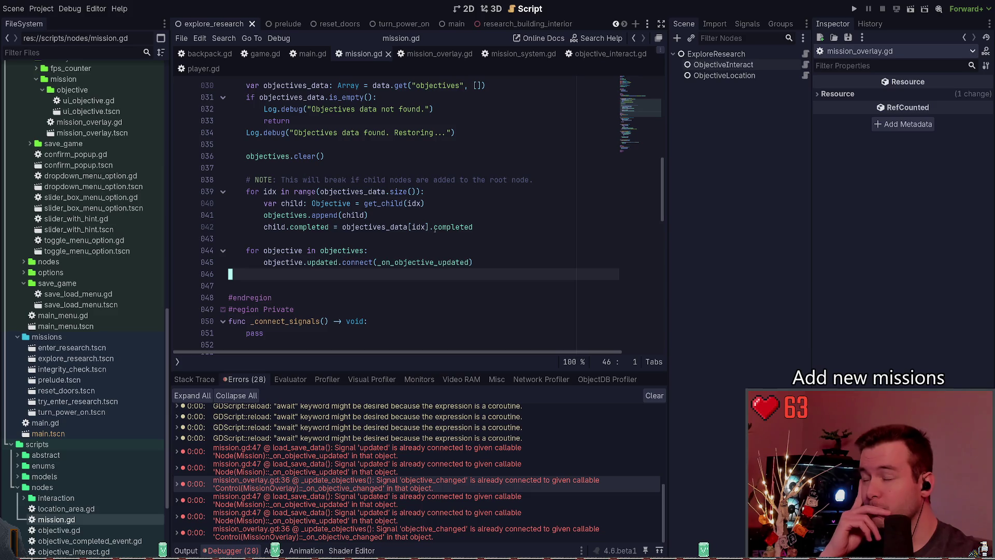
{"action": "left_click_drag", "start_coordinate": [485, 259], "coordinate": [180, 250]}
{"action": "left_click", "coordinate": [404, 244]}
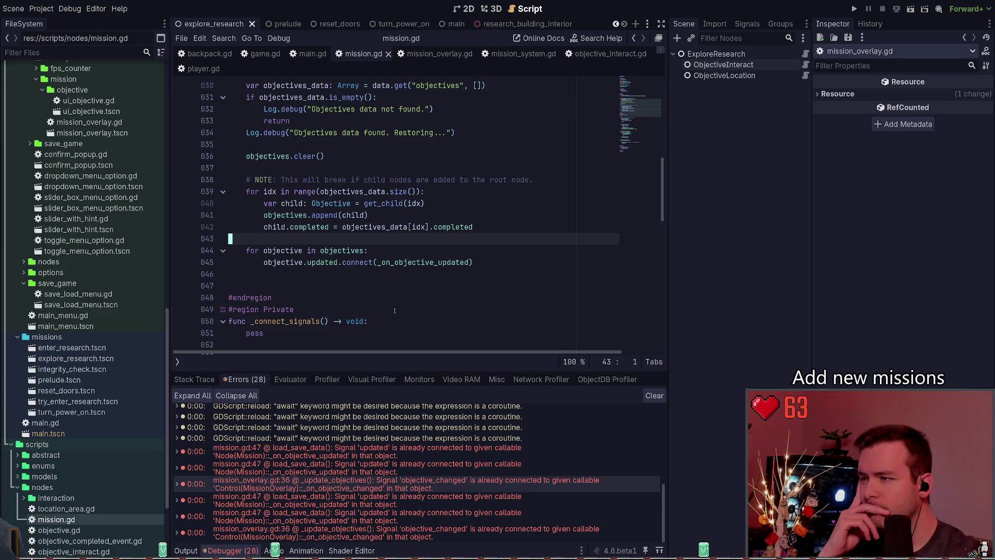
{"action": "left_click_drag", "start_coordinate": [481, 265], "coordinate": [264, 263]}
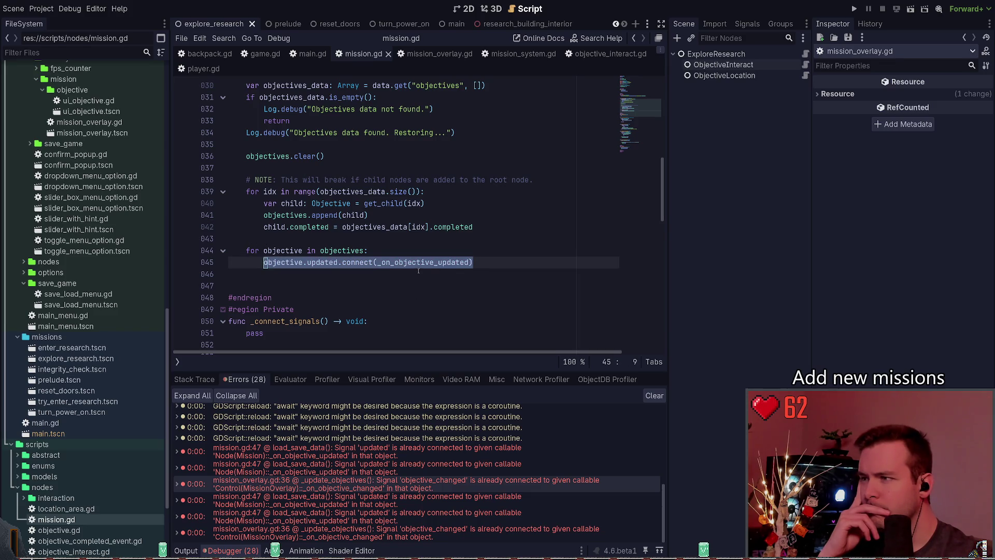
{"action": "scroll", "coordinate": [388, 177], "scroll_direction": "up", "scroll_amount": 1}
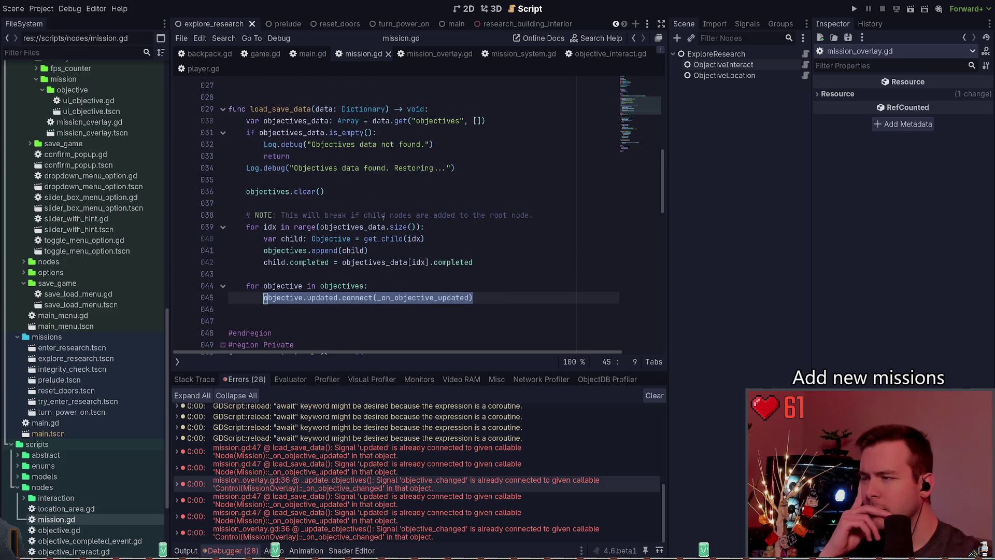
{"action": "scroll", "coordinate": [308, 228], "scroll_direction": "up", "scroll_amount": 1}
{"action": "double_click", "coordinate": [307, 227]}
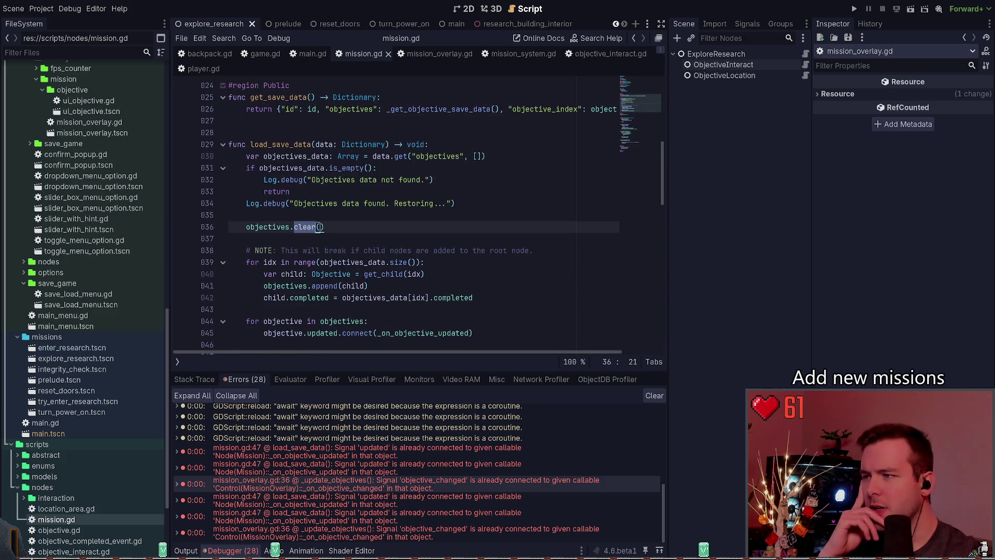
{"action": "key", "text": "End"}
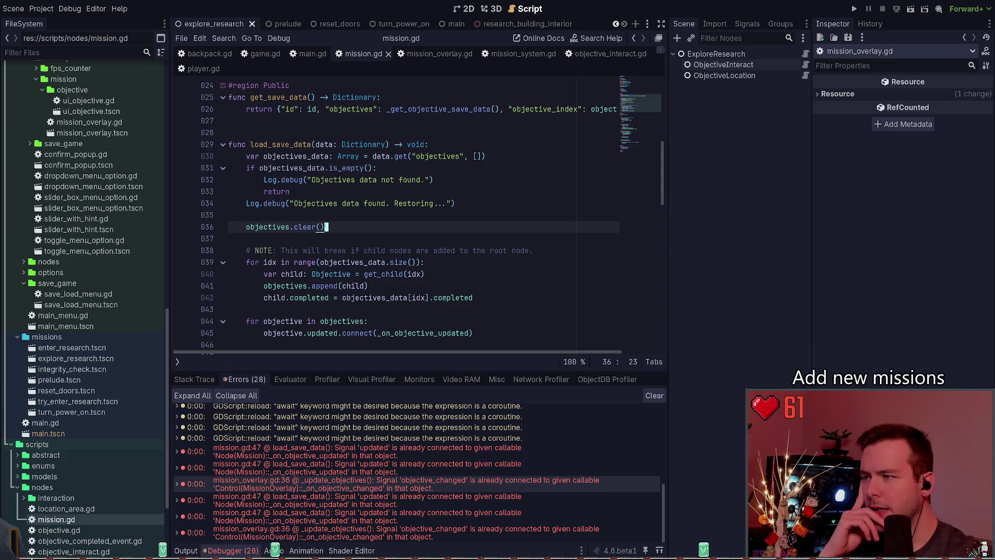
Above objectives.clear(), add 'for o: Objective in objectives:' with o.free() in its body
{"action": "left_click", "coordinate": [355, 218]}
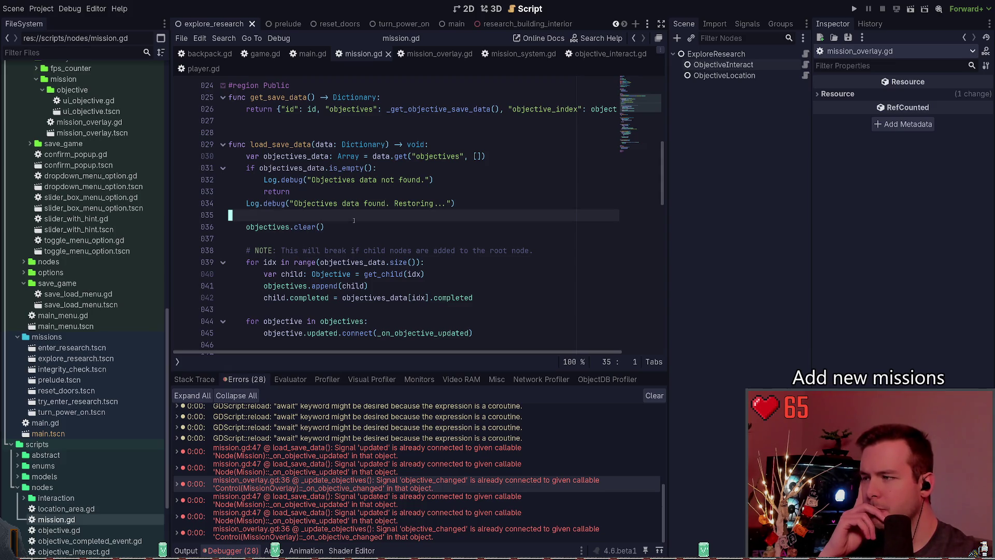
{"action": "key", "text": "Return"}
{"action": "key", "text": "Tab"}
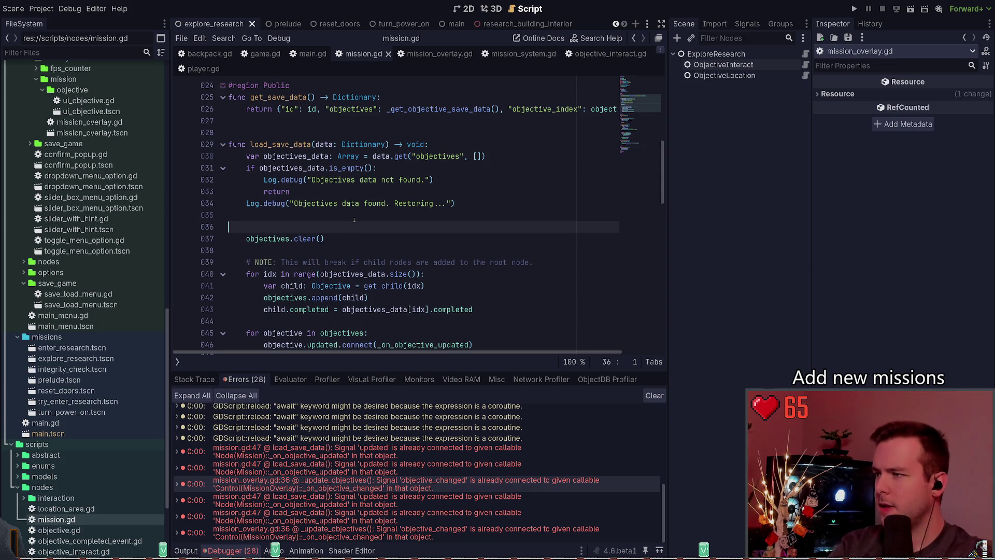
{"action": "type", "text": "for obj"}
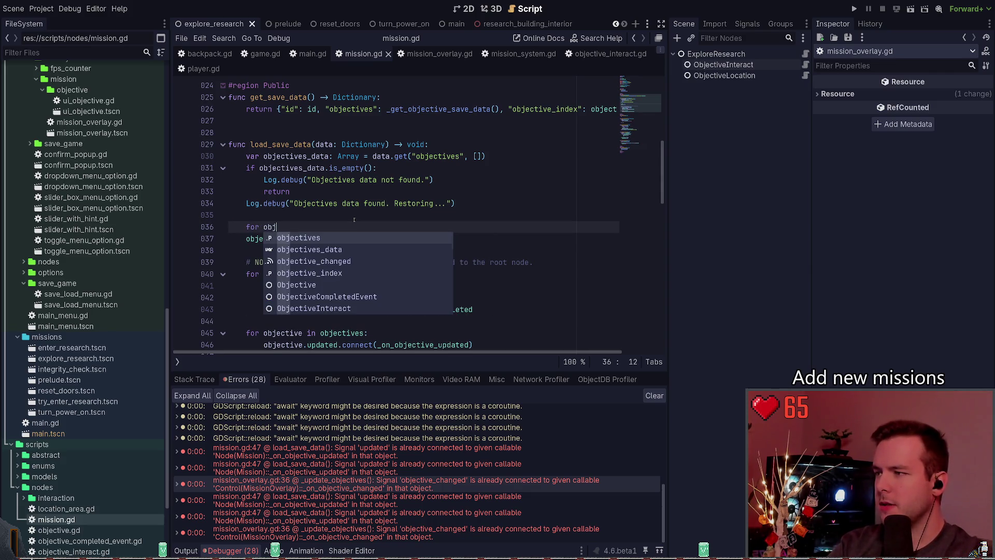
{"action": "key", "text": "BackSpace"}
{"action": "key", "text": "BackSpace"}
{"action": "type", "text": ": OBjec"}
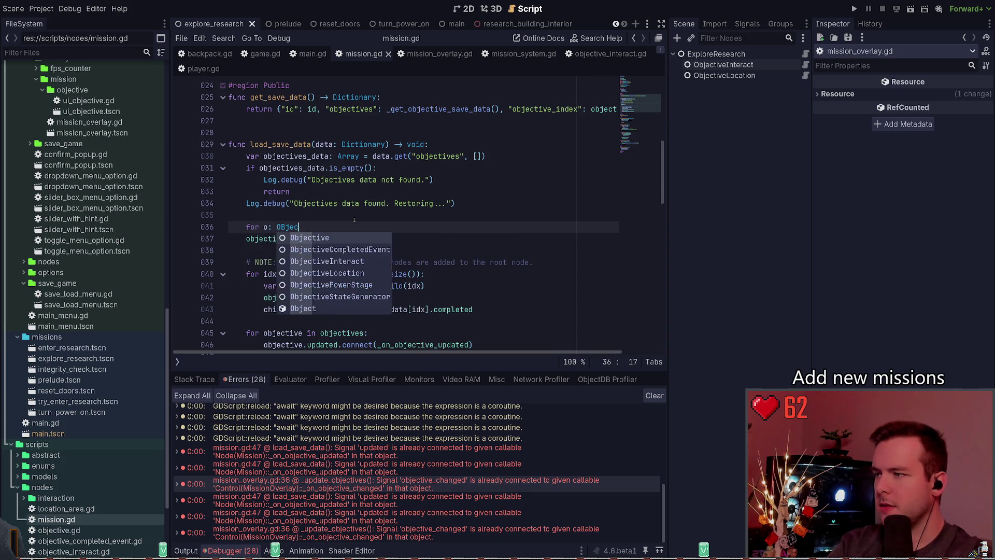
{"action": "key", "text": "Return"}
{"action": "type", "text": "in ob"}
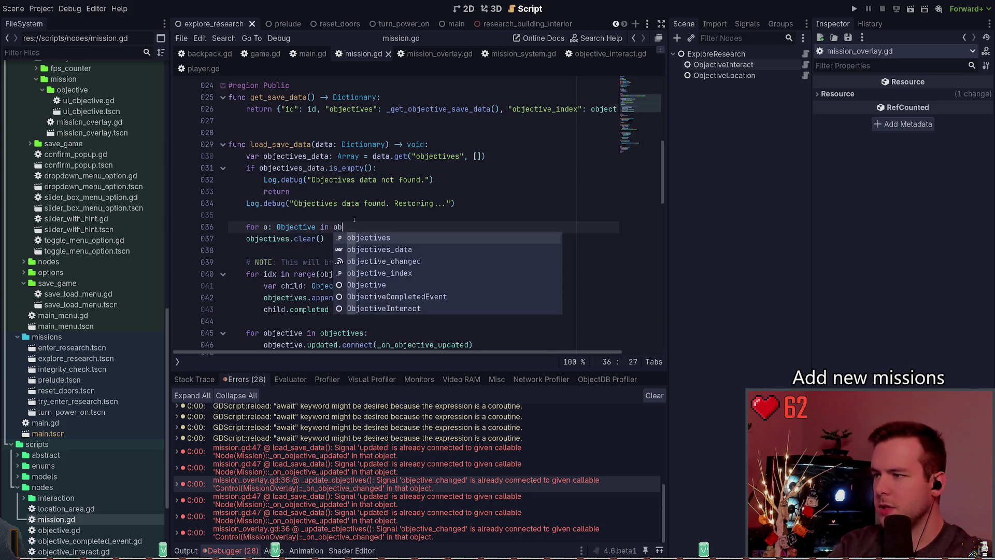
{"action": "key", "text": "Return"}
{"action": "type", "text": ":"}
{"action": "key", "text": "Return"}
{"action": "type", "text": "o.free"}
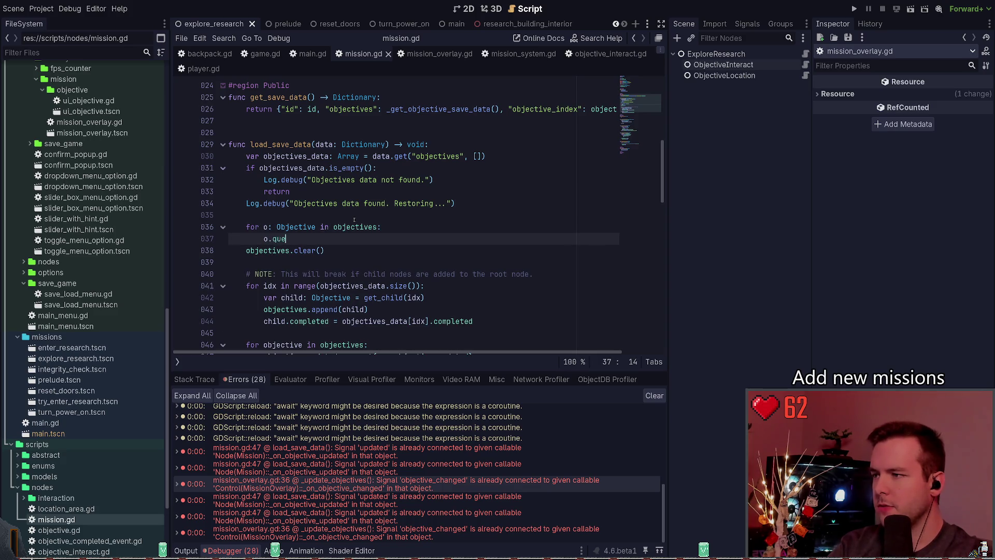
{"action": "key", "text": "Return"}
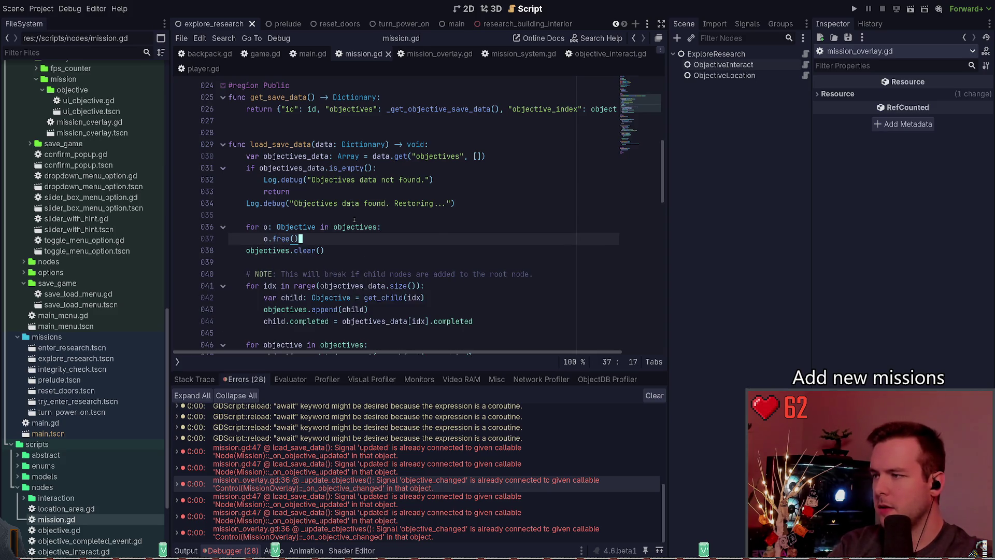
Comment out objectives.clear() and save mission.gd
{"action": "key", "text": "Down"}
{"action": "key", "text": "Home"}
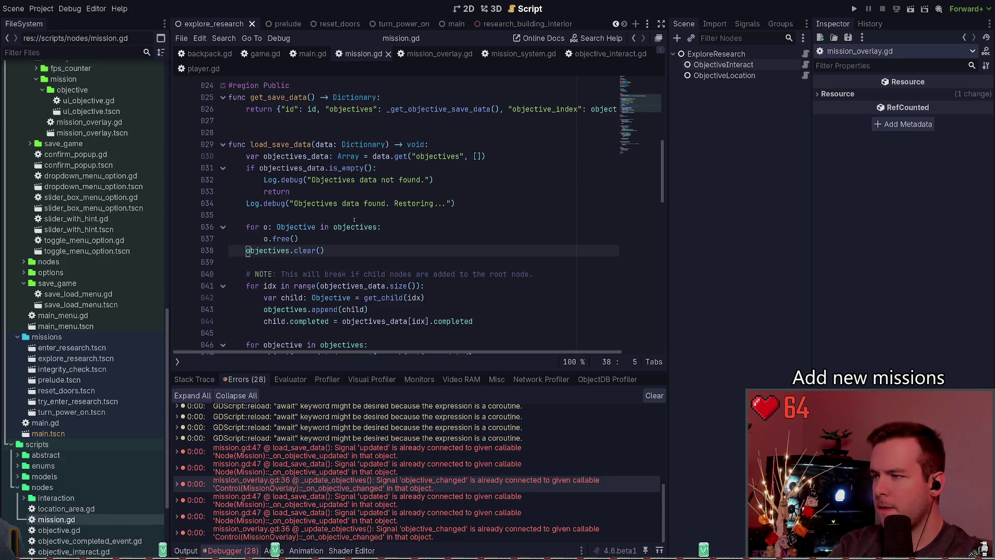
{"action": "key", "text": "ctrl+k"}
{"action": "key", "text": "ctrl+s"}
{"action": "scroll", "coordinate": [354, 220], "scroll_direction": "down", "scroll_amount": 3}
After the crashed run, uncomment objectives.clear(), save, rerun and load the save, then close the game
{"action": "left_click", "coordinate": [854, 8]}
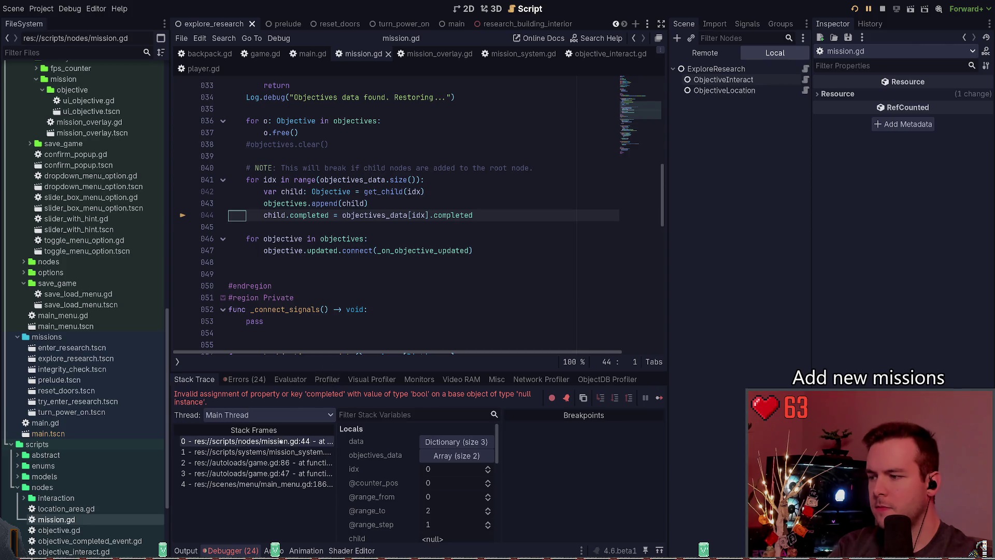
{"action": "scroll", "coordinate": [368, 231], "scroll_direction": "up", "scroll_amount": 1}
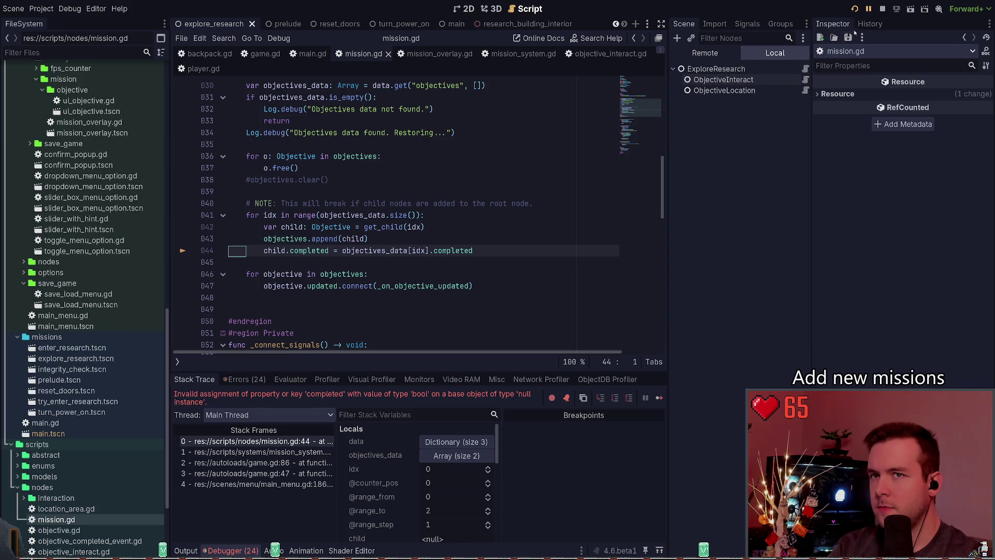
{"action": "left_click", "coordinate": [882, 9]}
{"action": "left_click", "coordinate": [388, 168]}
{"action": "key", "text": "Down"}
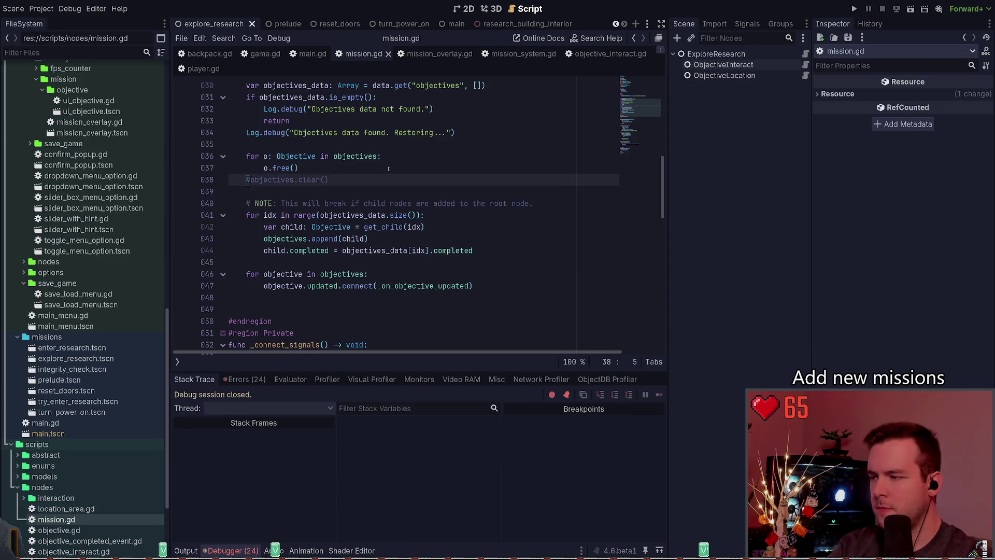
{"action": "key", "text": "ctrl+k"}
{"action": "key", "text": "ctrl+s"}
{"action": "key", "text": "F5"}
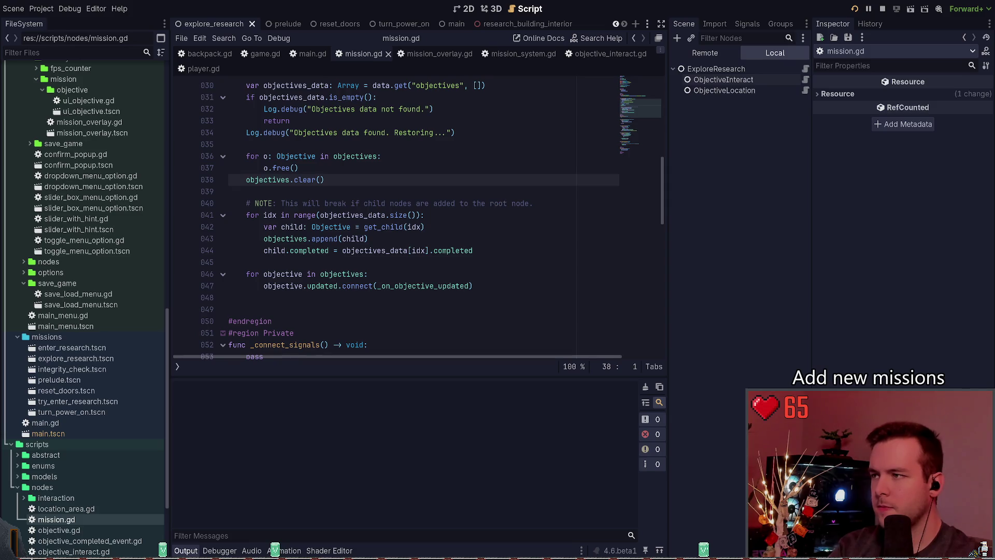
{"action": "key", "text": "Return"}
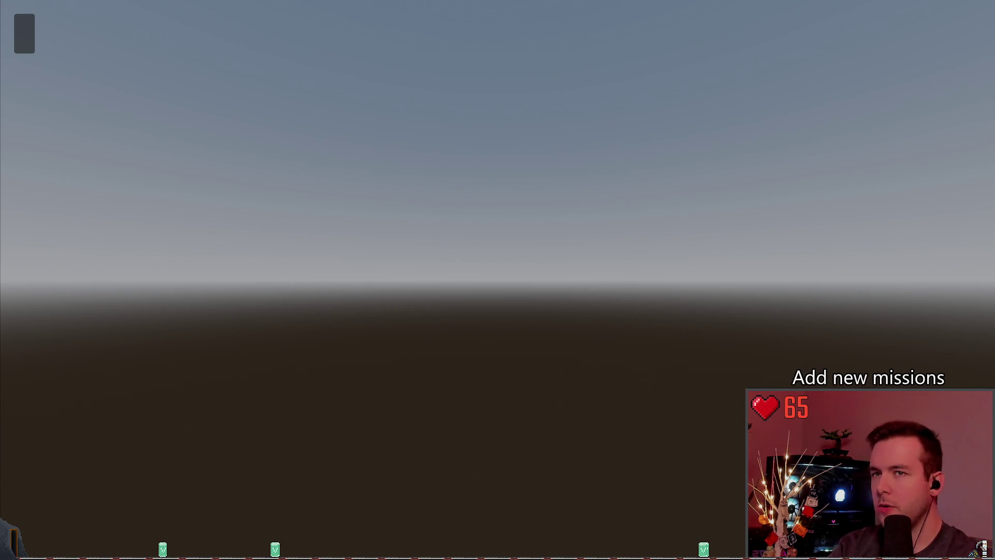
{"action": "key", "text": "alt+F4"}
Delete the for/o.free() objective-freeing loop, save mission.gd, and run the game again
{"action": "left_click", "coordinate": [339, 166]}
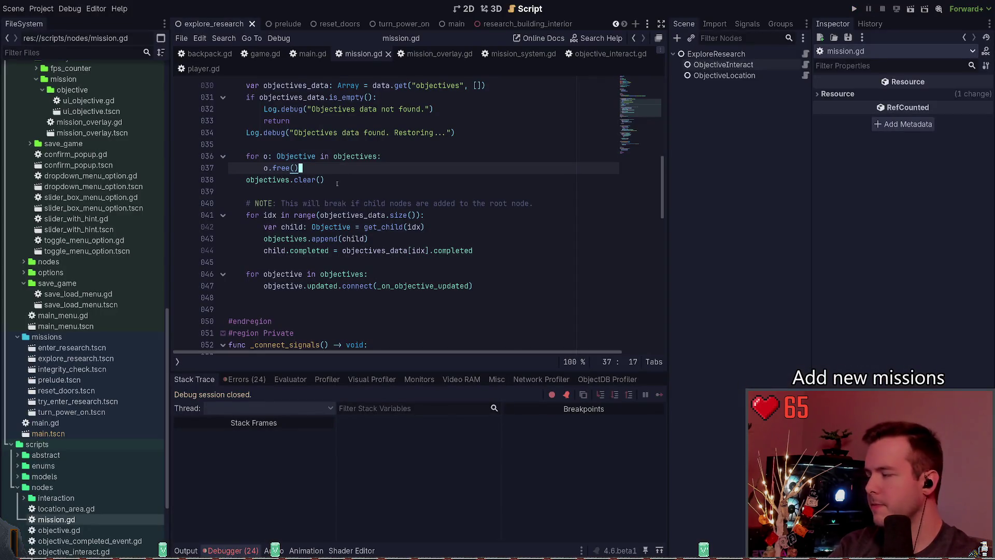
{"action": "key", "text": "shift+Home"}
{"action": "key", "text": "shift+Home"}
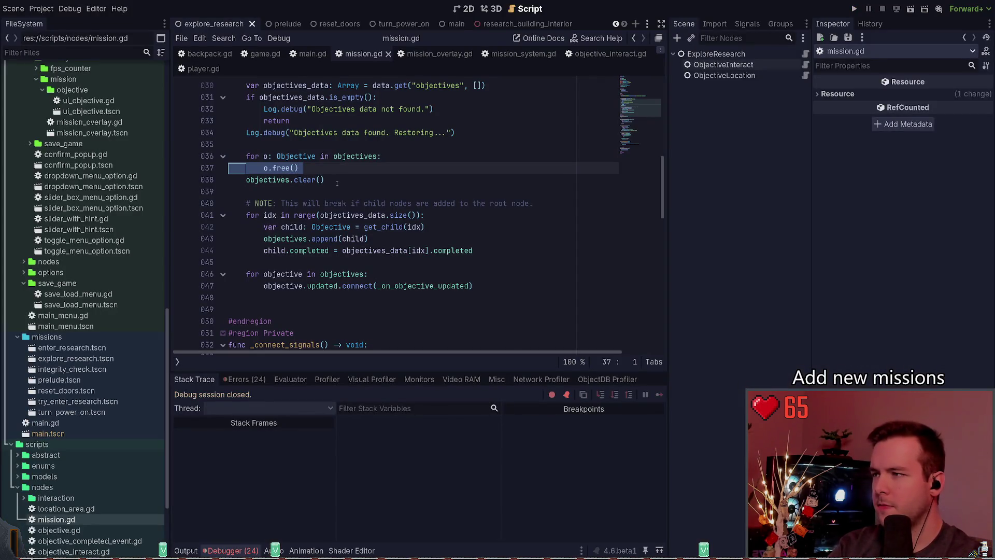
{"action": "key", "text": "Left"}
{"action": "key", "text": "Up"}
{"action": "key", "text": "Down"}
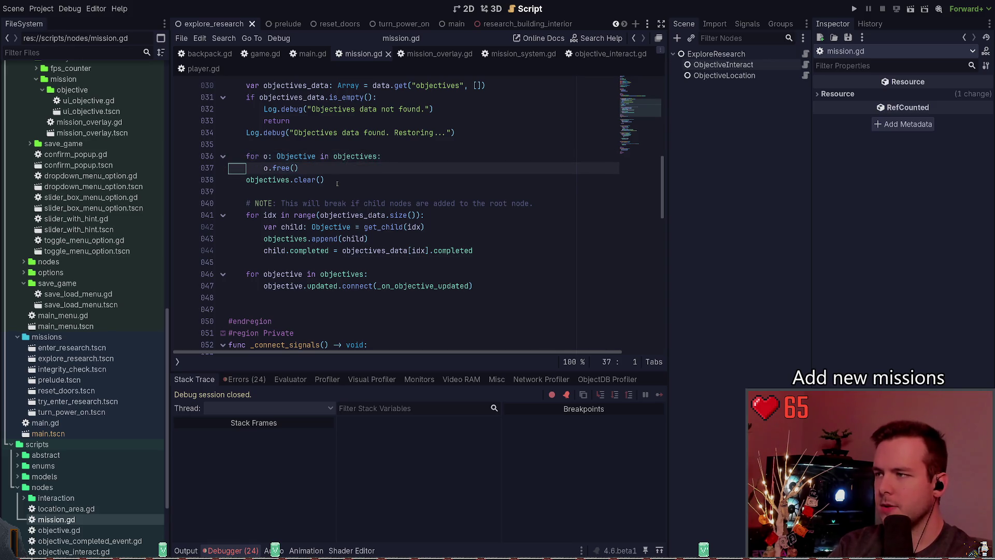
{"action": "key", "text": "shift+Up"}
{"action": "key", "text": "ctrl+shift+k"}
{"action": "key", "text": "ctrl+s"}
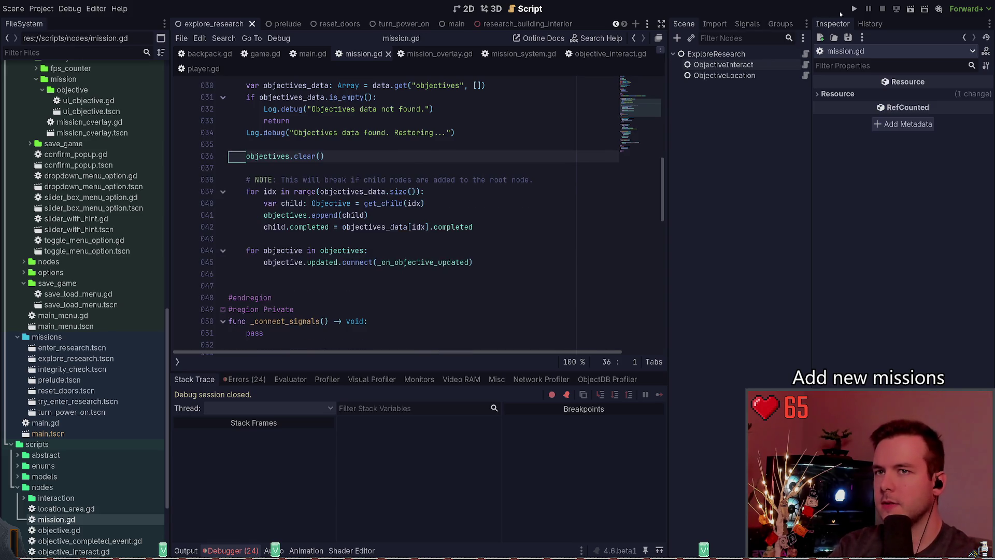
{"action": "left_click", "coordinate": [854, 9]}
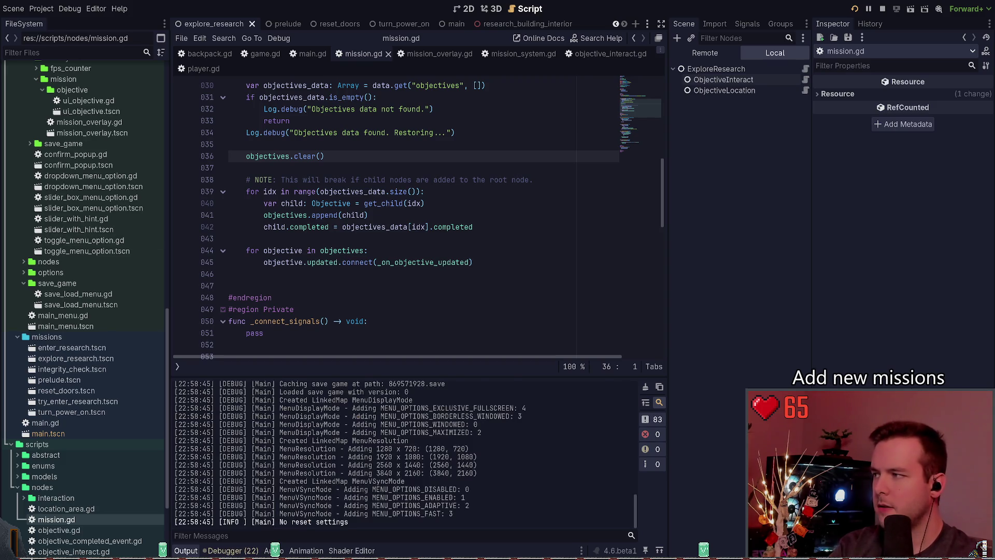
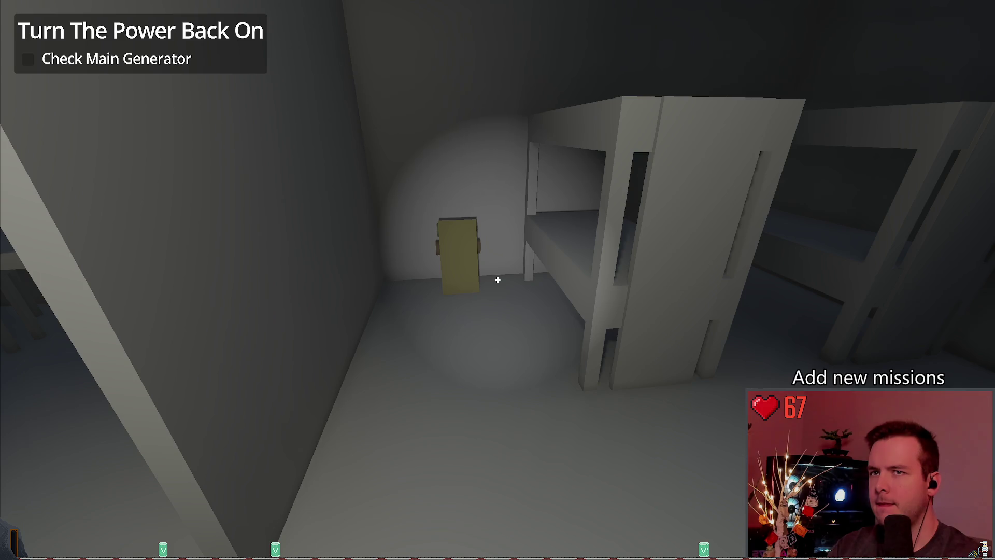
Relaunch the game to confirm 'Turn The Power Back On' is restored, then Dev Quit to load_save_data
{"action": "key", "text": "F8"}
{"action": "key", "text": "F5"}
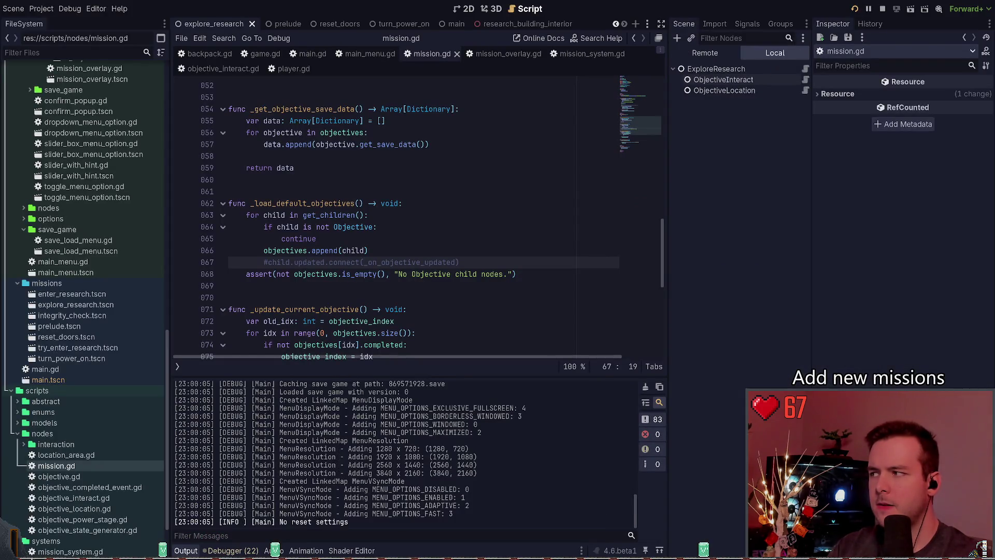
{"action": "key", "text": "Escape"}
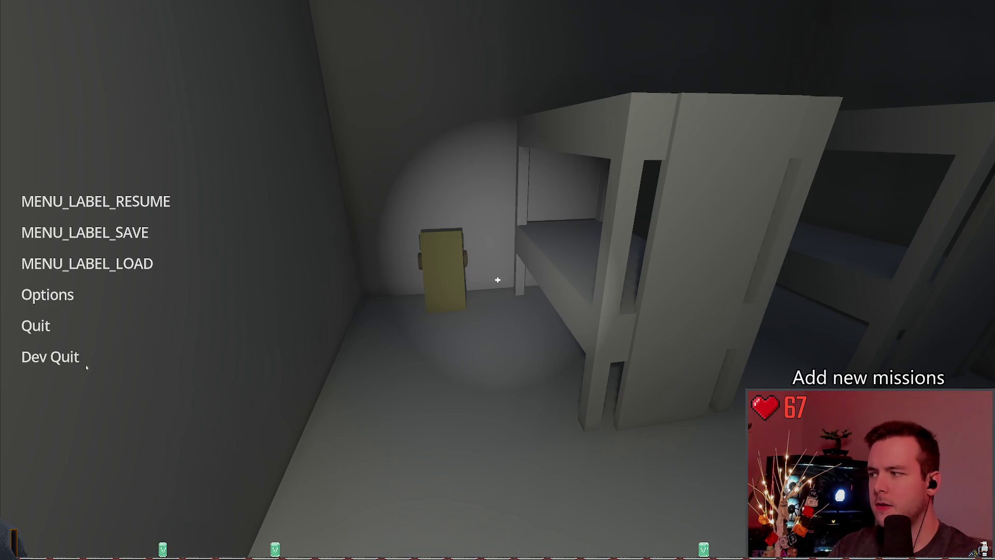
{"action": "left_click", "coordinate": [57, 354]}
{"action": "scroll", "coordinate": [351, 253], "scroll_direction": "up", "scroll_amount": 7}
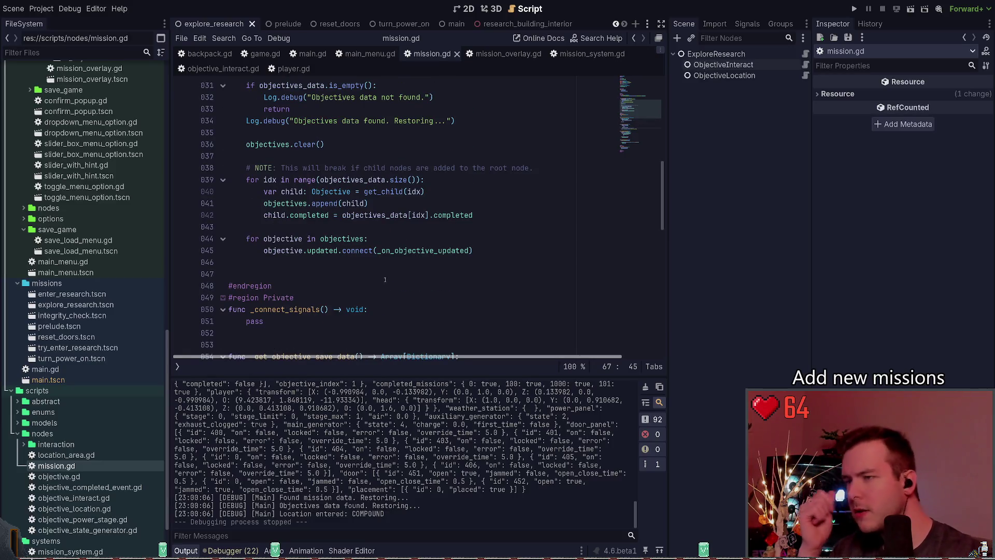
Add a _check_mission_completed() call after the signal-connect loop in load_save_data
{"action": "left_click_drag", "start_coordinate": [263, 250], "coordinate": [473, 250]}
{"action": "left_click", "coordinate": [479, 251]}
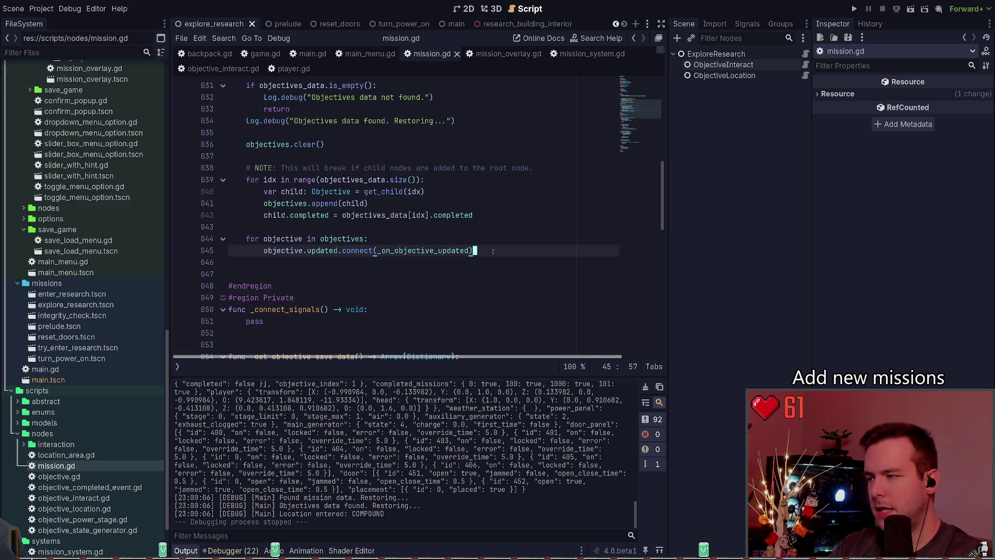
{"action": "key", "text": "Down"}
{"action": "key", "text": "Return"}
{"action": "type", "text": "_check"}
{"action": "key", "text": "Return"}
{"action": "key", "text": "Return"}
{"action": "key", "text": "Up"}
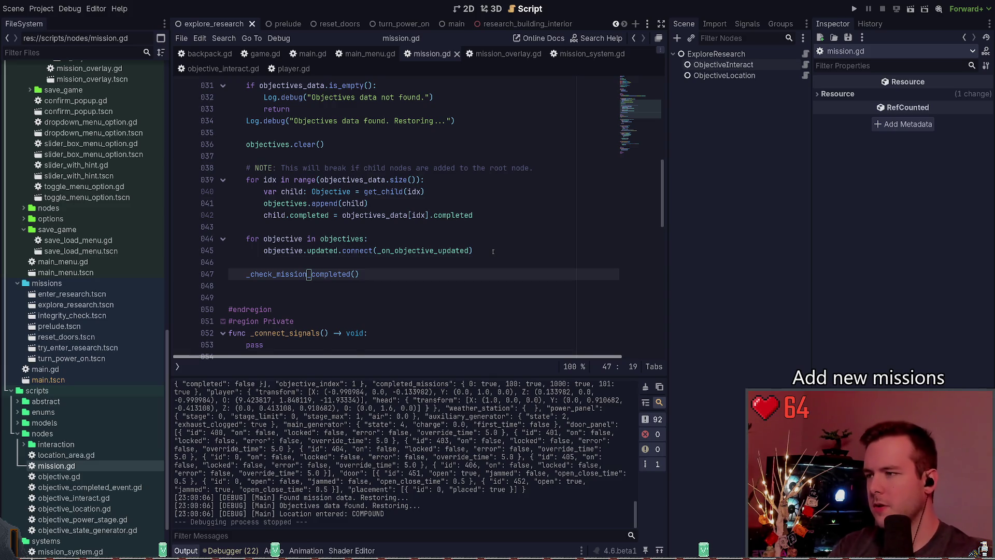
Copy the _update_current_objective() call from the handler into load_save_data and save
{"action": "scroll", "coordinate": [443, 255], "scroll_direction": "down", "scroll_amount": 3}
{"action": "scroll", "coordinate": [415, 233], "scroll_direction": "down", "scroll_amount": 12}
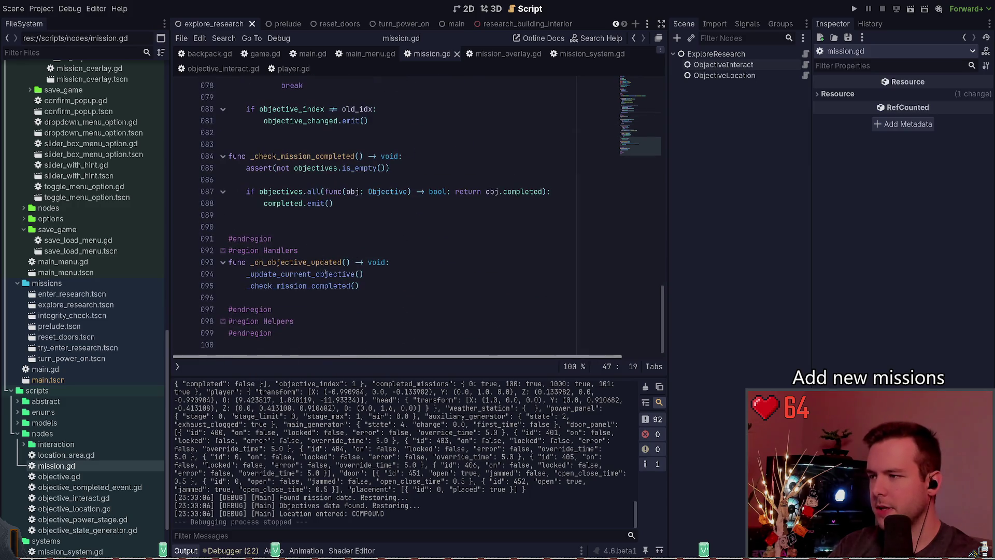
{"action": "left_click", "coordinate": [248, 274]}
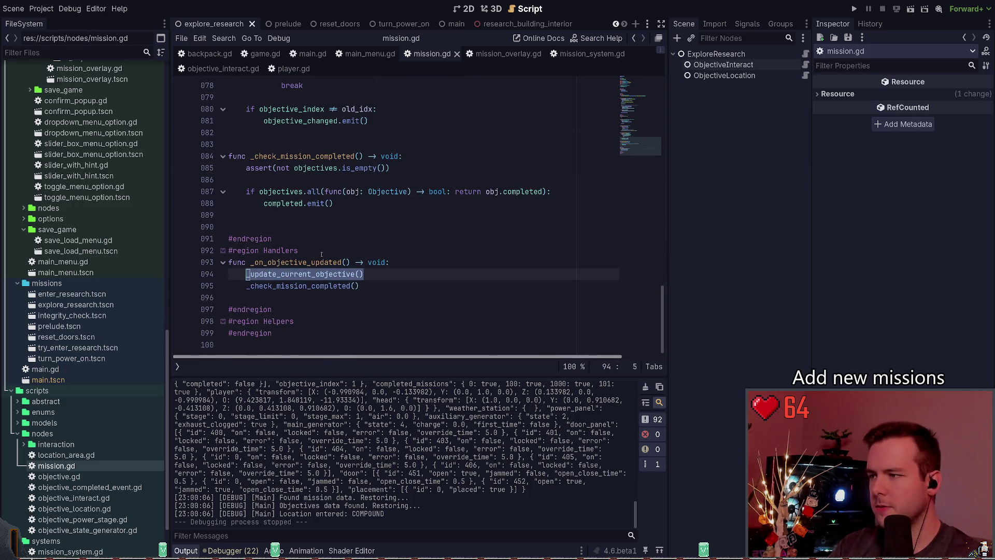
{"action": "left_click", "coordinate": [311, 274], "text": "ctrl"}
{"action": "scroll", "coordinate": [326, 250], "scroll_direction": "up", "scroll_amount": 7}
{"action": "left_click", "coordinate": [372, 239]}
{"action": "key", "text": "ctrl+s"}
Run the game to test the objective restore fix
{"action": "scroll", "coordinate": [424, 254], "scroll_direction": "up", "scroll_amount": 2}
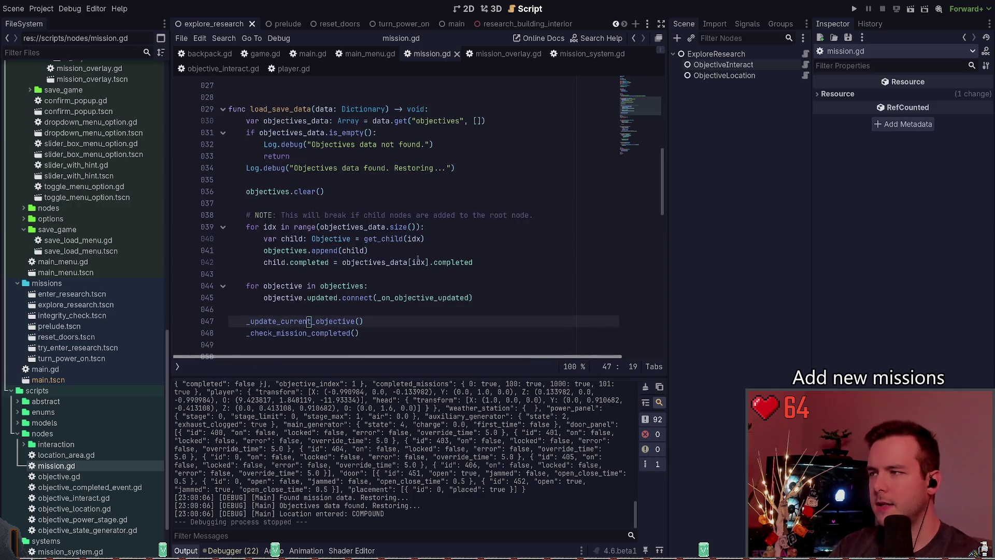
{"action": "scroll", "coordinate": [413, 261], "scroll_direction": "up", "scroll_amount": 3}
{"action": "scroll", "coordinate": [413, 261], "scroll_direction": "down", "scroll_amount": 6}
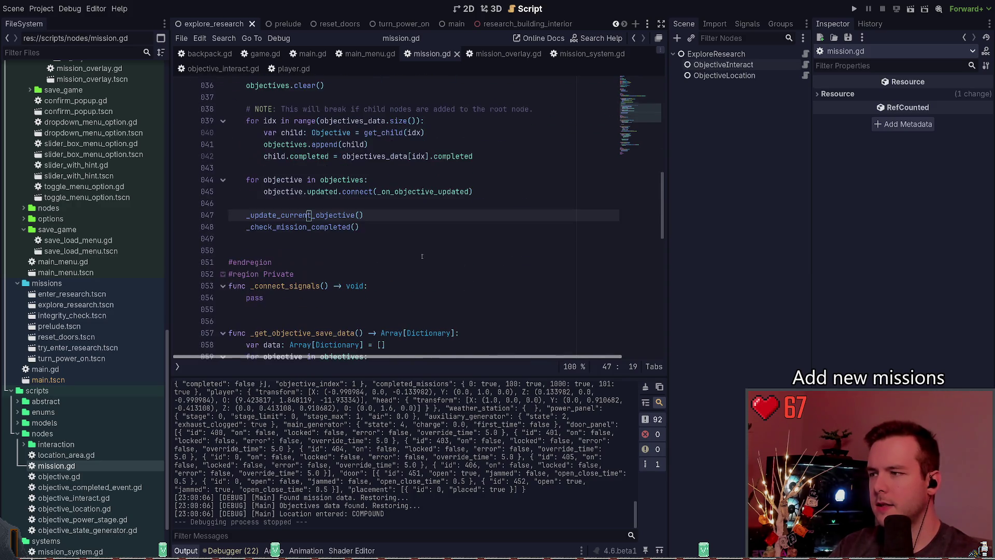
{"action": "left_click", "coordinate": [854, 10]}
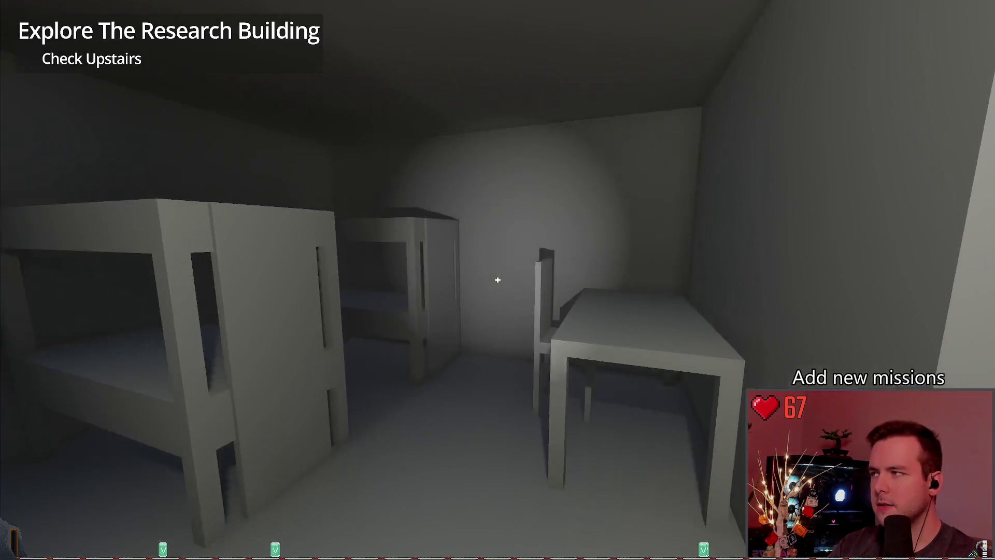
Quit the game and review the restore loop and the separate signal-connect loop
{"action": "key", "text": "Escape"}
{"action": "left_click", "coordinate": [35, 357]}
{"action": "key", "text": "shift+Up"}
{"action": "key", "text": "shift+Home"}
{"action": "key", "text": "shift+Home"}
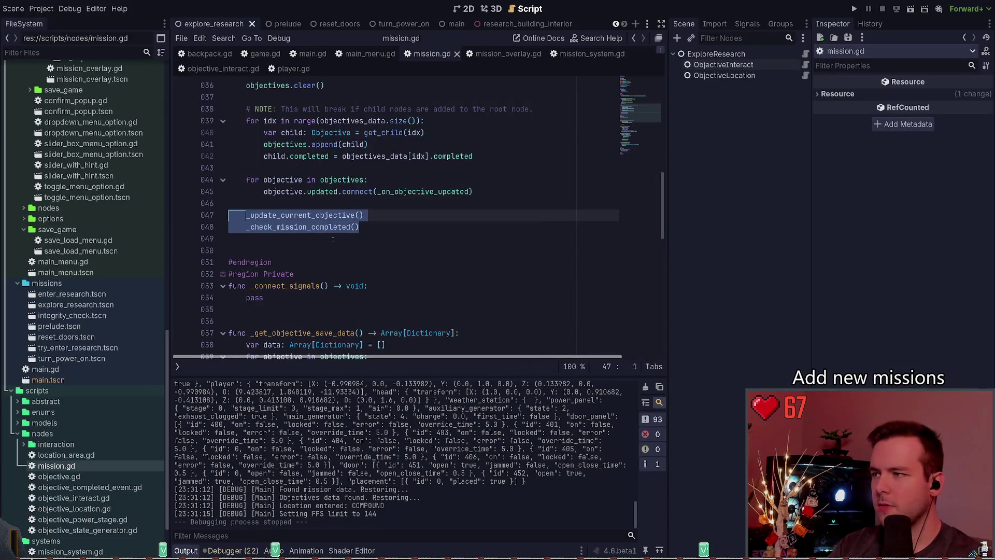
{"action": "scroll", "coordinate": [381, 273], "scroll_direction": "up", "scroll_amount": 3}
{"action": "left_click_drag", "start_coordinate": [502, 300], "coordinate": [229, 215]}
{"action": "left_click", "coordinate": [229, 274]}
{"action": "left_click_drag", "start_coordinate": [473, 298], "coordinate": [165, 282]}
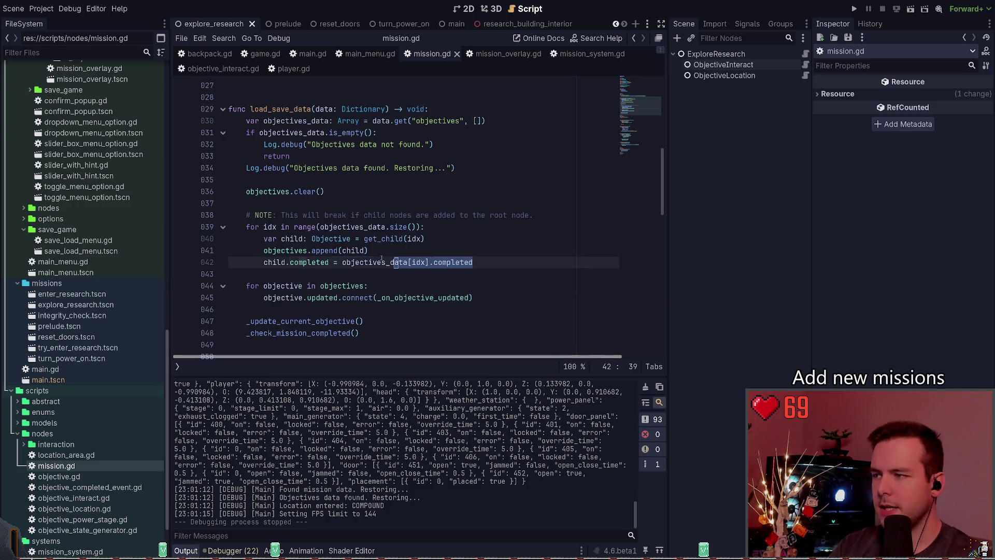
{"action": "left_click", "coordinate": [345, 276]}
Review the _check_mission_completed function and its assert further down mission.gd
{"action": "scroll", "coordinate": [345, 276], "scroll_direction": "down", "scroll_amount": 1}
{"action": "left_click_drag", "start_coordinate": [346, 276], "coordinate": [319, 309]}
{"action": "scroll", "coordinate": [320, 287], "scroll_direction": "down", "scroll_amount": 5}
{"action": "key", "text": "Left"}
{"action": "scroll", "coordinate": [320, 287], "scroll_direction": "down", "scroll_amount": 5}
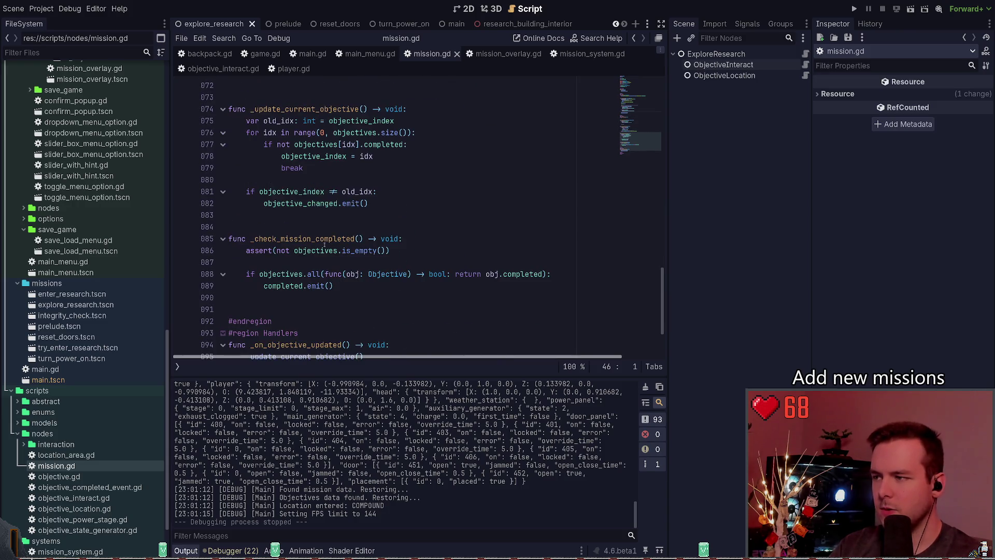
{"action": "left_click_drag", "start_coordinate": [310, 263], "coordinate": [310, 298]}
{"action": "scroll", "coordinate": [363, 259], "scroll_direction": "down", "scroll_amount": 1}
{"action": "left_click", "coordinate": [392, 224]}
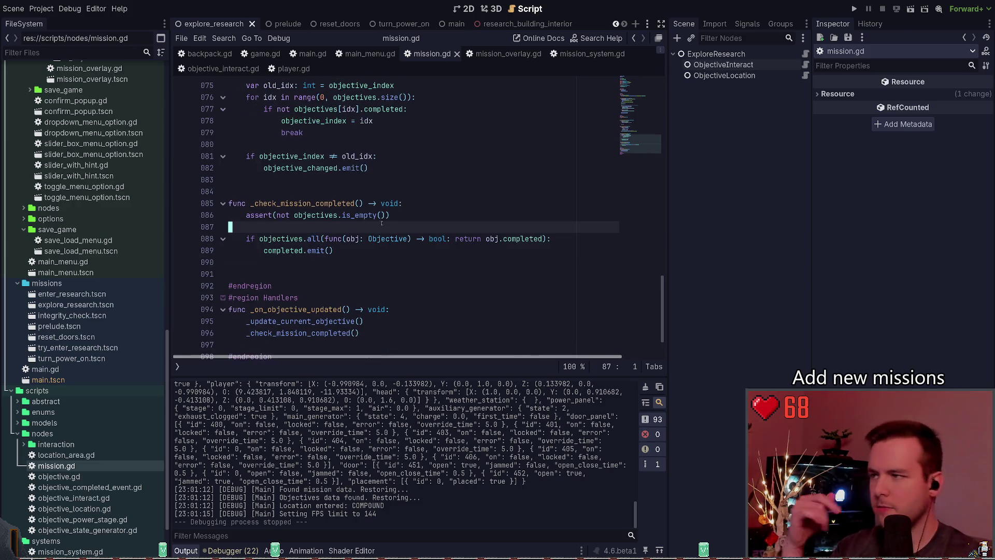
{"action": "double_click", "coordinate": [297, 203]}
{"action": "scroll", "coordinate": [382, 243], "scroll_direction": "up", "scroll_amount": 6}
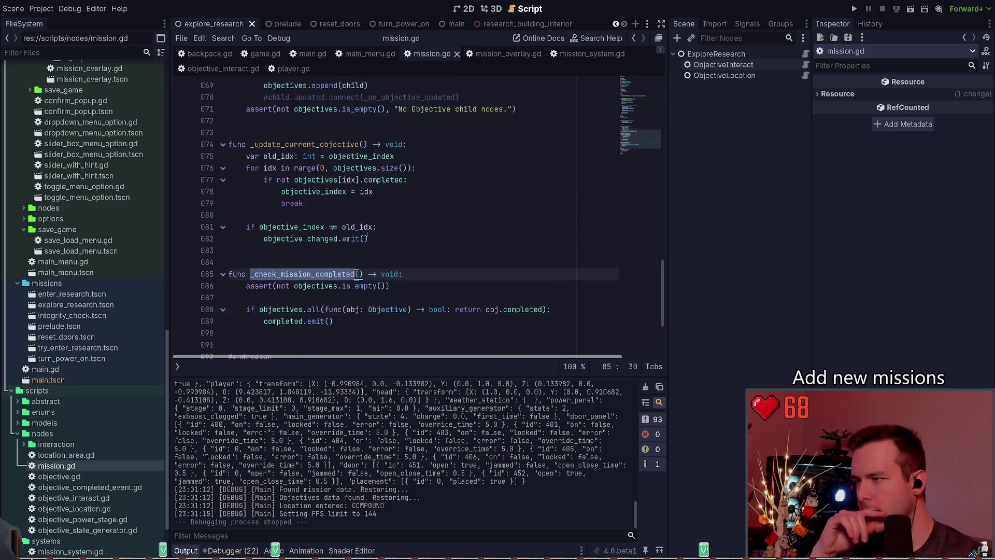
{"action": "scroll", "coordinate": [381, 244], "scroll_direction": "up", "scroll_amount": 8}
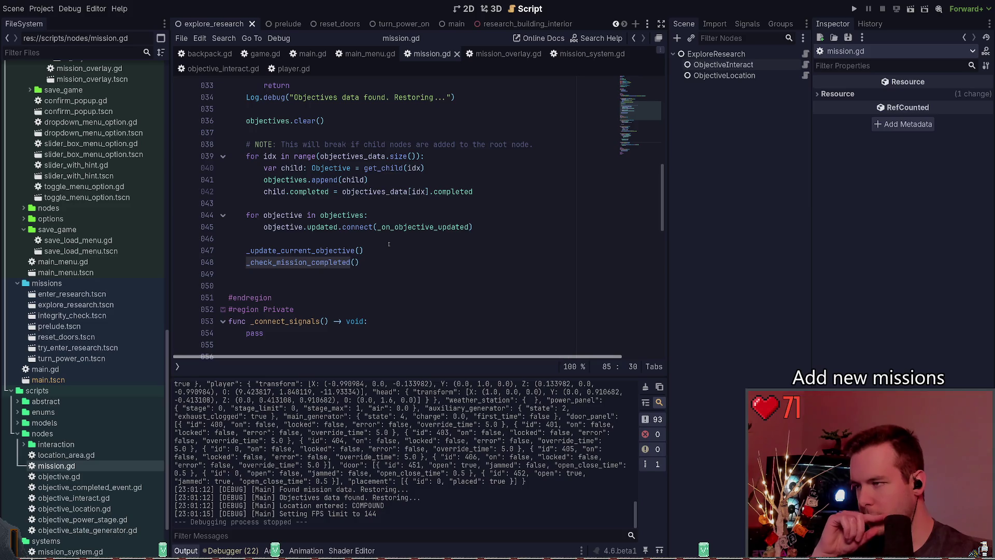
Move the updated.connect line into the restore loop, delete the leftover loop, save and run
{"action": "left_click", "coordinate": [448, 226]}
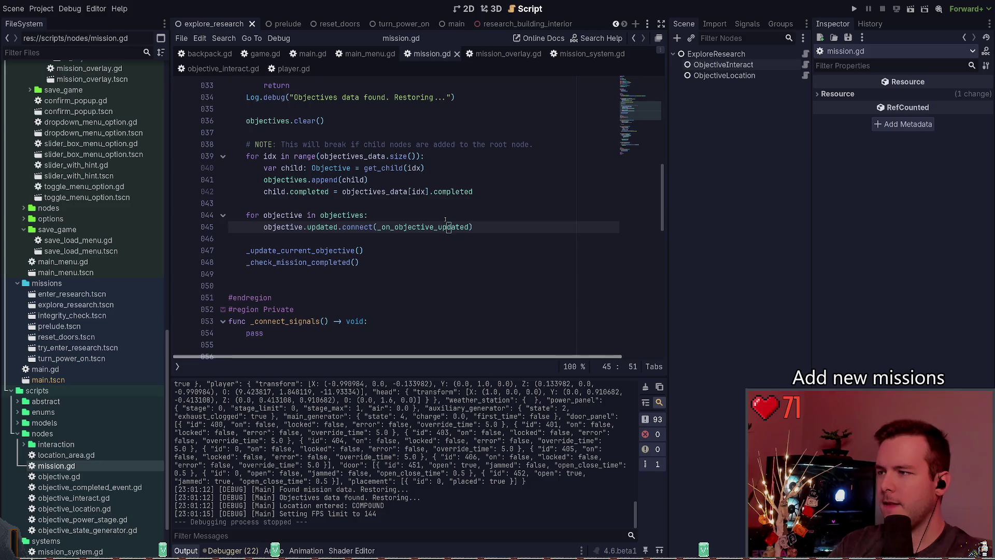
{"action": "key", "text": "alt+Up"}
{"action": "key", "text": "alt+Up"}
{"action": "key", "text": "alt+Up"}
{"action": "key", "text": "alt+Down"}
{"action": "key", "text": "Down"}
{"action": "key", "text": "Down"}
{"action": "key", "text": "ctrl+shift+k"}
{"action": "key", "text": "ctrl+s"}
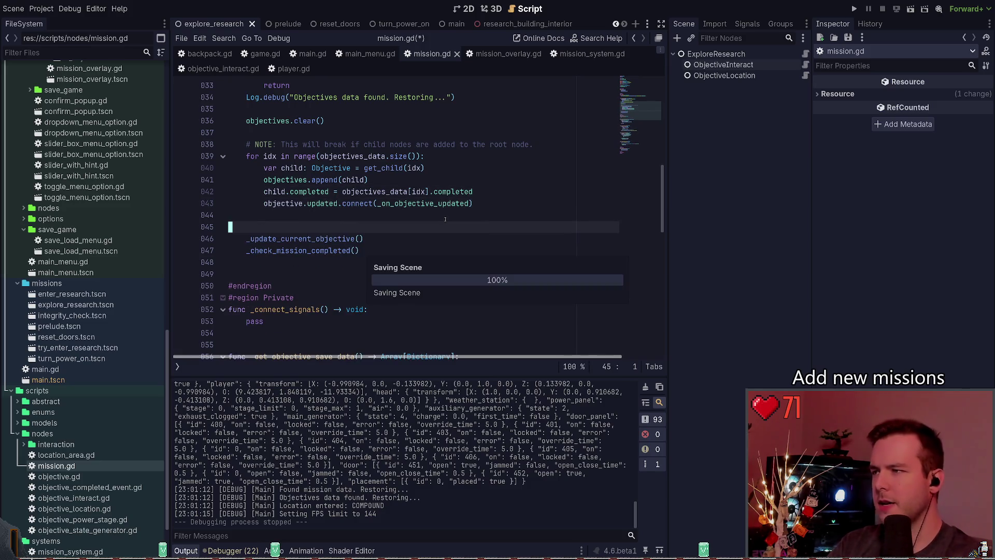
{"action": "left_click", "coordinate": [854, 9]}
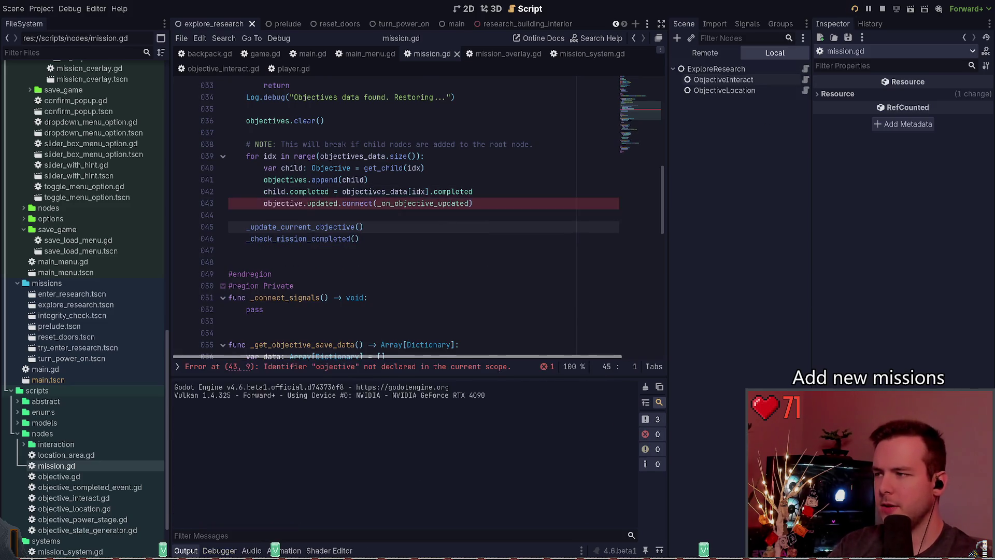
Stop the parse-error run, replace the undeclared variable with child, and relaunch
{"action": "left_click", "coordinate": [883, 9]}
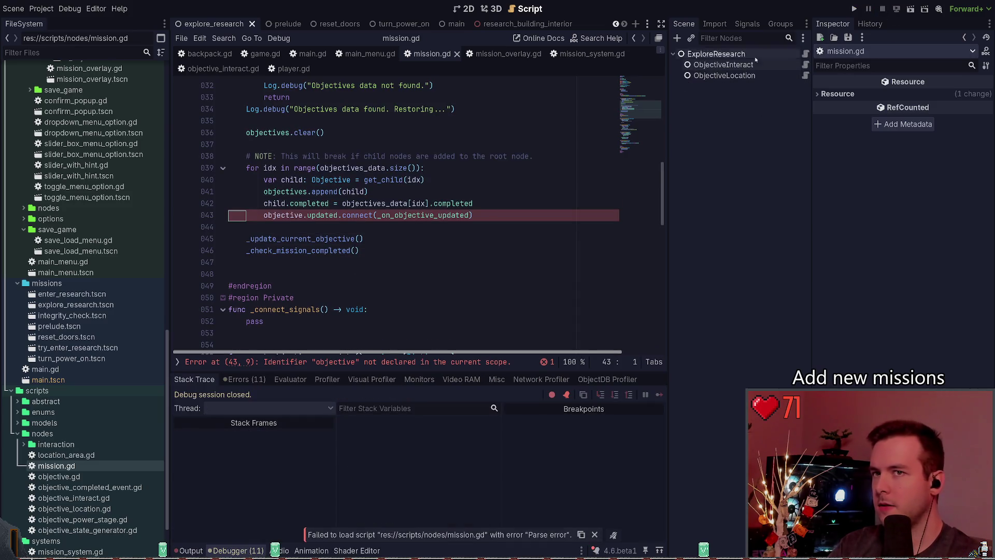
{"action": "key", "text": "ctrl+Delete"}
{"action": "type", "text": "child"}
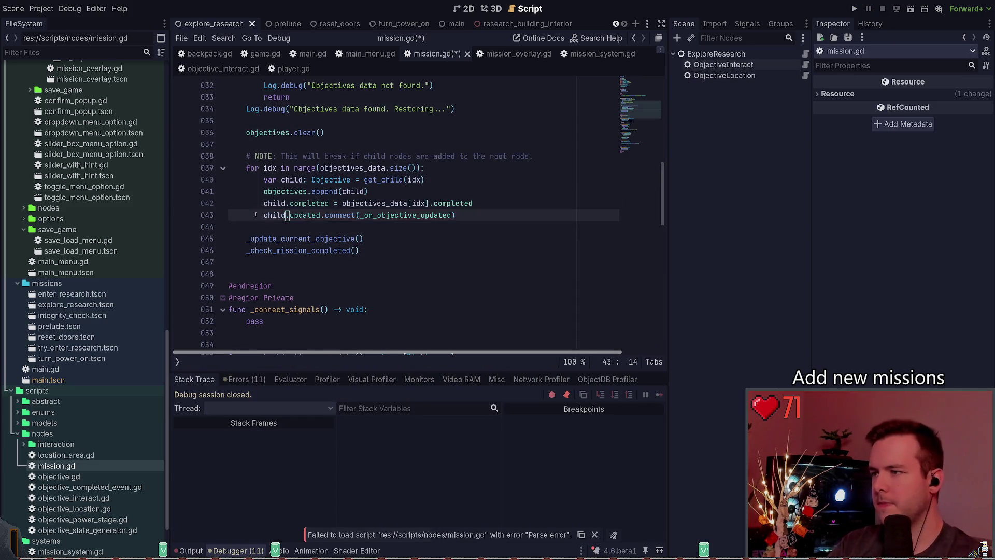
{"action": "key", "text": "F5"}
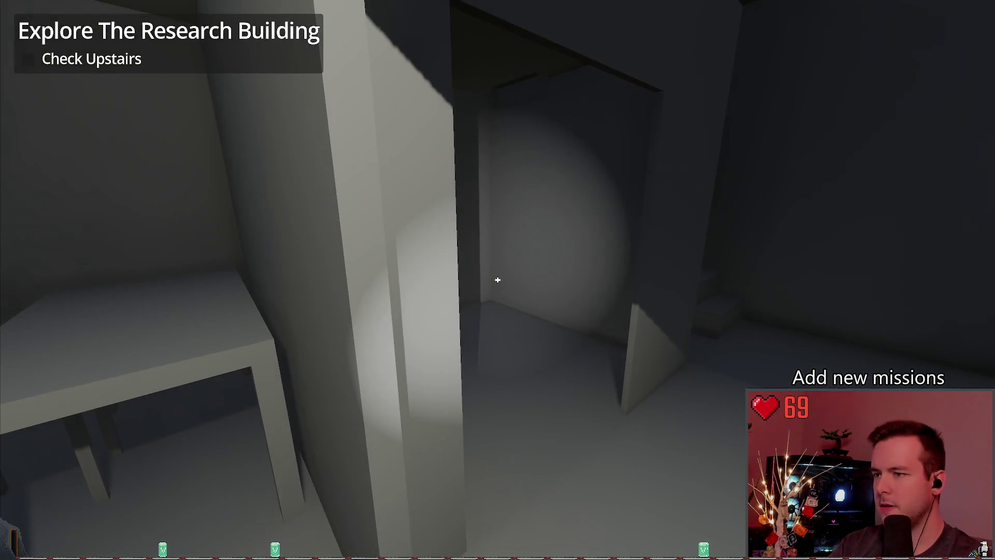
Walk upstairs, make a New Save from the pause menu, and load it
{"action": "key", "text": "w"}
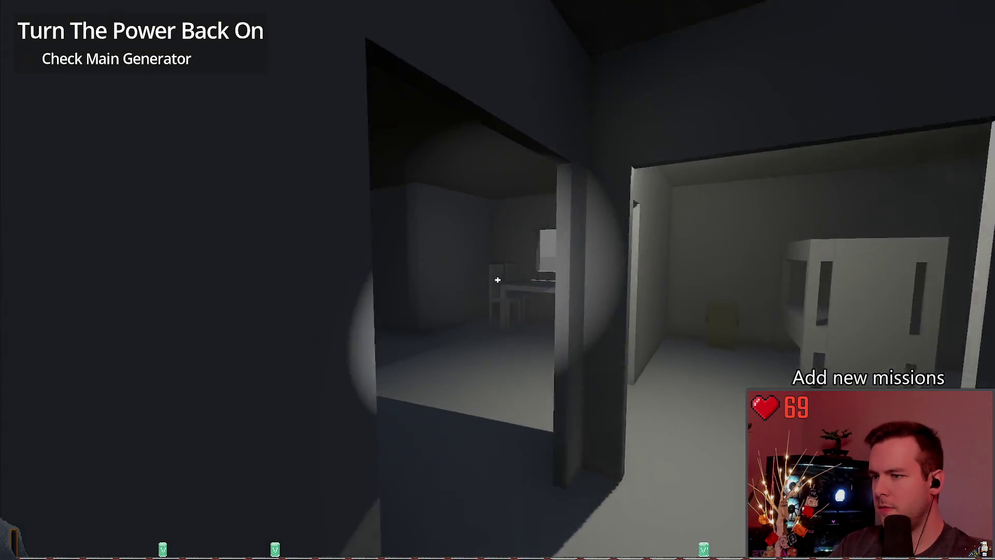
{"action": "key", "text": "Escape"}
{"action": "left_click", "coordinate": [85, 232]}
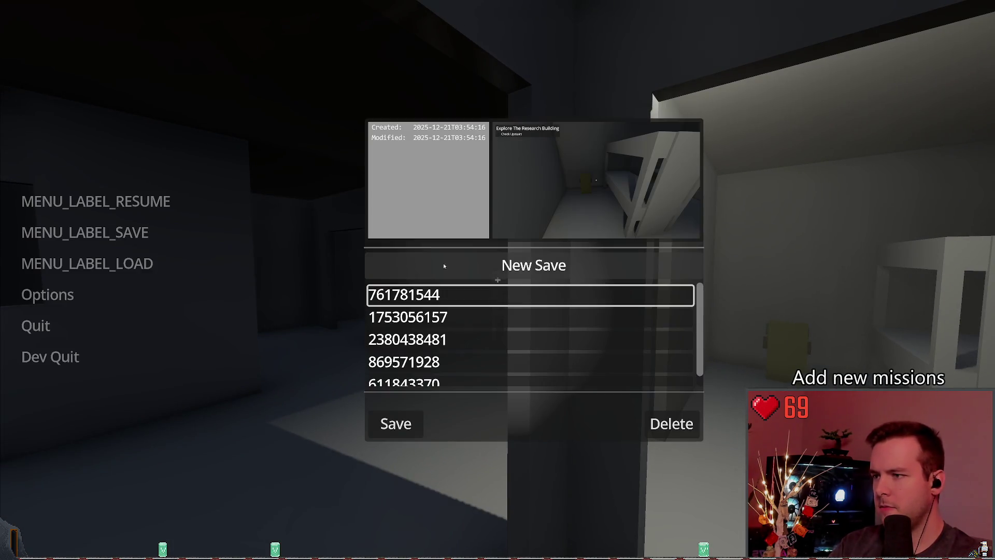
{"action": "left_click", "coordinate": [108, 263]}
{"action": "left_click", "coordinate": [395, 424]}
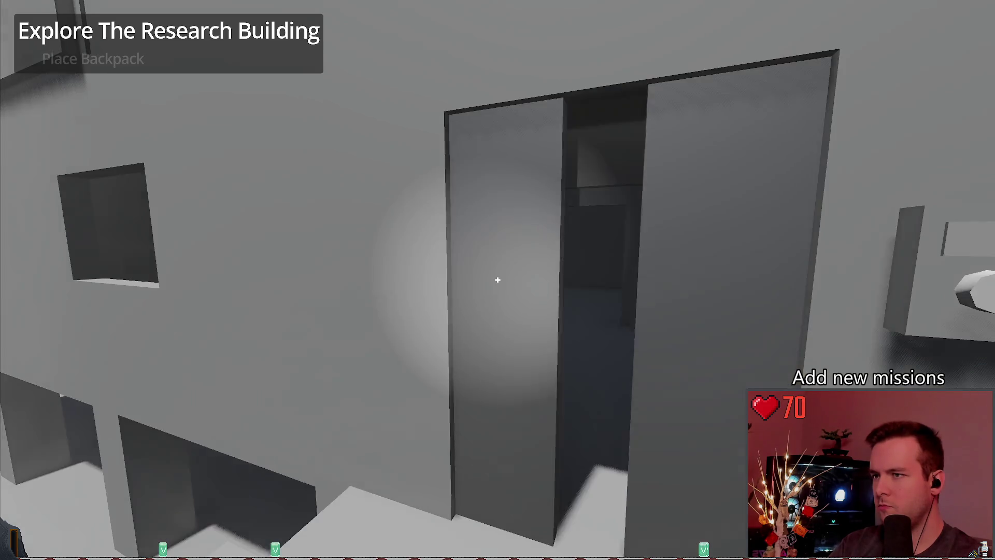
Load the save a second time, then Dev Quit and confirm, returning to line 37
{"action": "key", "text": "Escape"}
{"action": "left_click", "coordinate": [87, 263]}
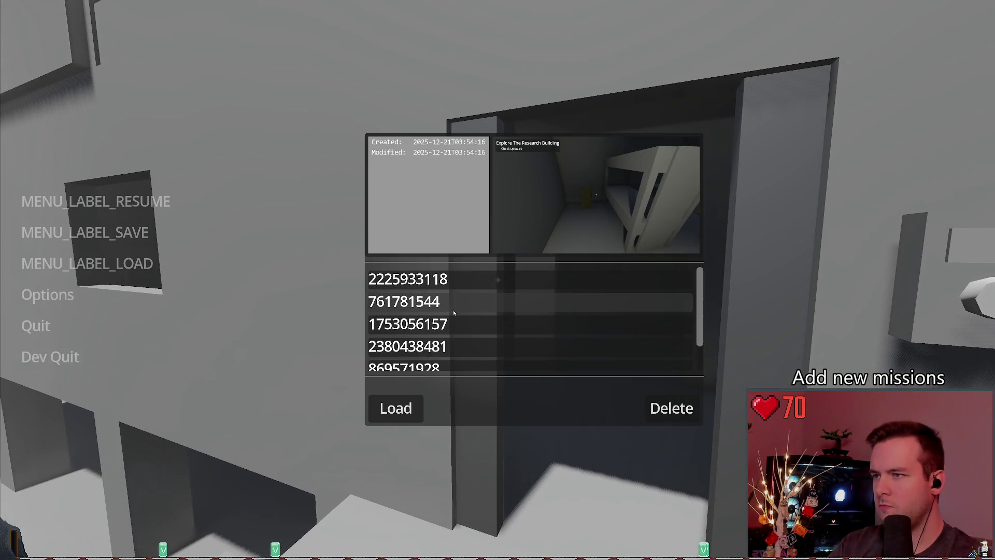
{"action": "left_click", "coordinate": [395, 408]}
{"action": "key", "text": "Escape"}
{"action": "left_click", "coordinate": [51, 357]}
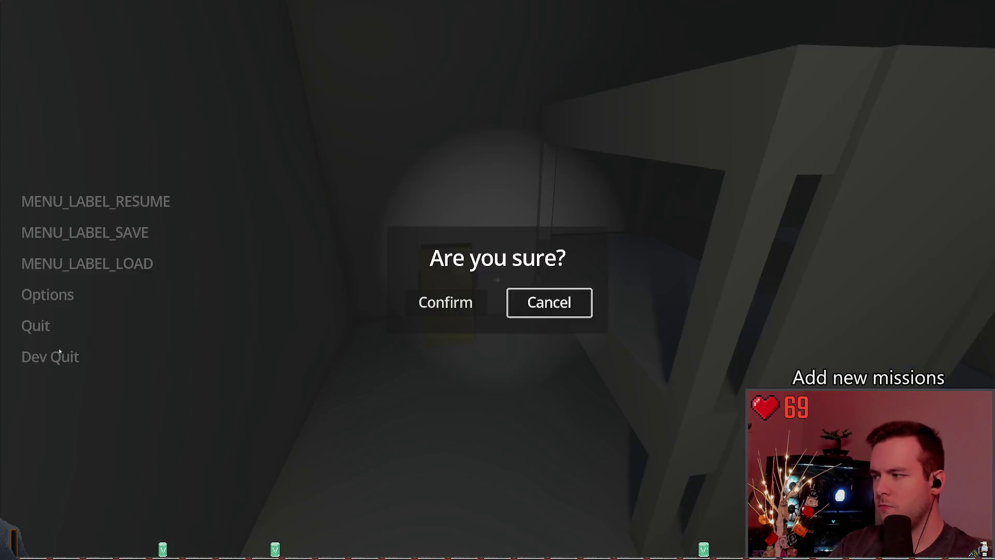
{"action": "left_click", "coordinate": [445, 300]}
{"action": "scroll", "coordinate": [419, 207], "scroll_direction": "up", "scroll_amount": 2}
{"action": "left_click", "coordinate": [426, 213]}
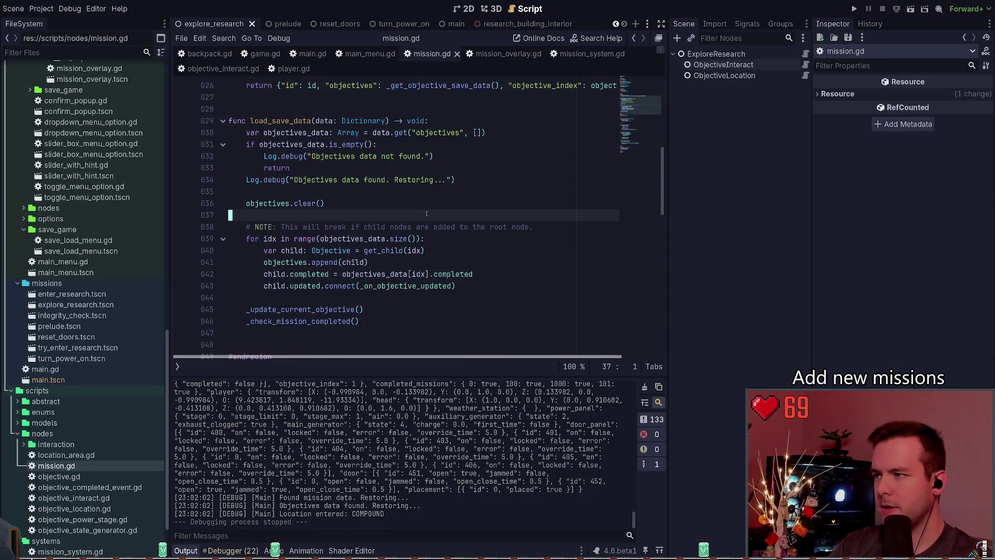
Find the commented-out child.updated.connect line in _load_default_objectives and delete it
{"action": "scroll", "coordinate": [416, 215], "scroll_direction": "down", "scroll_amount": 10}
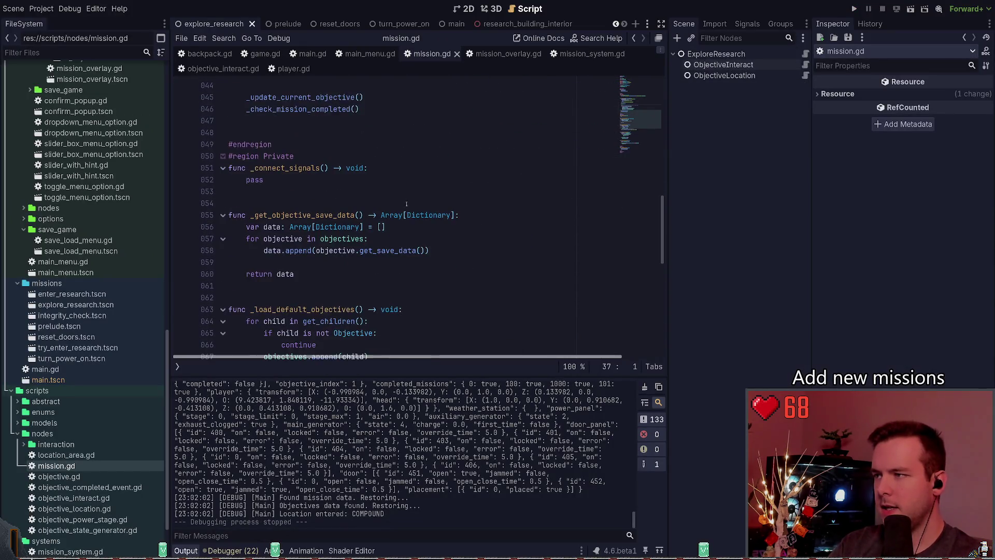
{"action": "scroll", "coordinate": [408, 199], "scroll_direction": "down", "scroll_amount": 8}
{"action": "scroll", "coordinate": [405, 187], "scroll_direction": "up", "scroll_amount": 6}
{"action": "scroll", "coordinate": [401, 178], "scroll_direction": "down", "scroll_amount": 4}
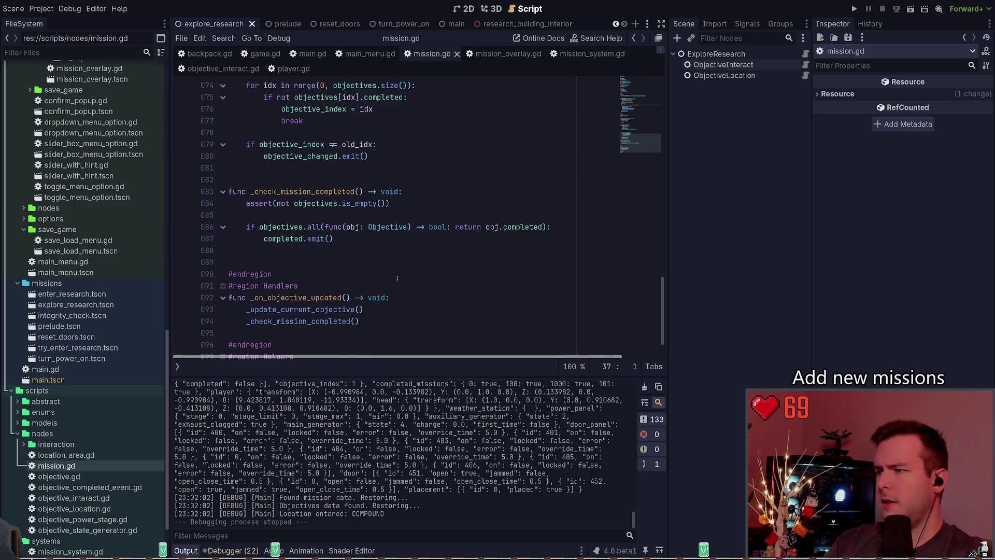
{"action": "scroll", "coordinate": [407, 279], "scroll_direction": "up", "scroll_amount": 5}
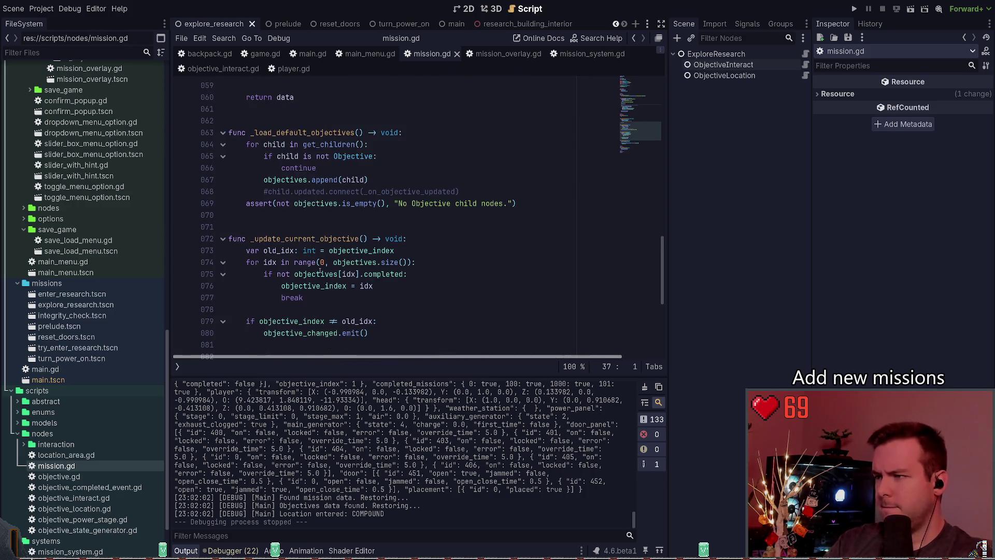
{"action": "left_click", "coordinate": [484, 193]}
{"action": "scroll", "coordinate": [410, 246], "scroll_direction": "up", "scroll_amount": 1}
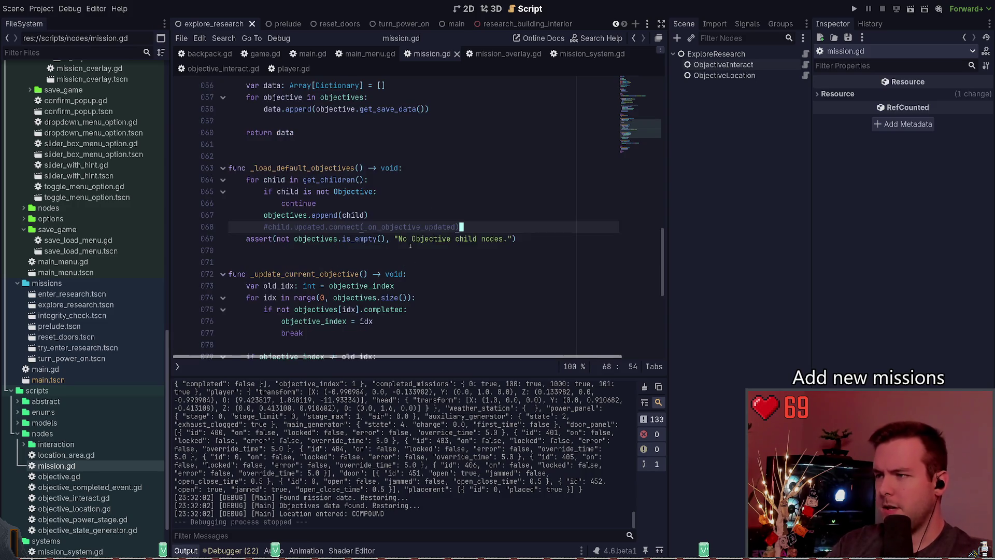
{"action": "key", "text": "ctrl+shift+k"}
{"action": "key", "text": "ctrl+s"}
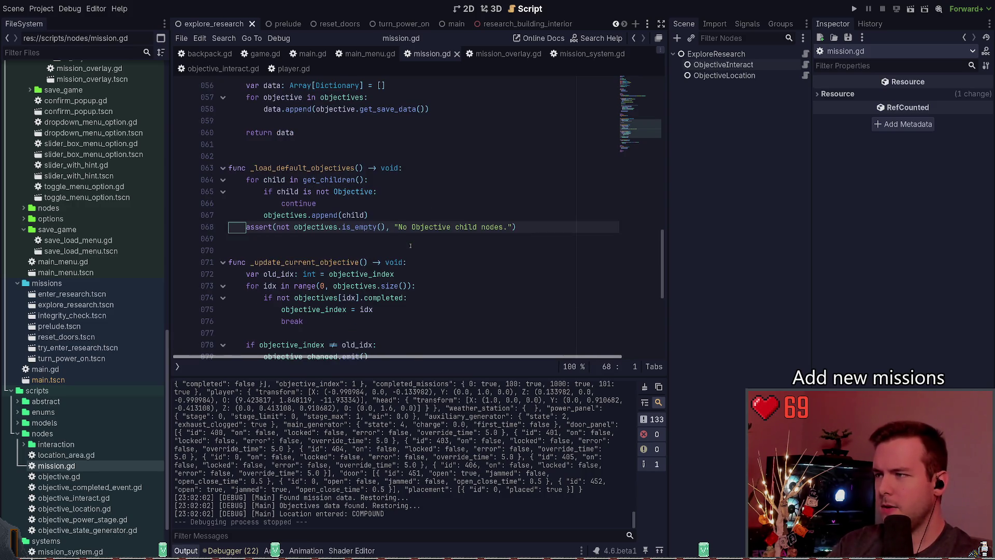
Undo to restore the line, toggle its comment with Ctrl+K, save, and run with F5
{"action": "scroll", "coordinate": [410, 245], "scroll_direction": "up", "scroll_amount": 2}
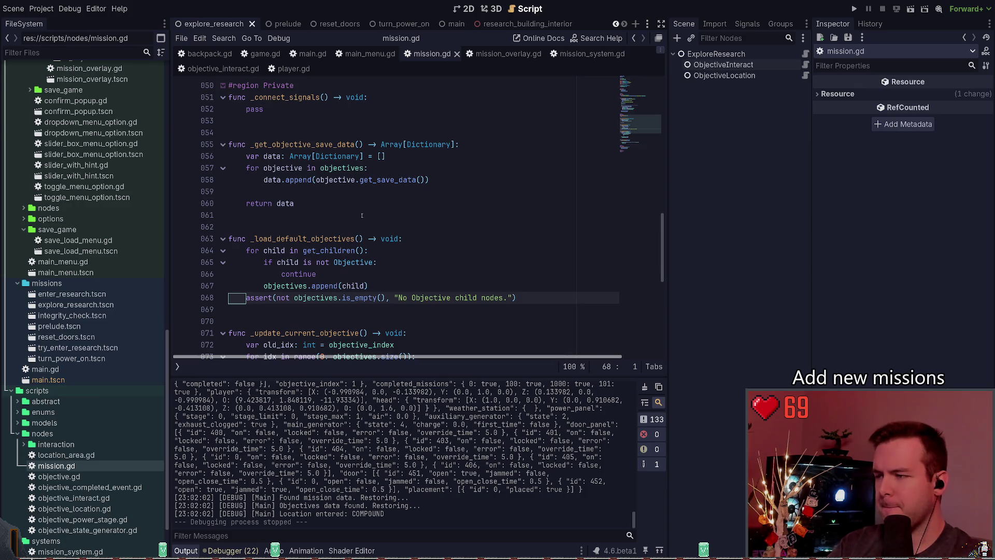
{"action": "key", "text": "ctrl+s"}
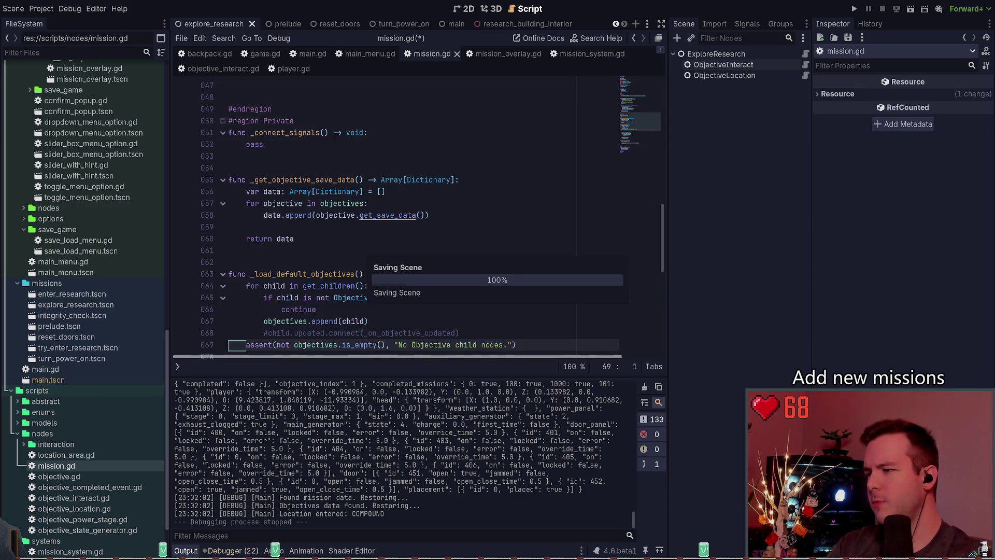
{"action": "key", "text": "ctrl+z"}
{"action": "key", "text": "ctrl+s"}
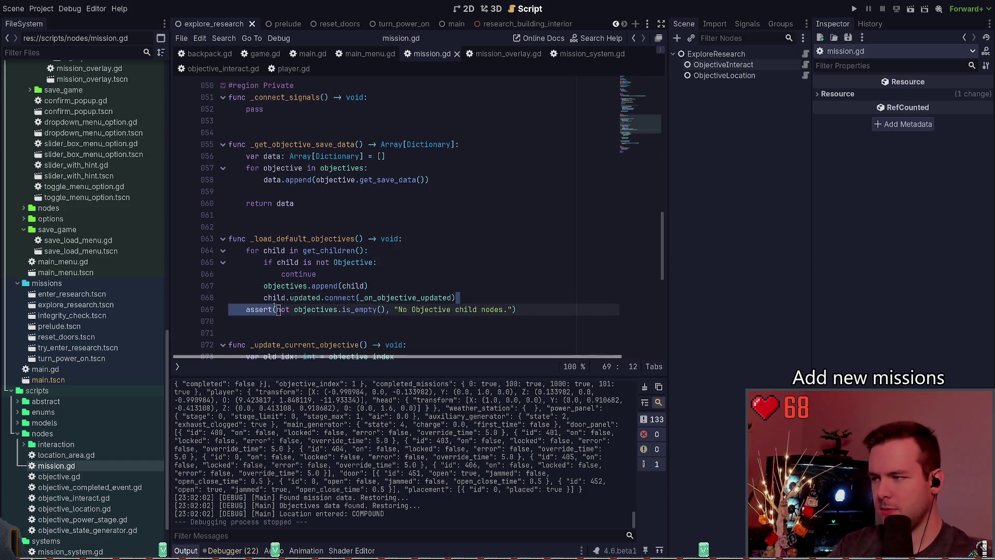
{"action": "key", "text": "Home"}
{"action": "key", "text": "ctrl+k"}
{"action": "key", "text": "F5"}
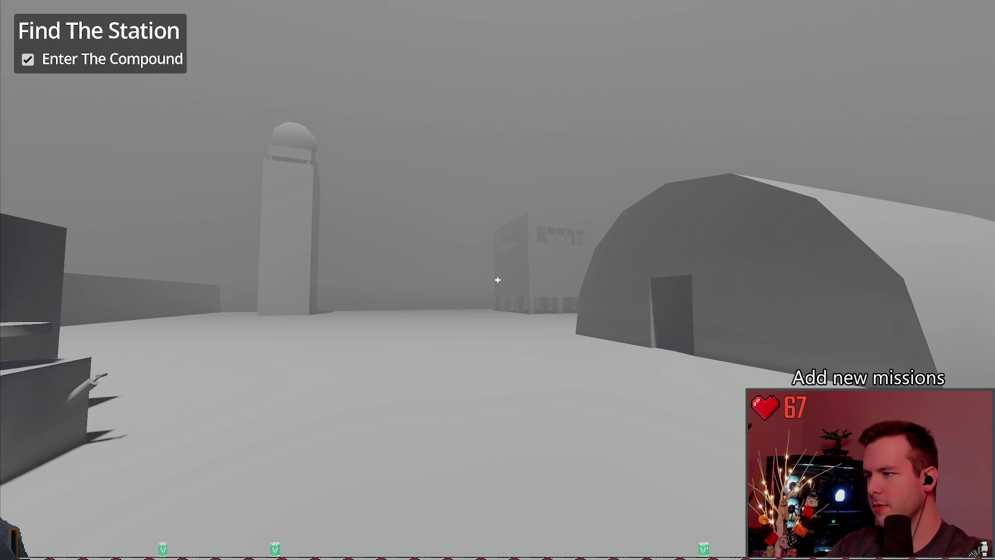
Restart the game and load an earlier save from the pause menu's Load list
{"action": "key", "text": "F8"}
{"action": "key", "text": "ctrl+k"}
{"action": "key", "text": "ctrl+k"}
{"action": "key", "text": "ctrl+k"}
{"action": "key", "text": "F5"}
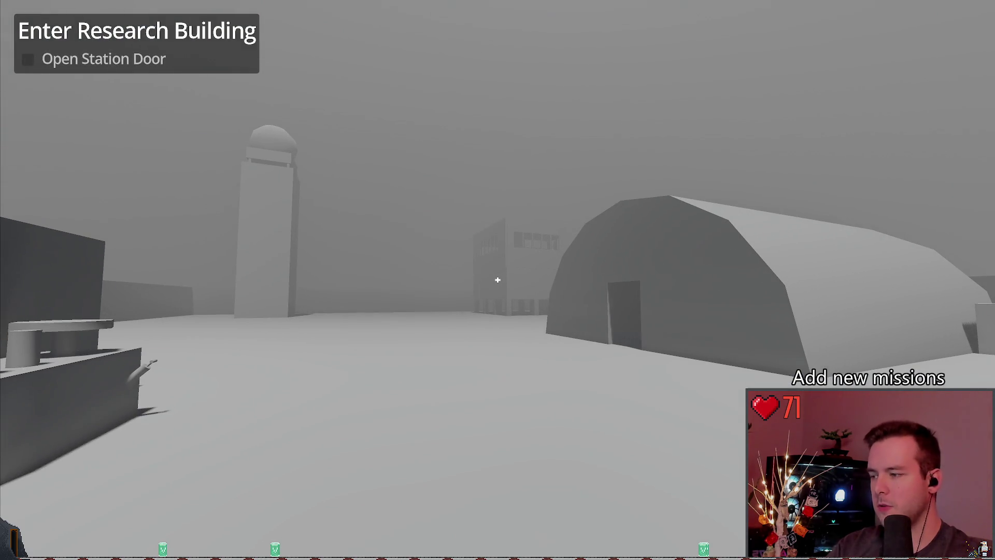
{"action": "key", "text": "Escape"}
{"action": "left_click", "coordinate": [139, 264]}
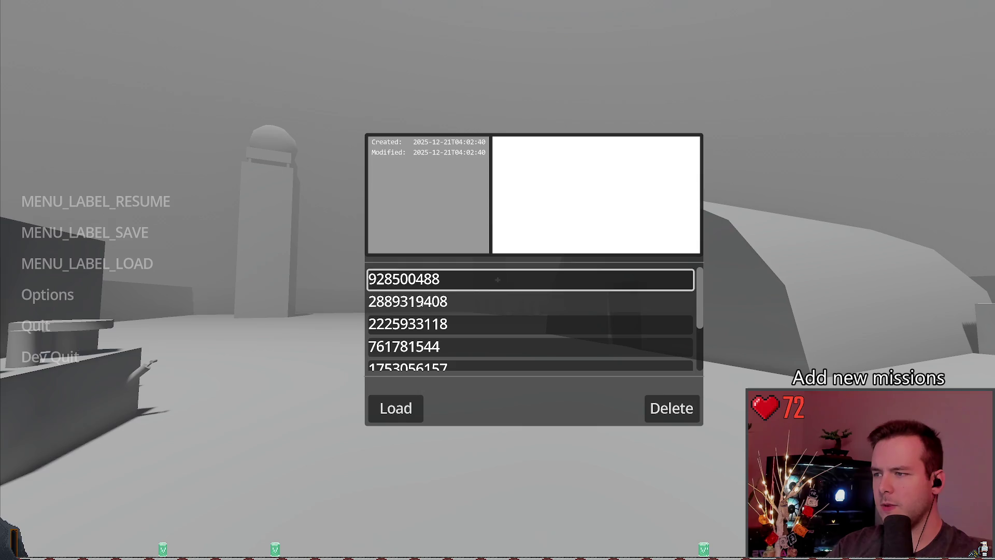
{"action": "scroll", "coordinate": [466, 311], "scroll_direction": "down", "scroll_amount": 1}
{"action": "left_click", "coordinate": [441, 280]}
{"action": "left_click", "coordinate": [396, 408]}
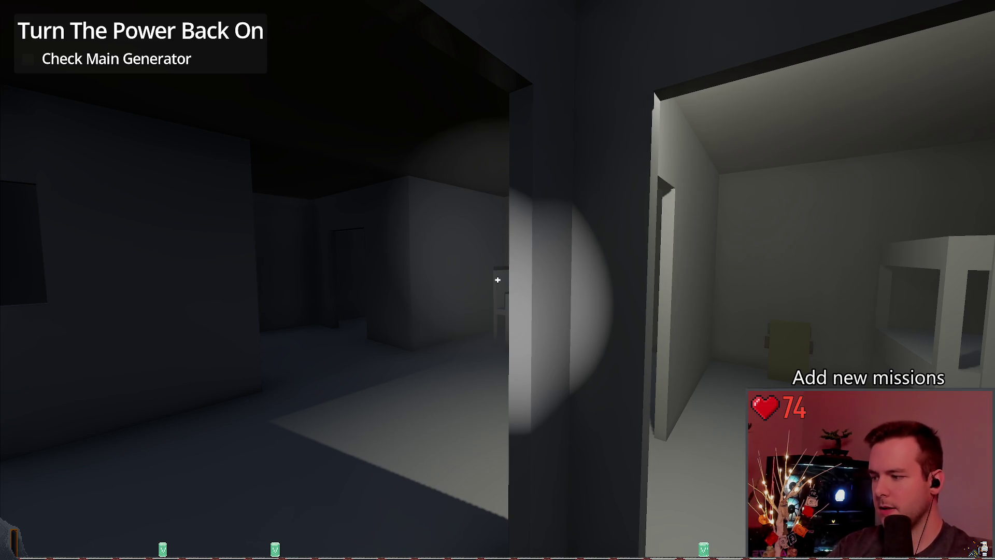
Walk into the dark room to check 'Check Main Generator', then stop the game
{"action": "key", "text": "w"}
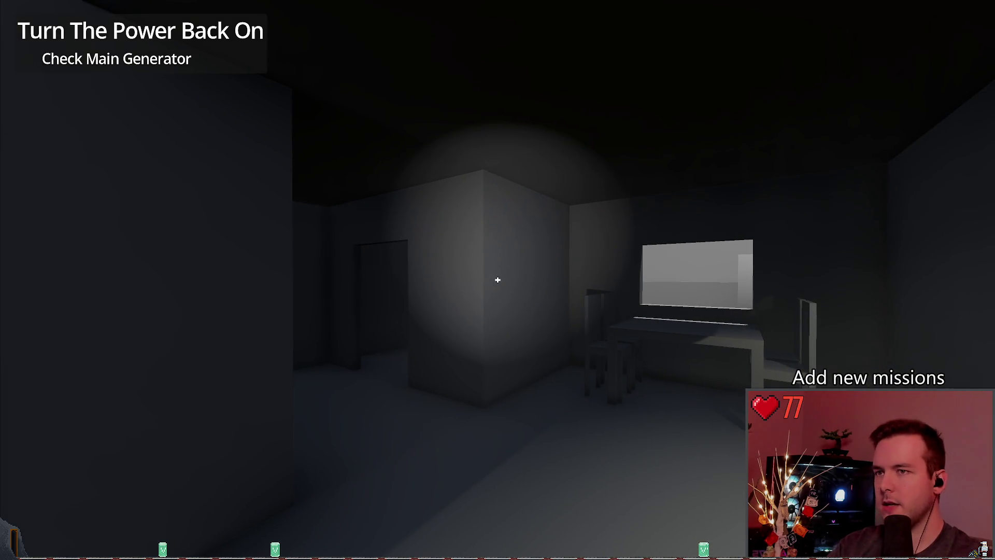
{"action": "key", "text": "F8"}
{"action": "left_click", "coordinate": [431, 227]}
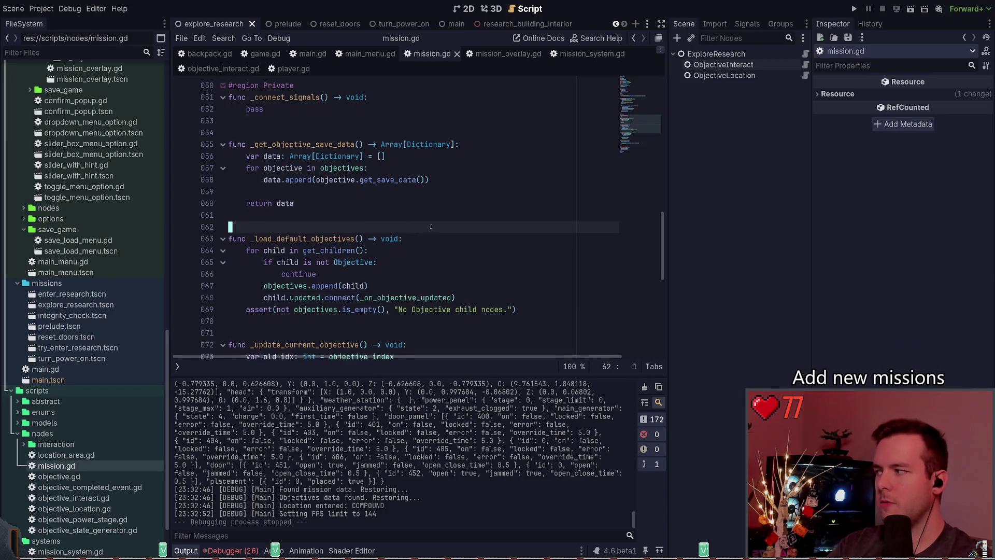
{"action": "scroll", "coordinate": [414, 260], "scroll_direction": "up", "scroll_amount": 12}
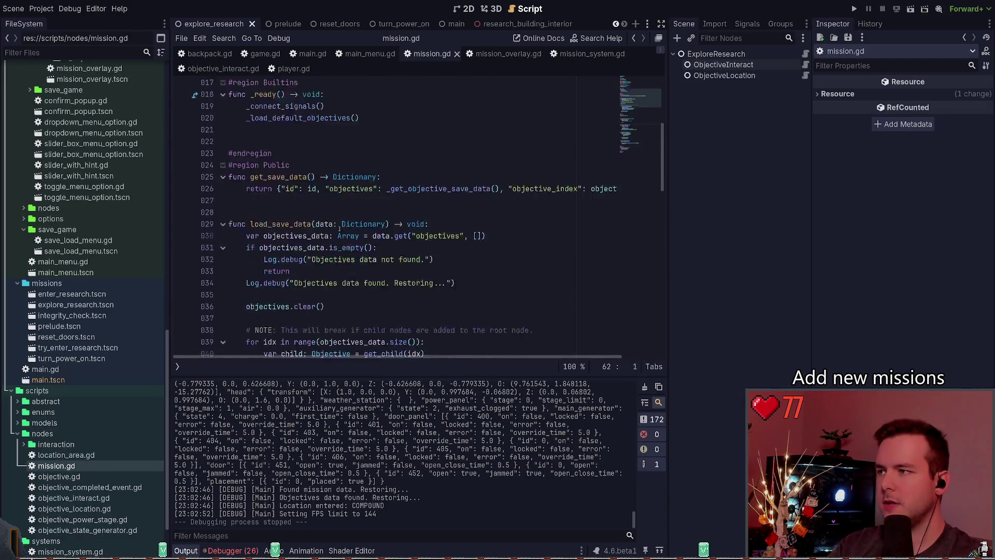
Guard the connect call with 'if not child.updated.is_connected(_on_objective_updated):' and indent it
{"action": "left_click", "coordinate": [228, 167]}
{"action": "left_click_drag", "start_coordinate": [230, 166], "coordinate": [237, 160]}
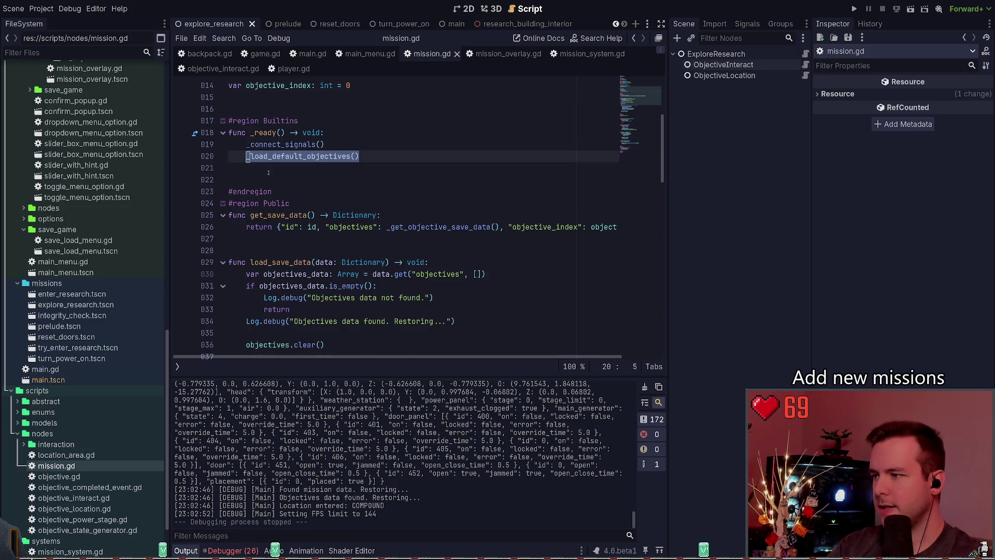
{"action": "scroll", "coordinate": [263, 172], "scroll_direction": "down", "scroll_amount": 6}
{"action": "triple_click", "coordinate": [497, 203]}
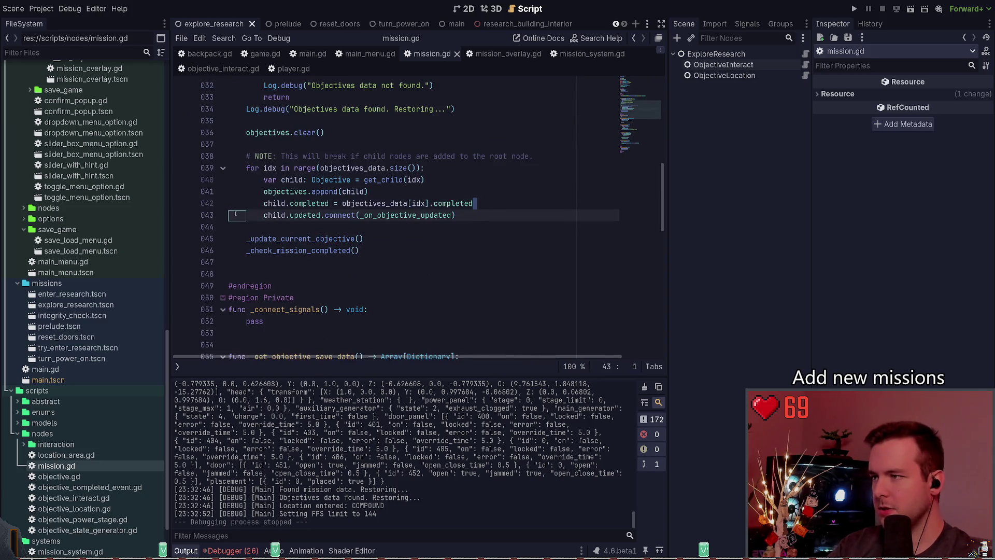
{"action": "left_click", "coordinate": [496, 204]}
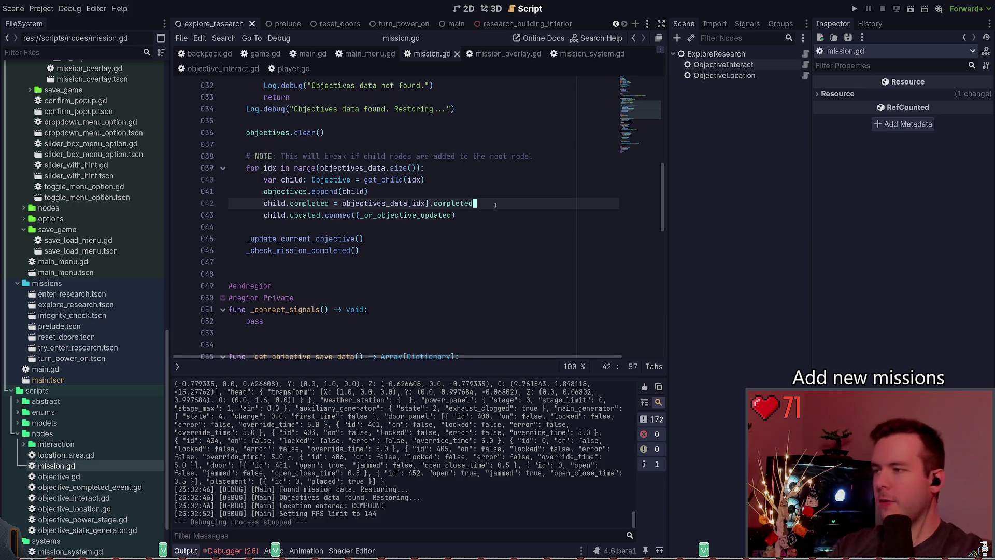
{"action": "key", "text": "Return"}
{"action": "type", "text": "if child"}
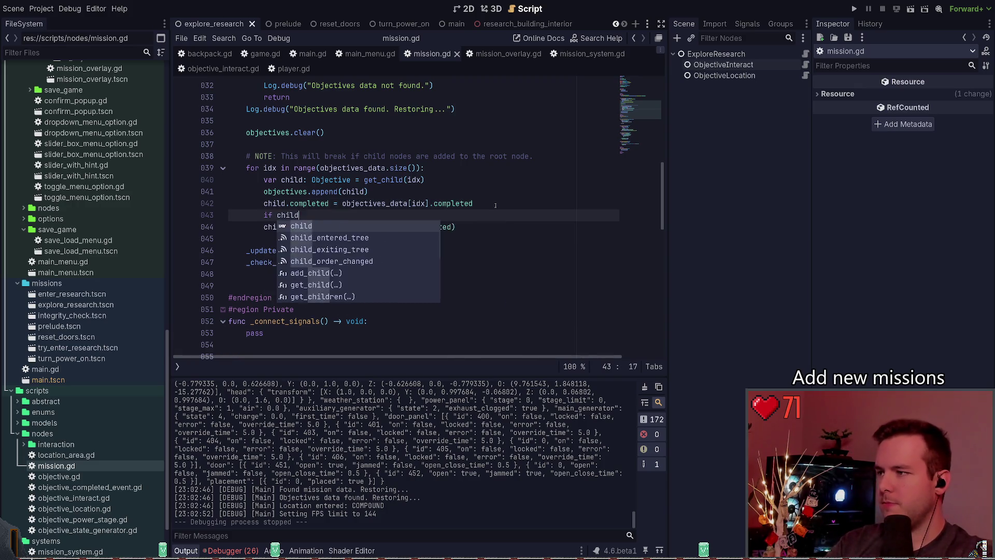
{"action": "type", "text": ".updated.is"}
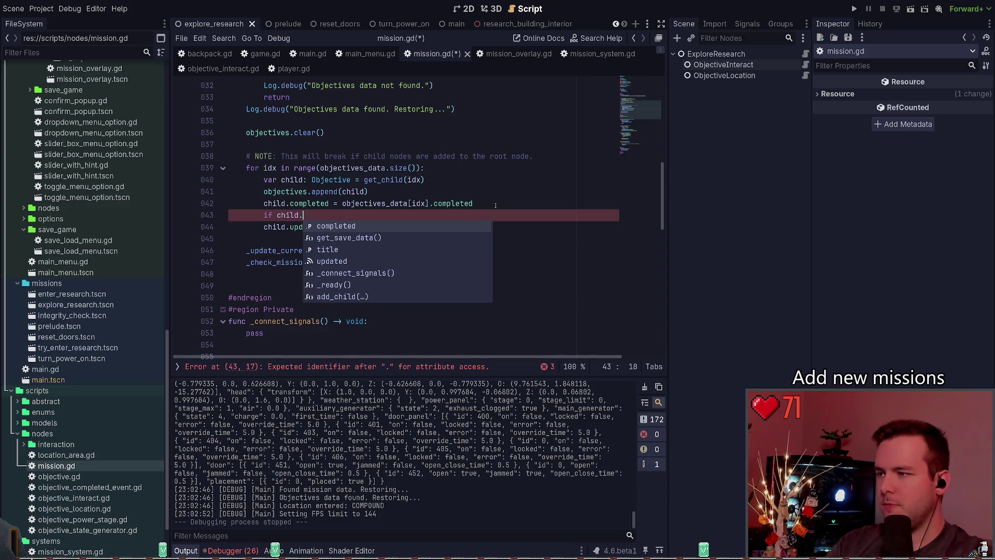
{"action": "key", "text": "Return"}
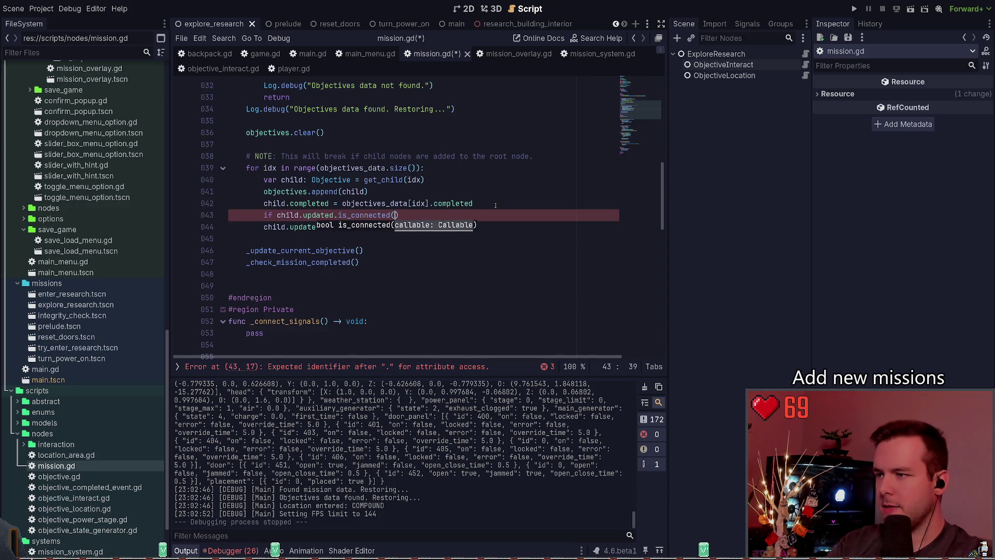
{"action": "type", "text": "_on"}
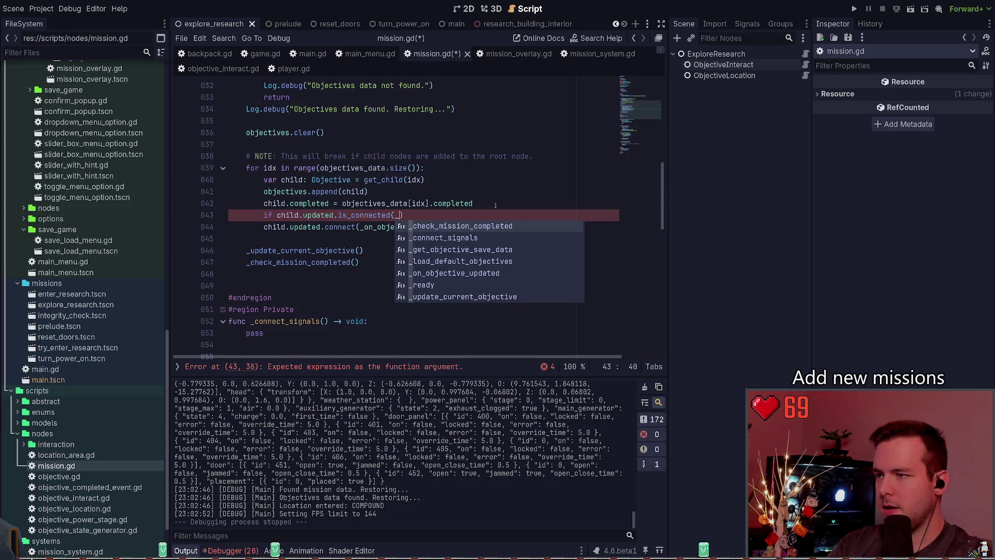
{"action": "key", "text": "Return"}
{"action": "type", "text": ":"}
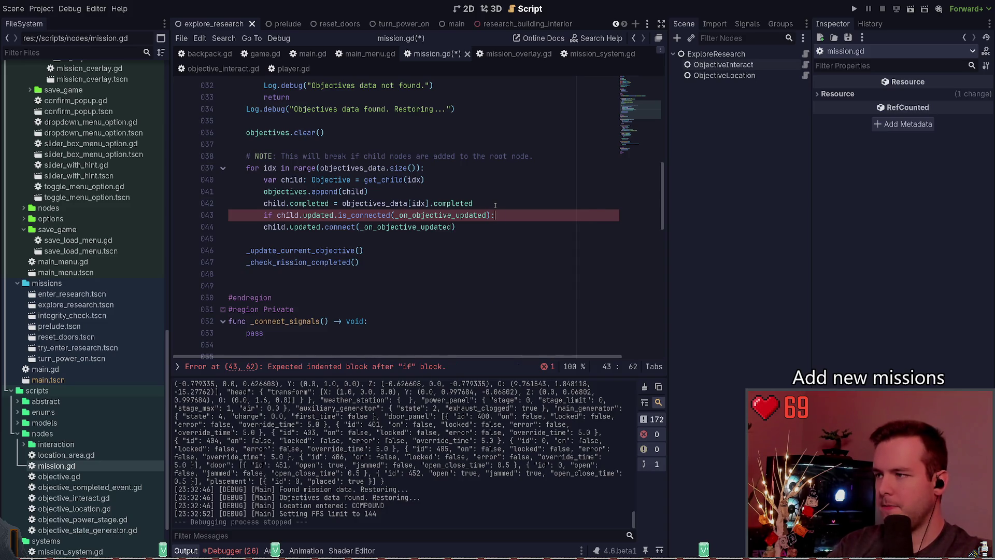
{"action": "type", "text": "not"}
{"action": "key", "text": "Down"}
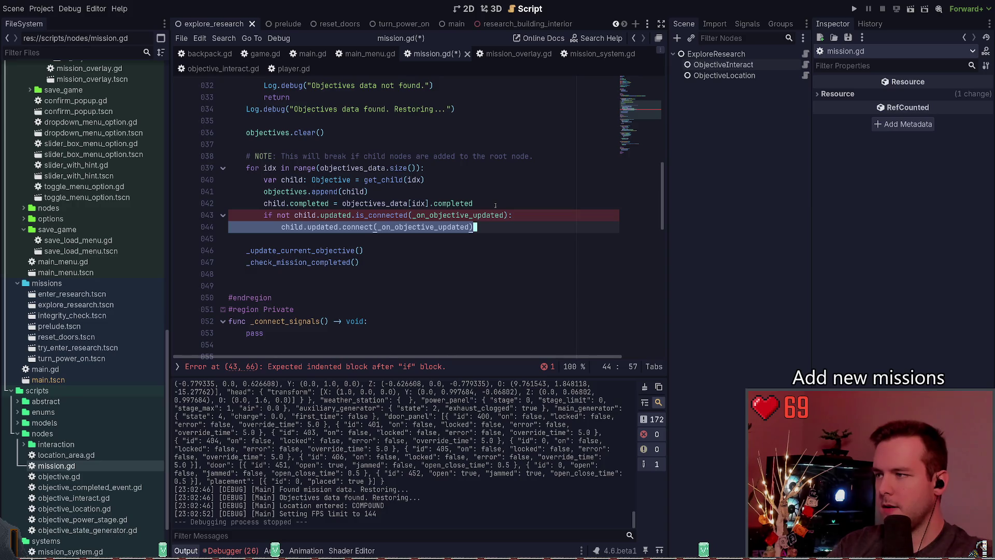
{"action": "key", "text": "Tab"}
{"action": "key", "text": "ctrl+s"}
Comment out the is_connected guard and connect lines, save, and rerun the game
{"action": "key", "text": "ctrl+Left"}
{"action": "key", "text": "ctrl+Left"}
{"action": "key", "text": "ctrl+Left"}
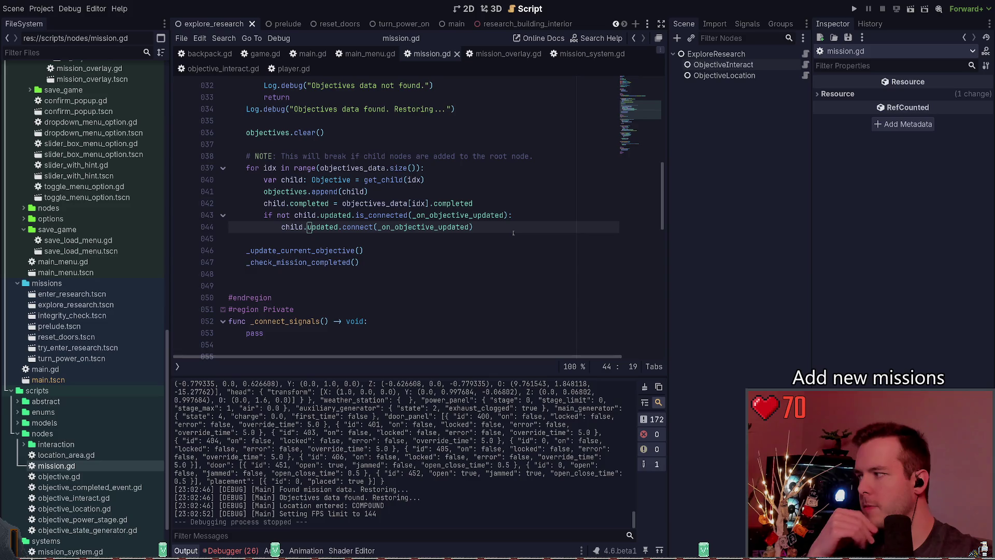
{"action": "left_click_drag", "start_coordinate": [513, 233], "coordinate": [229, 215]}
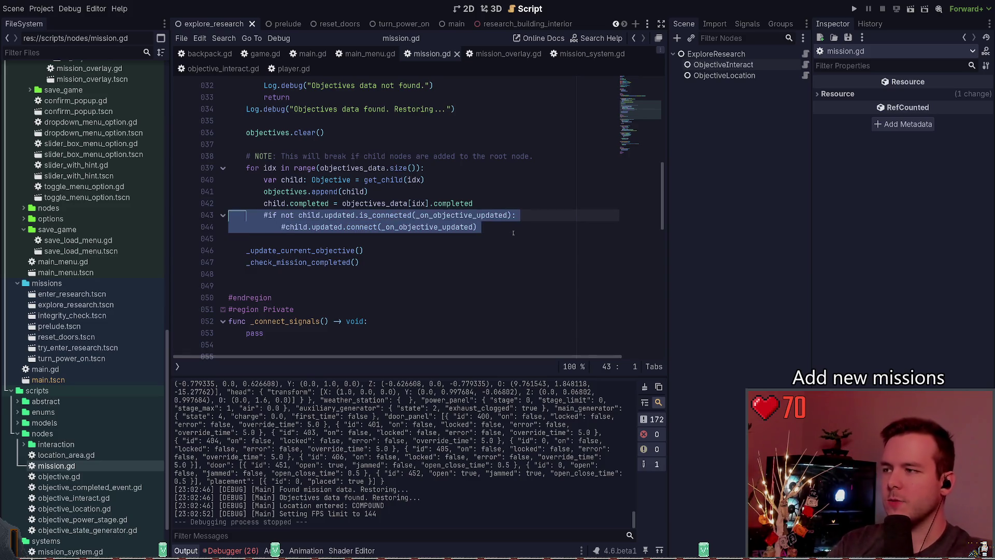
{"action": "key", "text": "ctrl+k"}
{"action": "key", "text": "ctrl+s"}
{"action": "left_click", "coordinate": [861, 9]}
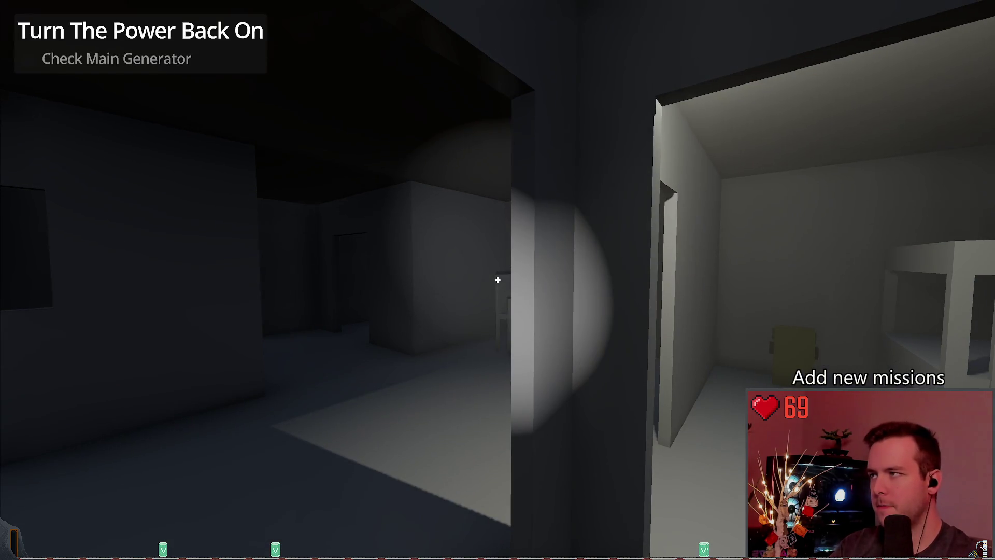
Resume the game and walk through the doorway toward the bunk beds
{"action": "key", "text": "Escape"}
{"action": "key", "text": "Down"}
{"action": "key", "text": "Up"}
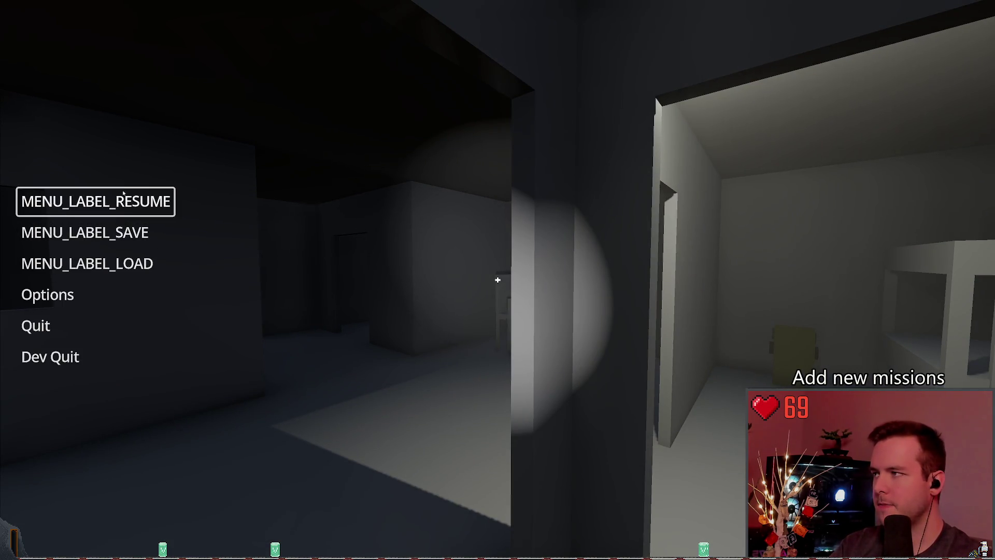
{"action": "key", "text": "Return"}
{"action": "key", "text": "w"}
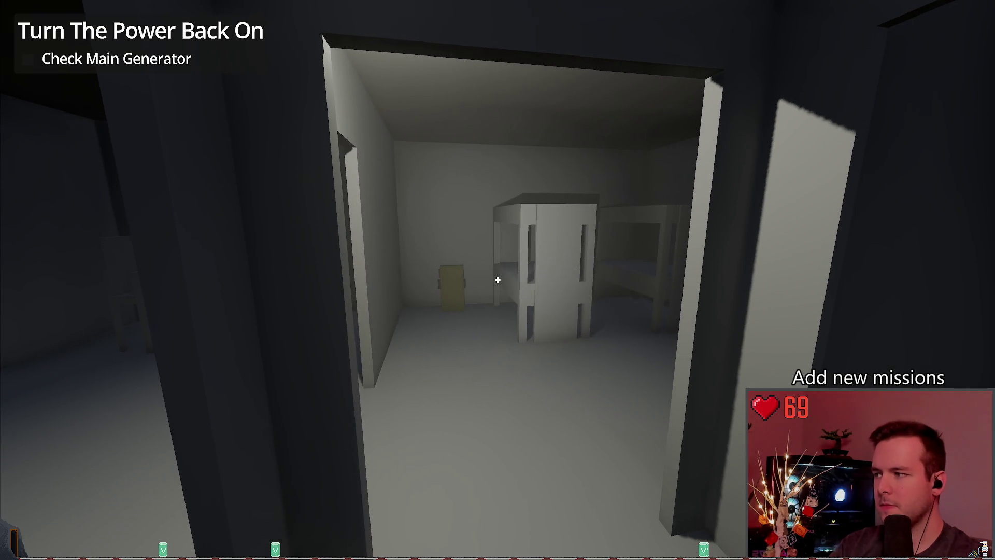
Load the 761781544 save twice, then quit the game back to the editor
{"action": "key", "text": "Escape"}
{"action": "left_click", "coordinate": [131, 256]}
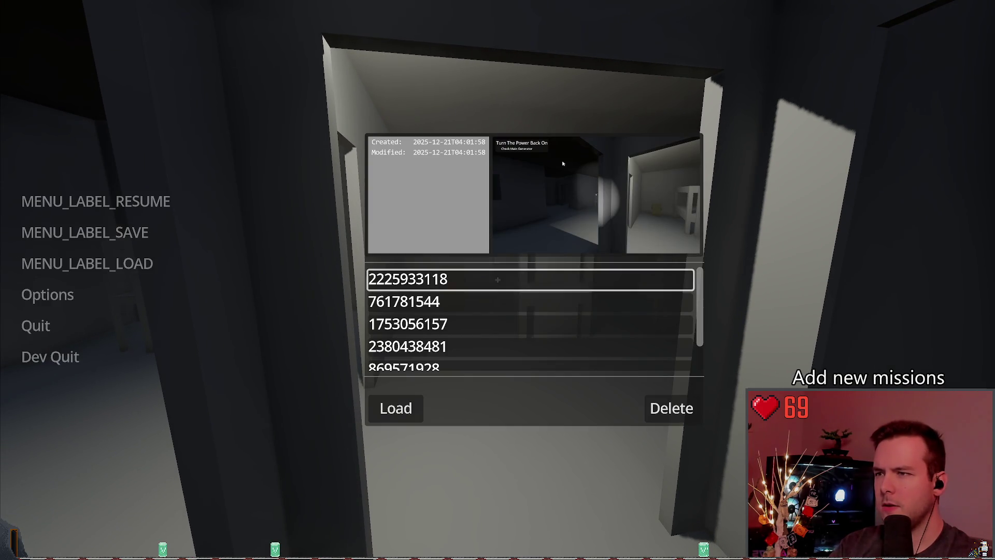
{"action": "double_click", "coordinate": [445, 298]}
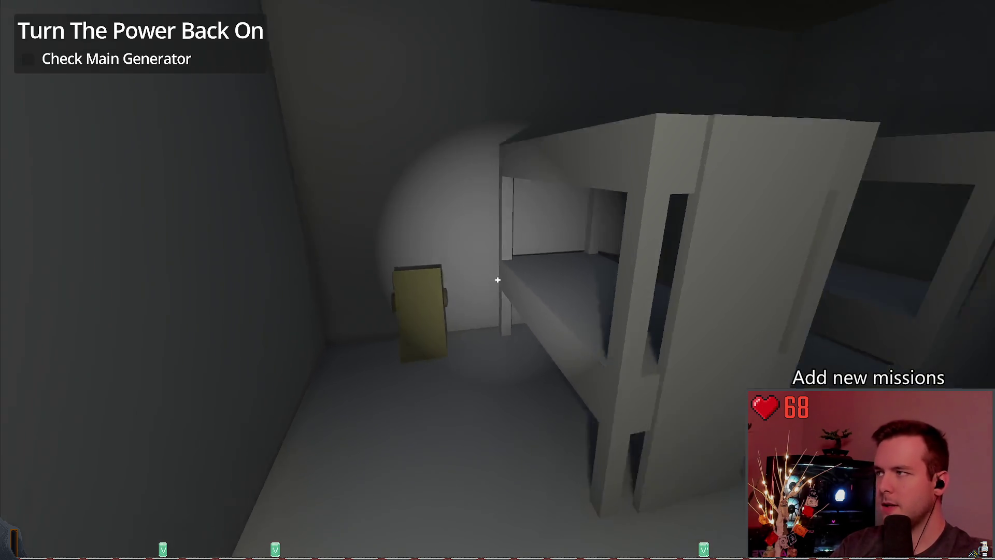
{"action": "key", "text": "Escape"}
{"action": "left_click", "coordinate": [88, 263]}
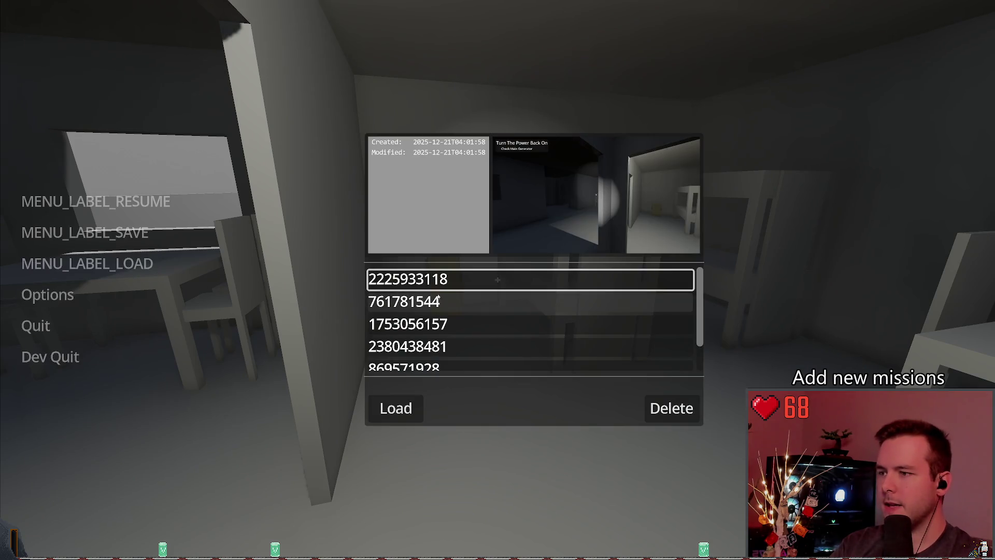
{"action": "double_click", "coordinate": [439, 299]}
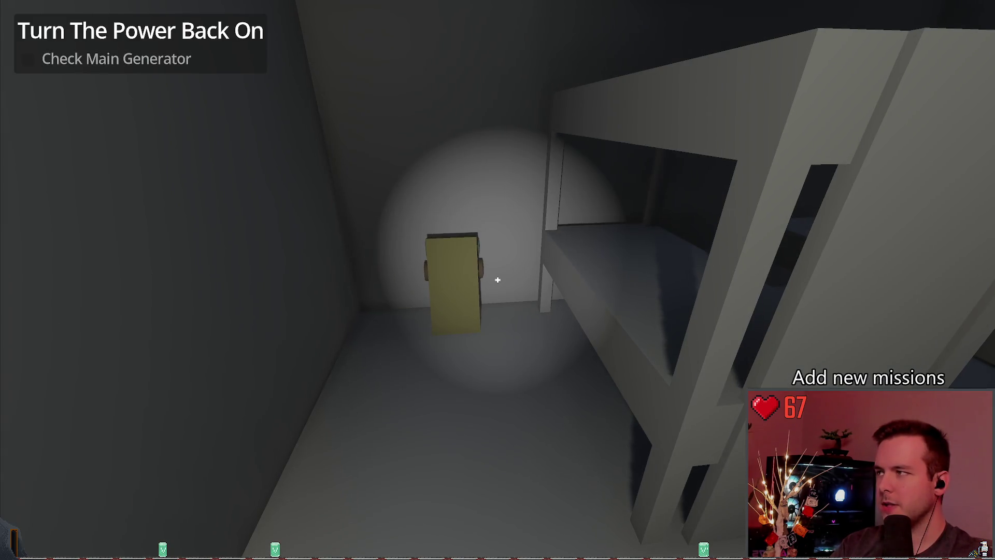
{"action": "key", "text": "Escape"}
{"action": "left_click", "coordinate": [46, 357]}
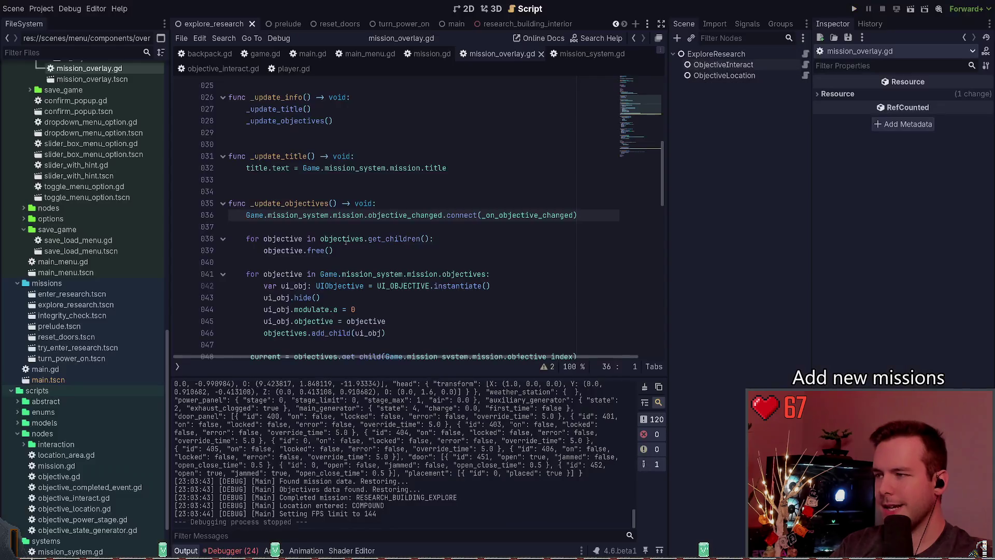
Back in mission.gd, uncomment the is_connected check and connect call, then save
{"action": "left_click", "coordinate": [541, 53]}
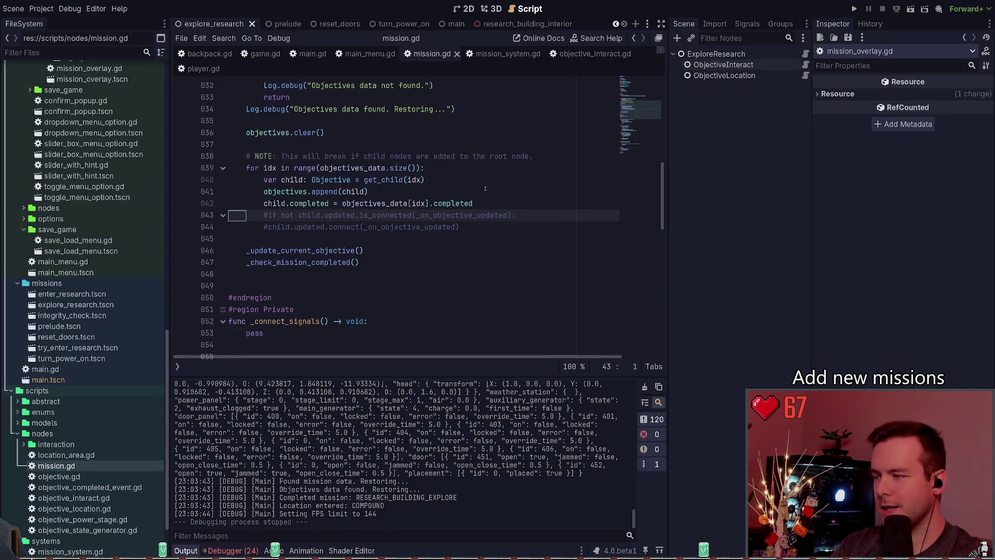
{"action": "key", "text": "shift+Down"}
{"action": "key", "text": "shift+End"}
{"action": "key", "text": "ctrl+k"}
{"action": "key", "text": "End"}
{"action": "key", "text": "ctrl+s"}
{"action": "key", "text": "ctrl+Left"}
{"action": "key", "text": "ctrl+Left"}
{"action": "key", "text": "ctrl+Left"}
Run the game, load the saved game, and quit to the editor from the pause menu
{"action": "left_click", "coordinate": [855, 9]}
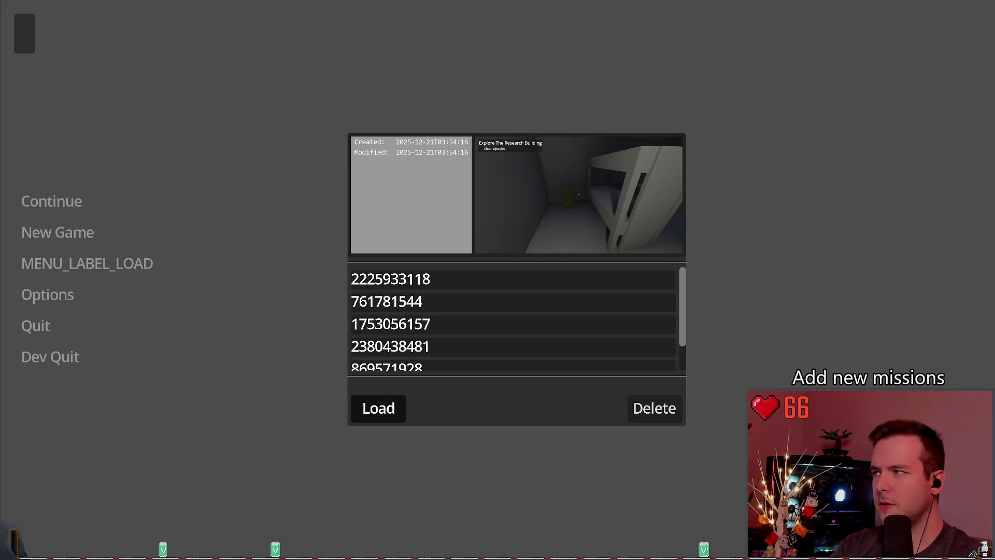
{"action": "left_click", "coordinate": [378, 406]}
{"action": "key", "text": "Escape"}
{"action": "left_click", "coordinate": [115, 355]}
Comment out the two objective updated-signal reconnect lines in load_save_data
{"action": "scroll", "coordinate": [361, 226], "scroll_direction": "up", "scroll_amount": 3}
{"action": "key", "text": "shift+Up"}
{"action": "key", "text": "ctrl+k"}
{"action": "key", "text": "Down"}
{"action": "key", "text": "Down"}
{"action": "key", "text": "Down"}
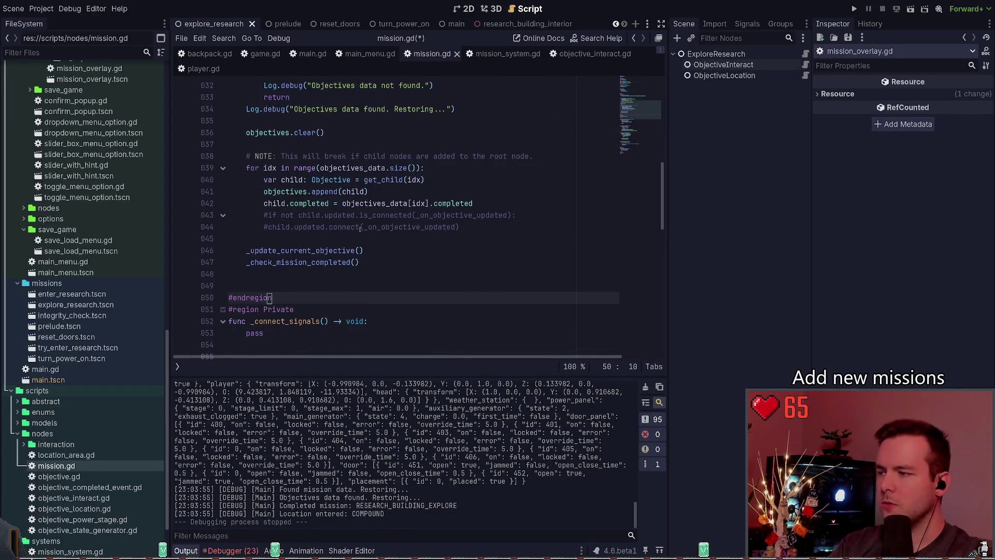
{"action": "key", "text": "Down"}
{"action": "key", "text": "Down"}
{"action": "key", "text": "Down"}
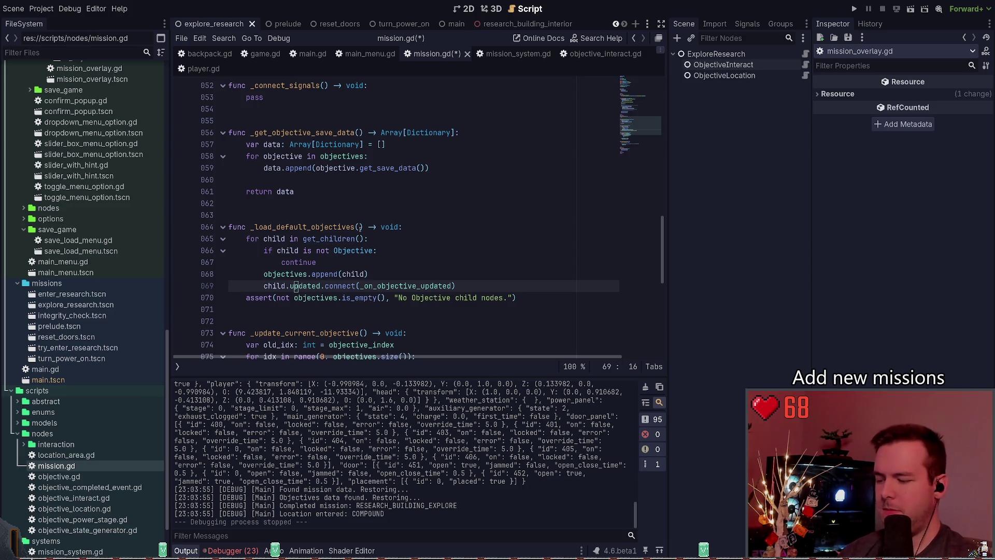
{"action": "key", "text": "ctrl+Home"}
Declare var _initializing: bool = false below objective_index and save mission.gd
{"action": "key", "text": "Down"}
{"action": "key", "text": "Down"}
{"action": "key", "text": "Down"}
{"action": "key", "text": "Return"}
{"action": "type", "text": "v"}
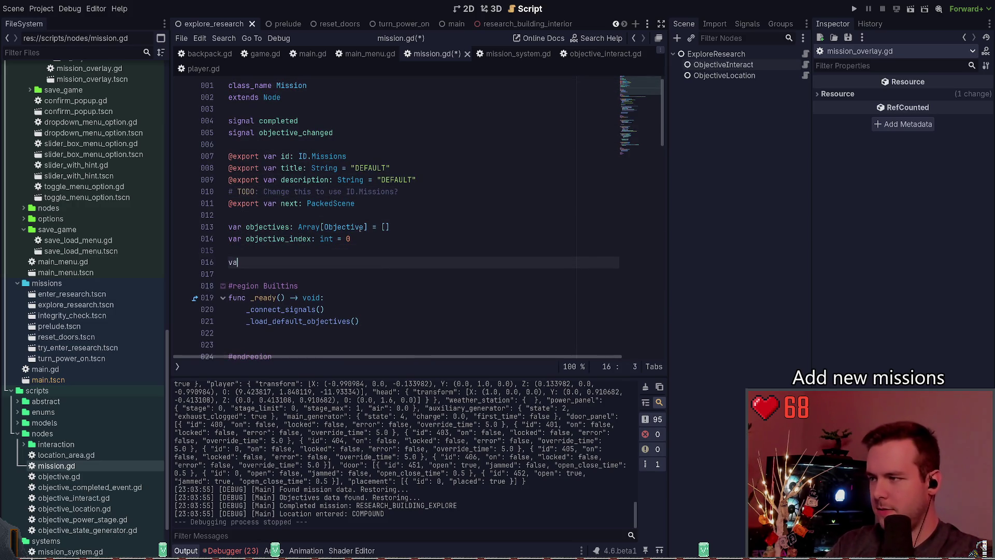
{"action": "type", "text": ":"}
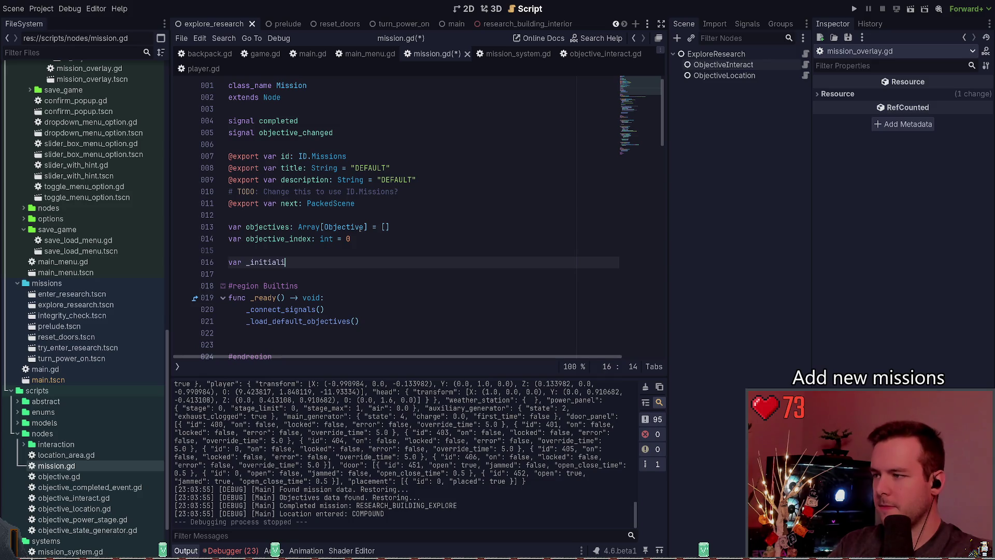
{"action": "key", "text": "BackSpace"}
{"action": "key", "text": "BackSpace"}
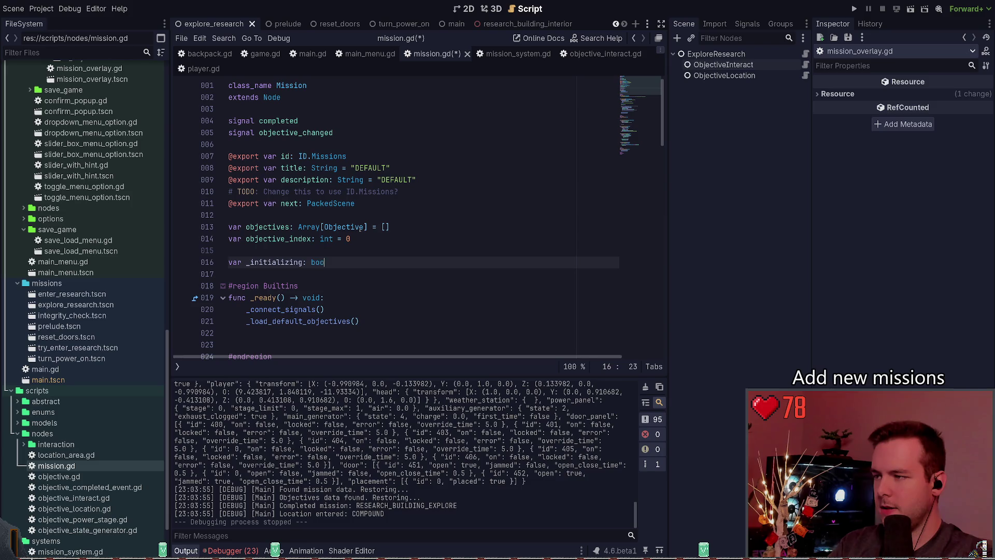
{"action": "type", "text": "false"}
{"action": "key", "text": "Return"}
{"action": "key", "text": "ctrl+s"}
Change the _initializing default value to true and save the script
{"action": "left_click", "coordinate": [308, 262]}
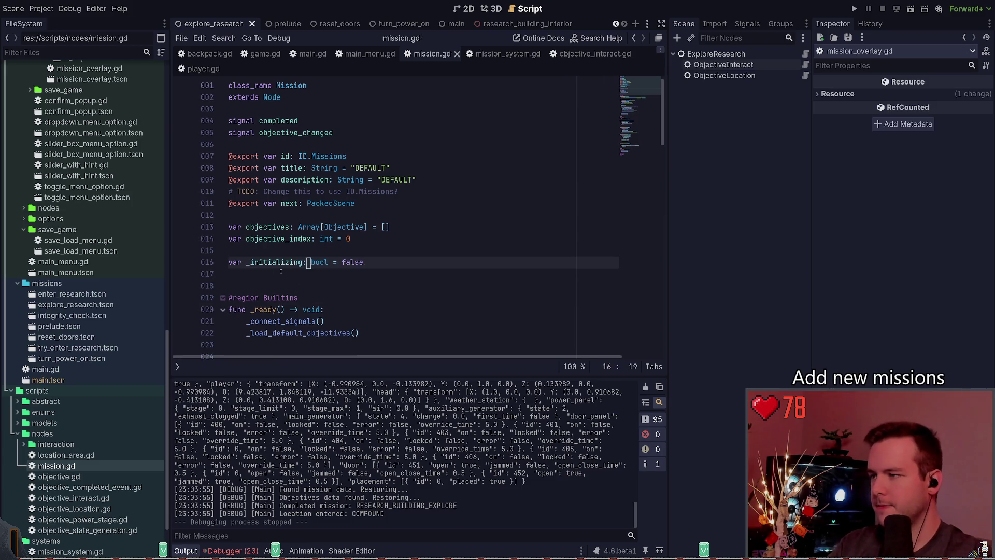
{"action": "double_click", "coordinate": [265, 263]}
{"action": "scroll", "coordinate": [374, 270], "scroll_direction": "down", "scroll_amount": 5}
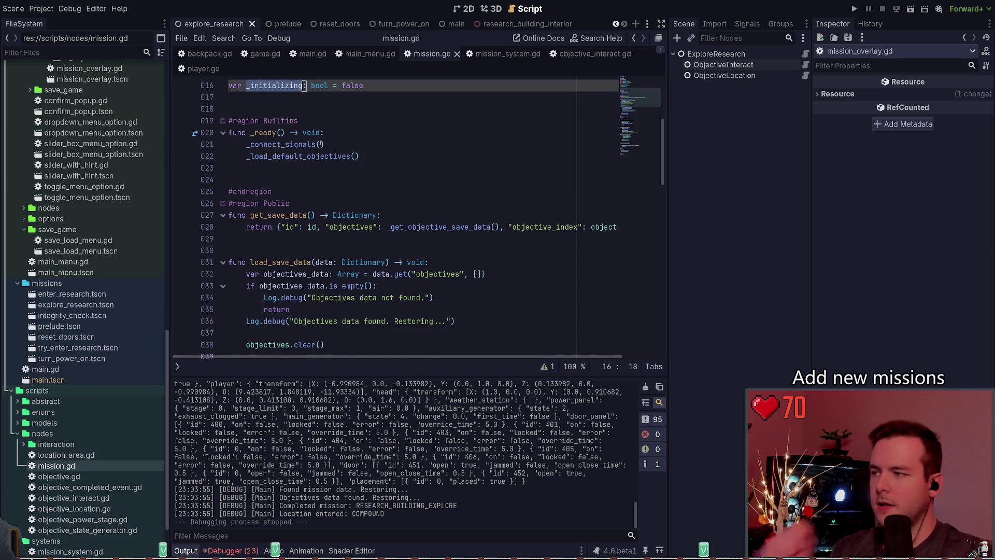
{"action": "scroll", "coordinate": [270, 118], "scroll_direction": "up", "scroll_amount": 2}
{"action": "left_click", "coordinate": [269, 157]}
{"action": "key", "text": "End"}
{"action": "key", "text": "BackSpace"}
{"action": "key", "text": "BackSpace"}
{"action": "key", "text": "BackSpace"}
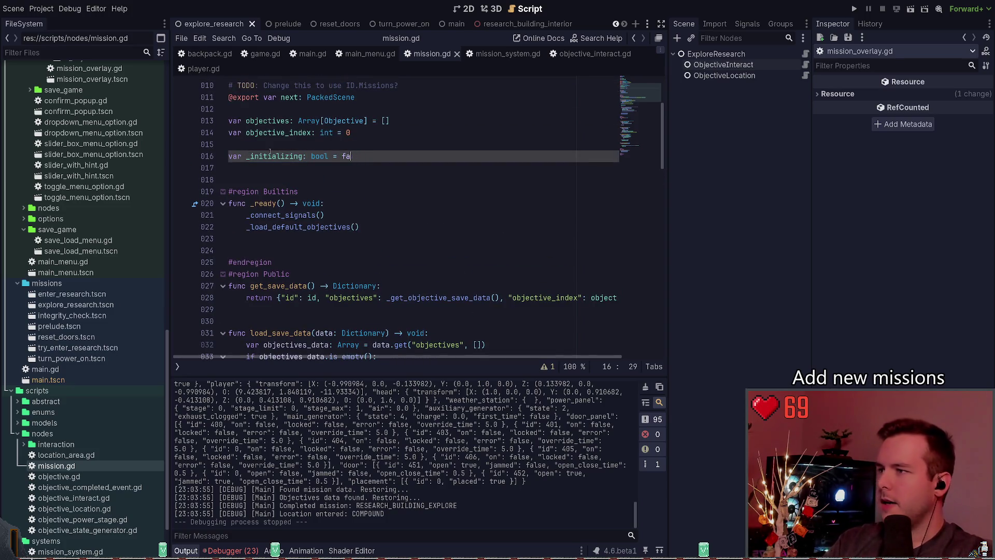
{"action": "key", "text": "ctrl+s"}
Locate the _load_default_objectives definition in mission.gd
{"action": "double_click", "coordinate": [271, 156]}
{"action": "scroll", "coordinate": [437, 238], "scroll_direction": "down", "scroll_amount": 4}
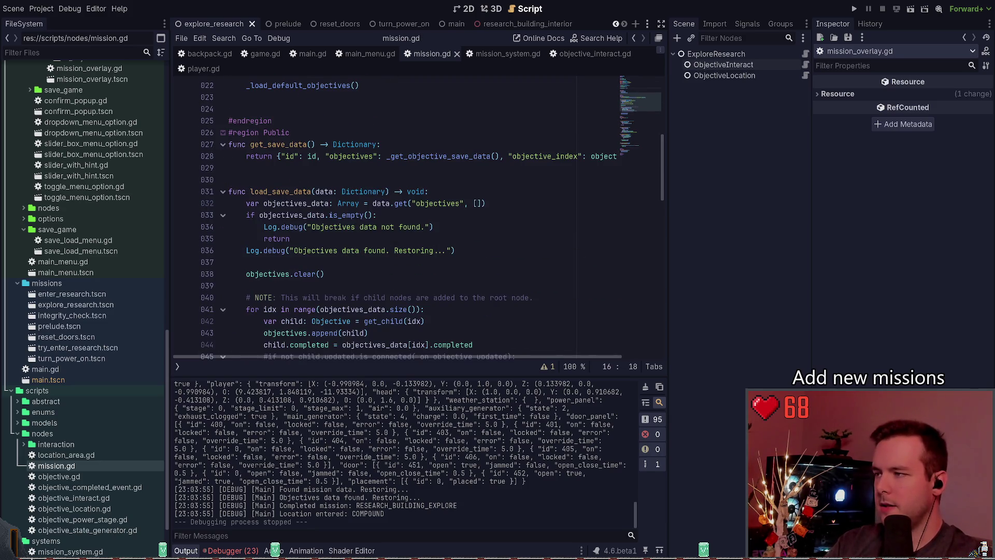
{"action": "scroll", "coordinate": [295, 201], "scroll_direction": "up", "scroll_amount": 2}
{"action": "left_click", "coordinate": [322, 156], "text": "ctrl"}
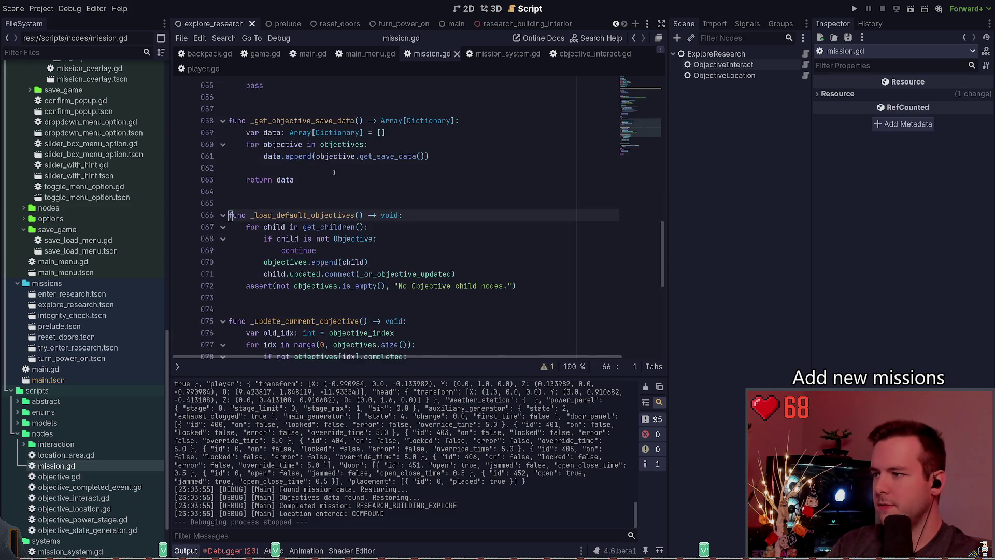
Set the _initializing default back to false and save
{"action": "scroll", "coordinate": [363, 234], "scroll_direction": "down", "scroll_amount": 1}
{"action": "left_click", "coordinate": [439, 251]}
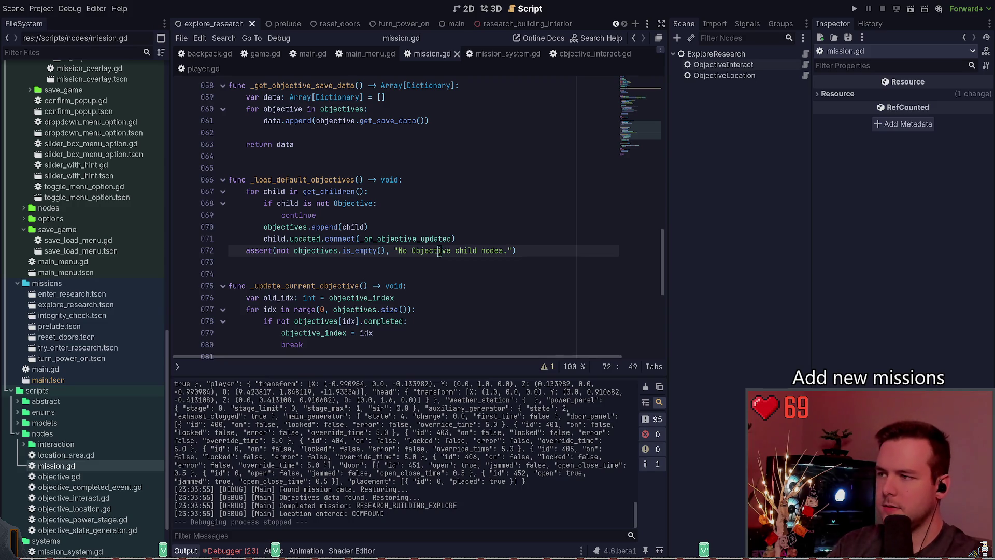
{"action": "key", "text": "ctrl+Home"}
{"action": "key", "text": "Down"}
{"action": "key", "text": "Down"}
{"action": "key", "text": "Down"}
{"action": "key", "text": "End"}
{"action": "key", "text": "BackSpace"}
{"action": "key", "text": "BackSpace"}
{"action": "key", "text": "BackSpace"}
{"action": "type", "text": "false"}
{"action": "key", "text": "ctrl+s"}
Add an 'if _initializing: return' guard after the assert in _check_mission_completed
{"action": "left_click", "coordinate": [292, 263]}
{"action": "double_click", "coordinate": [291, 263]}
{"action": "scroll", "coordinate": [363, 233], "scroll_direction": "down", "scroll_amount": 20}
{"action": "scroll", "coordinate": [463, 203], "scroll_direction": "up", "scroll_amount": 1}
{"action": "left_click", "coordinate": [463, 203]}
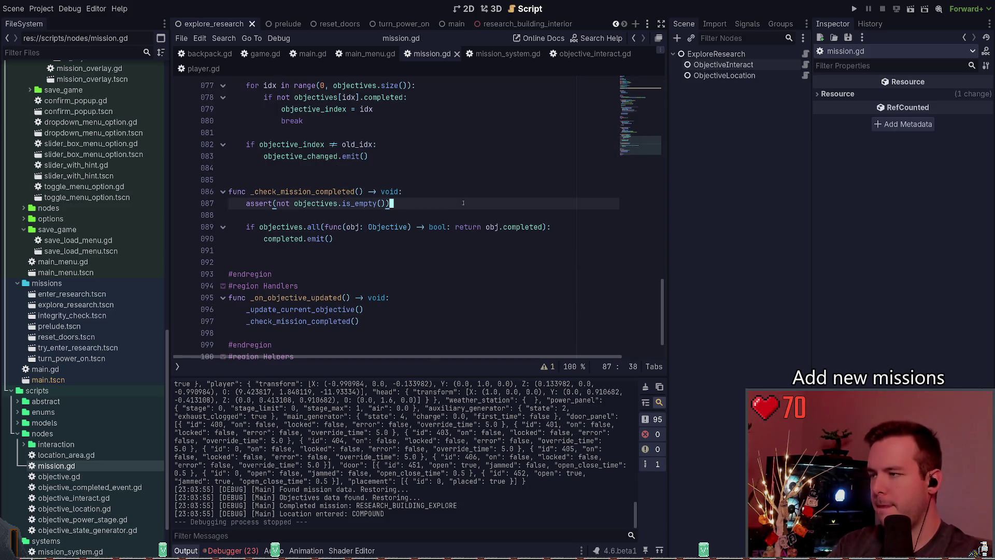
{"action": "key", "text": "Return"}
{"action": "key", "text": "Return"}
{"action": "type", "text": "if _initializing:"}
{"action": "key", "text": "Return"}
{"action": "type", "text": "re"}
Write a '# NOTE:' comment above the guard explaining it, ending with 'objectives.', and save
{"action": "key", "text": "Return"}
{"action": "key", "text": "ctrl+s"}
{"action": "key", "text": "Up"}
{"action": "key", "text": "Up"}
{"action": "key", "text": "Return"}
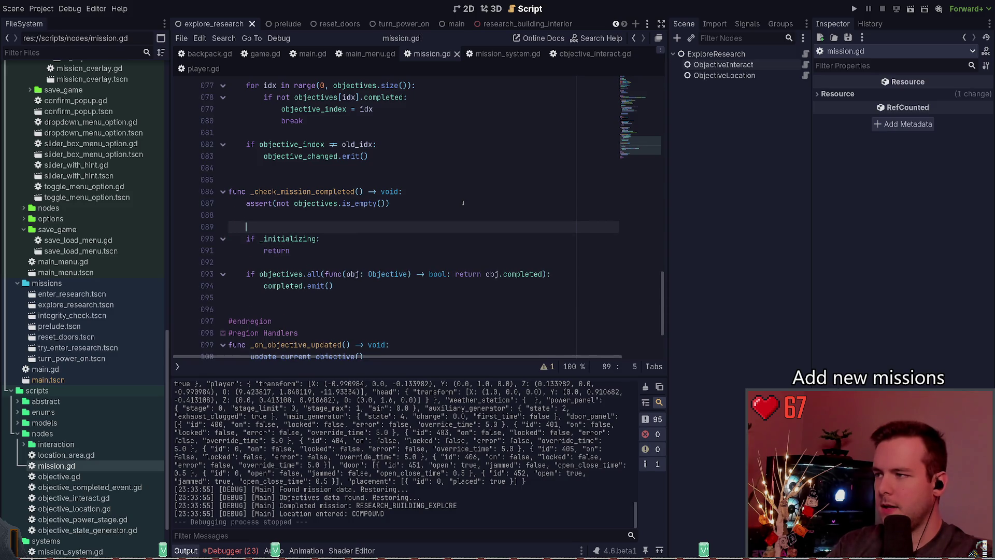
{"action": "type", "text": "DOn'"}
{"action": "key", "text": "BackSpace"}
{"action": "type", "text": "NOTE: T"}
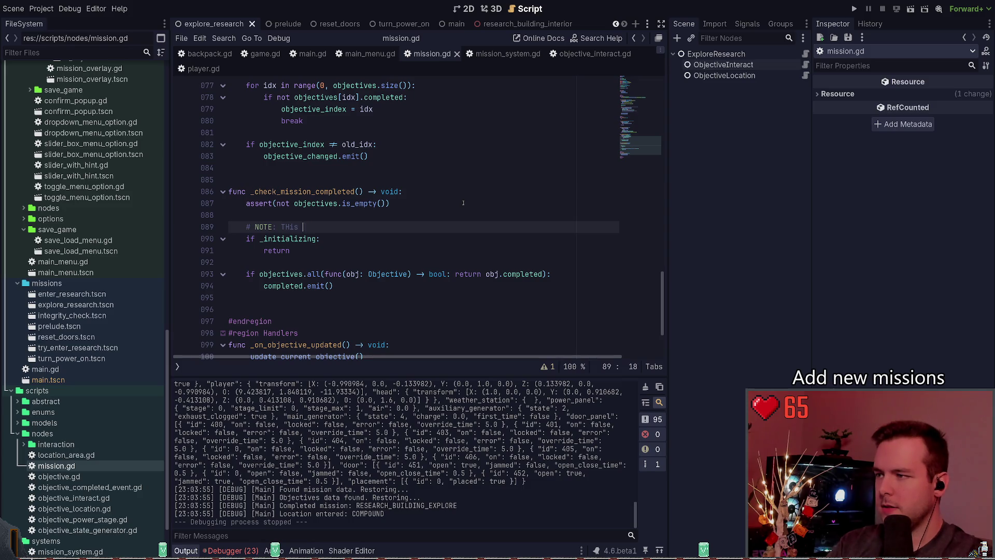
{"action": "type", "text": "his "}
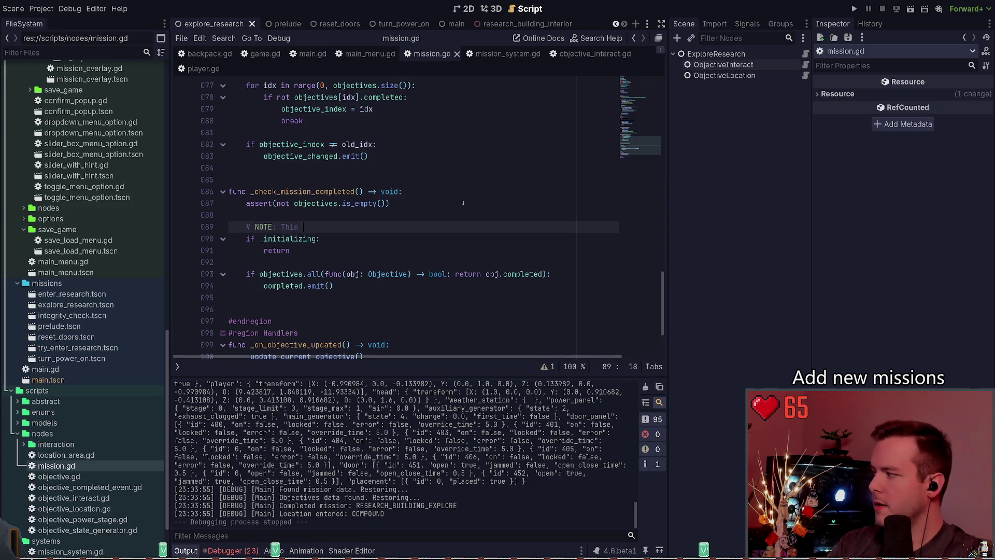
{"action": "type", "text": "used to p"}
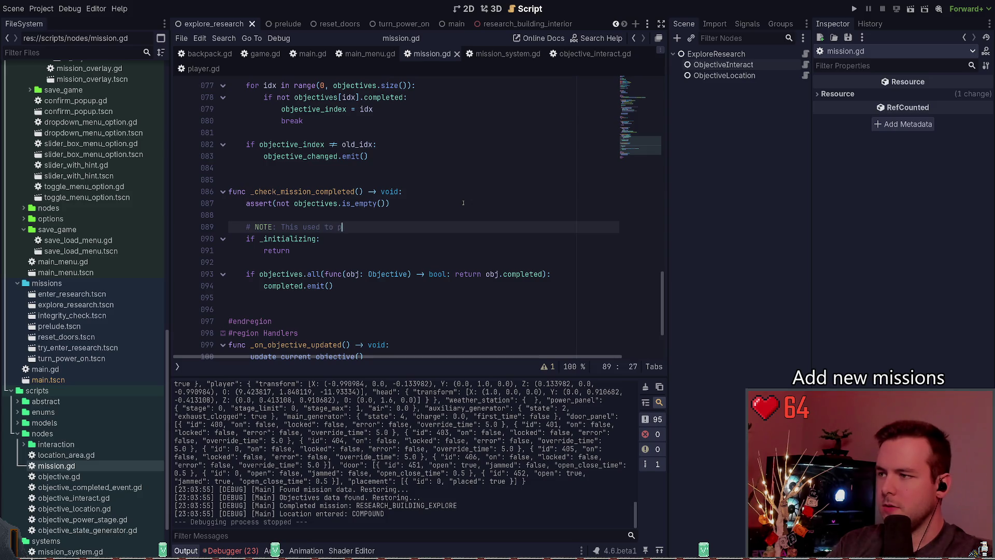
{"action": "key", "text": "BackSpace"}
{"action": "key", "text": "BackSpace"}
{"action": "key", "text": "BackSpace"}
{"action": "type", "text": "ntrs"}
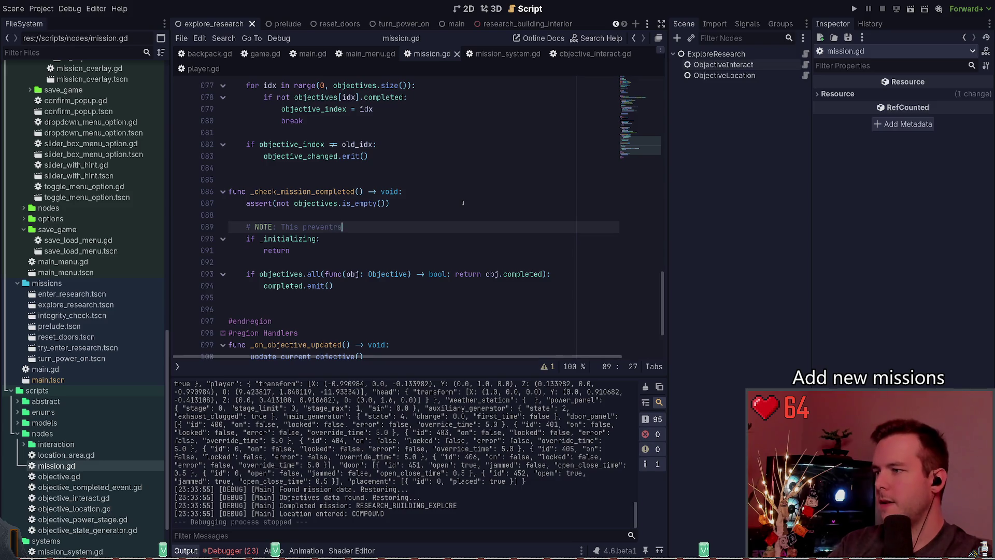
{"action": "type", "text": "ts"}
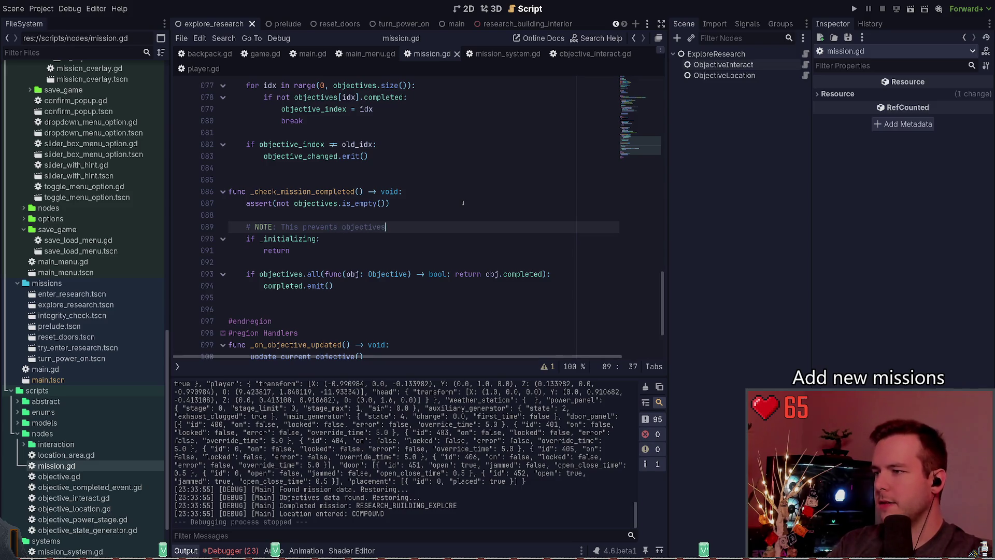
{"action": "key", "text": "BackSpace"}
{"action": "key", "text": "BackSpace"}
{"action": "key", "text": "BackSpace"}
{"action": "type", "text": "missions "}
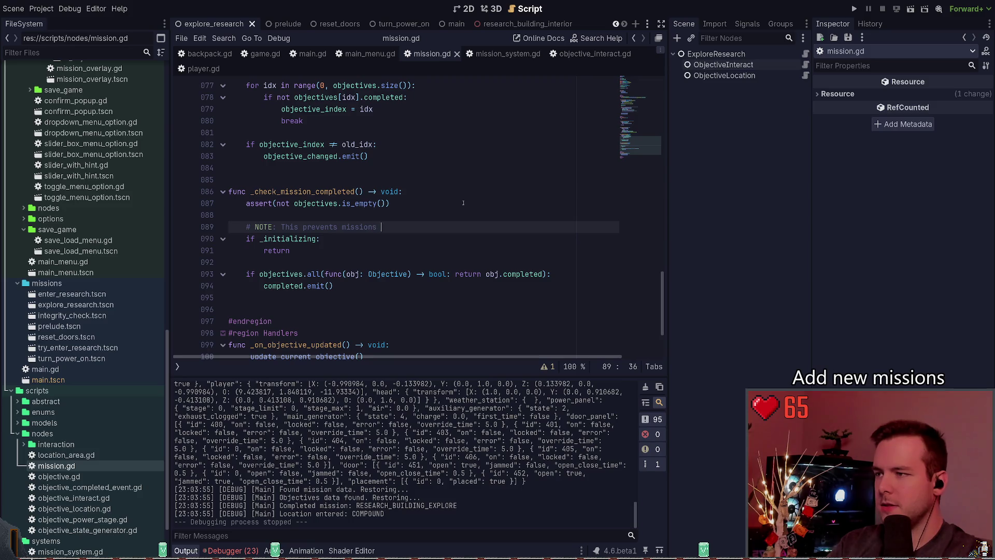
{"action": "type", "text": "from completed wh"}
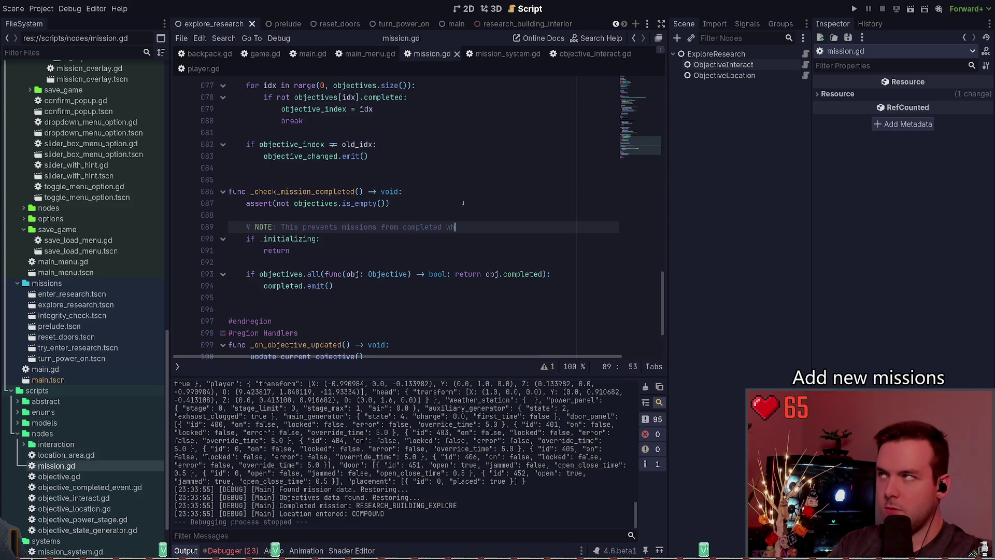
{"action": "type", "text": "en it has on"}
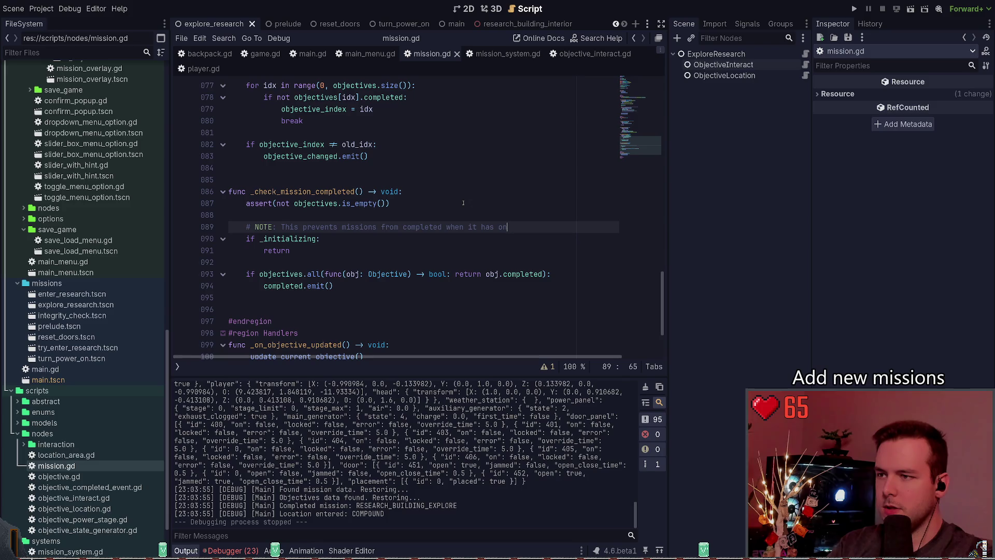
{"action": "type", "text": "oadedonly"}
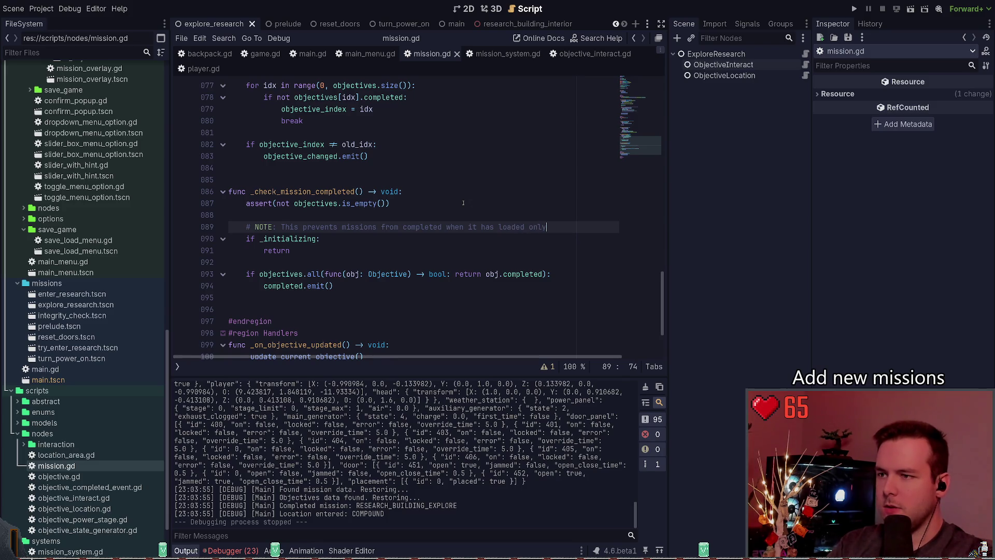
{"action": "key", "text": "Return"}
{"action": "type", "text": "objectives."}
{"action": "key", "text": "ctrl+s"}
Add a second sentence to the NOTE comment about loaded missions and save
{"action": "key", "text": "Left"}
{"action": "key", "text": "Left"}
{"action": "key", "text": "Left"}
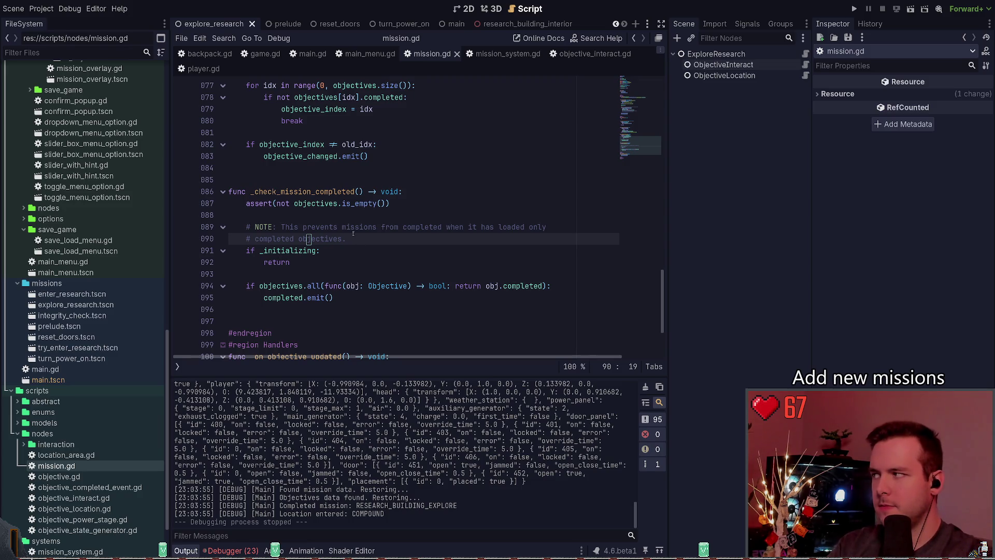
{"action": "left_click", "coordinate": [353, 235]}
{"action": "type", "text": "W"}
{"action": "key", "text": "BackSpace"}
{"action": "type", "text": "We"}
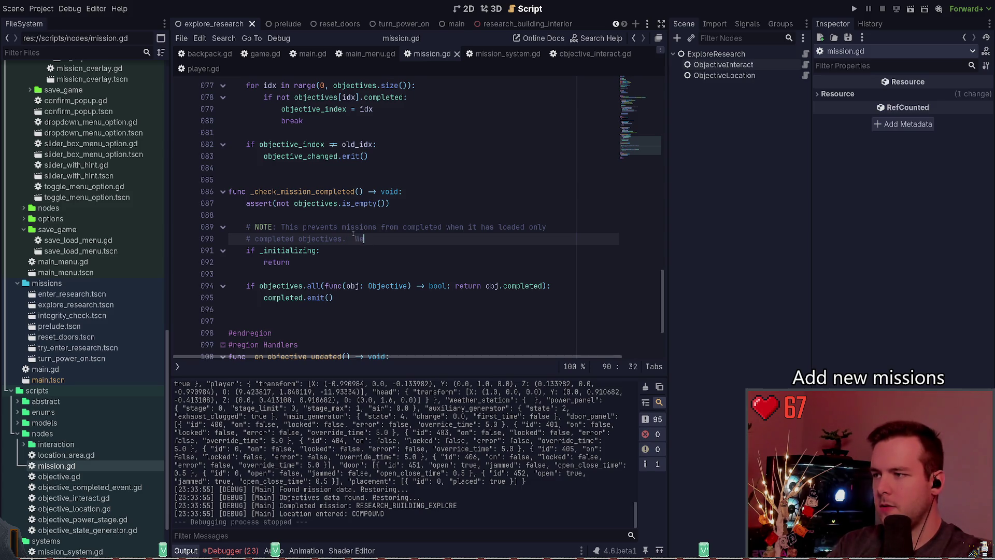
{"action": "type", "text": " only want to check once it's "}
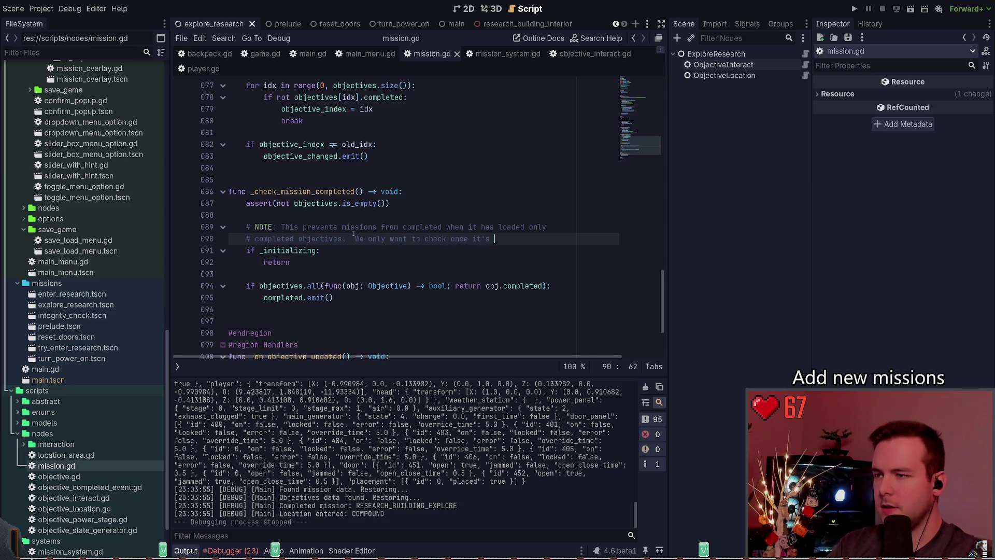
{"action": "key", "text": "BackSpace"}
{"action": "key", "text": "BackSpace"}
{"action": "key", "text": "BackSpace"}
{"action": "key", "text": "BackSpace"}
{"action": "key", "text": "BackSpace"}
{"action": "type", "text": "all mission"}
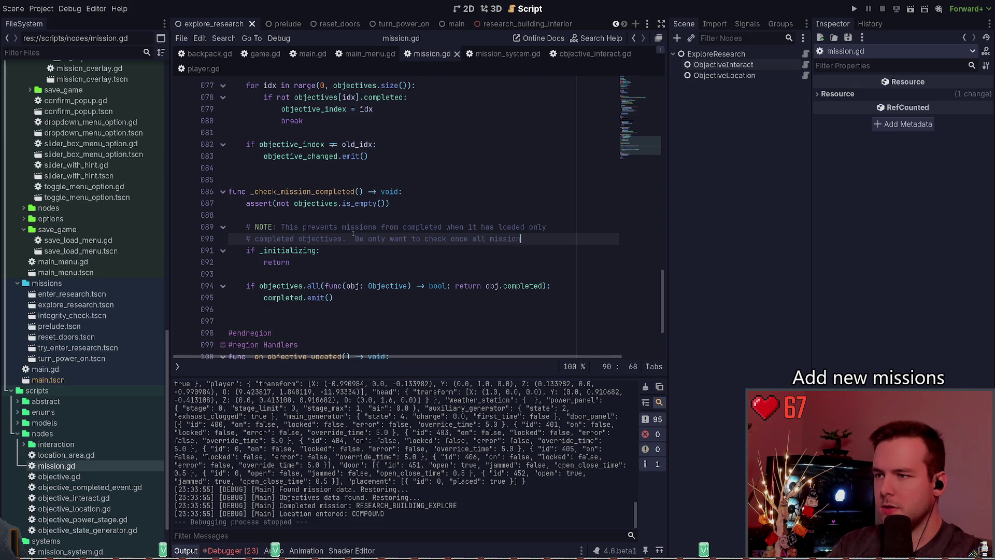
{"action": "key", "text": "BackSpace"}
{"action": "key", "text": "BackSpace"}
{"action": "key", "text": "BackSpace"}
{"action": "type", "text": "objective"}
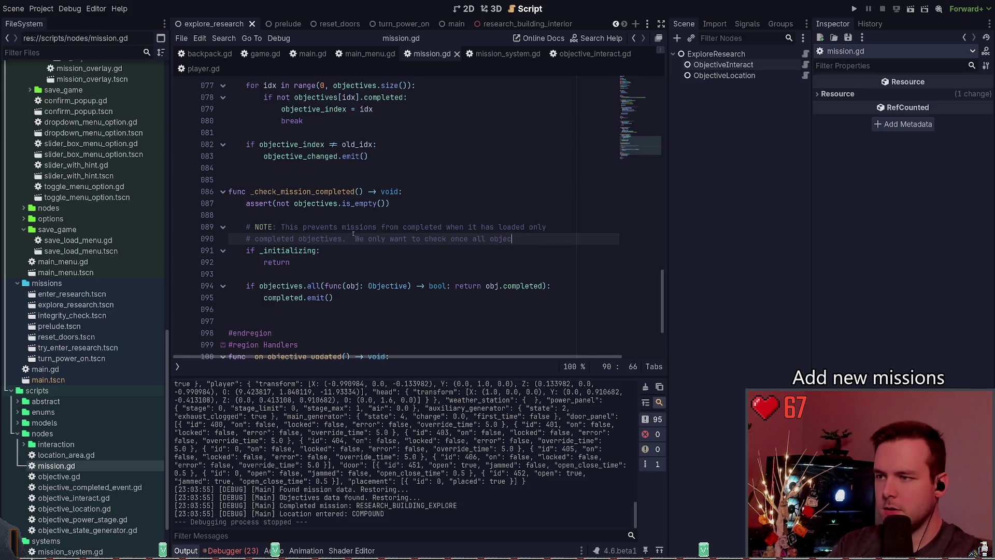
{"action": "type", "text": "s are loade."}
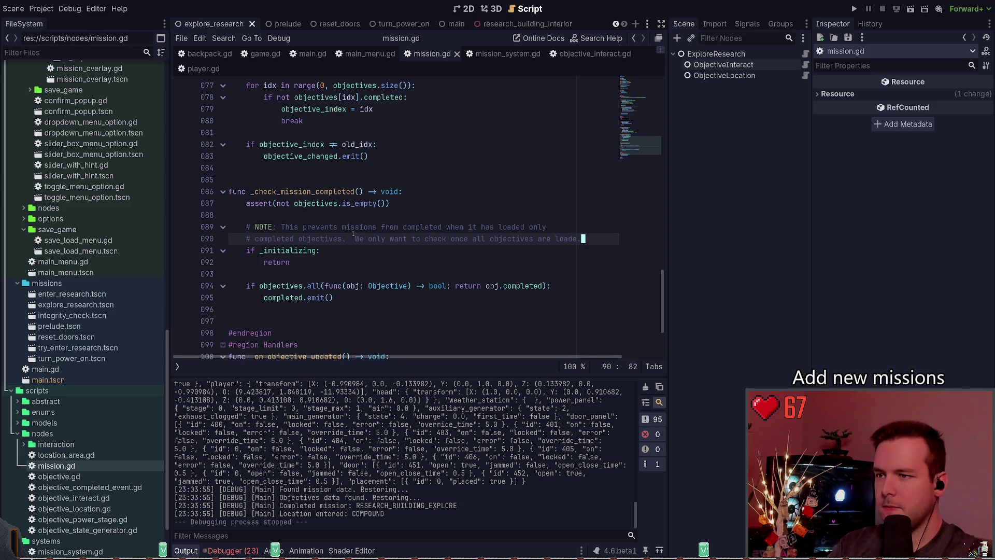
{"action": "key", "text": "BackSpace"}
{"action": "type", "text": "d."}
{"action": "key", "text": "ctrl+s"}
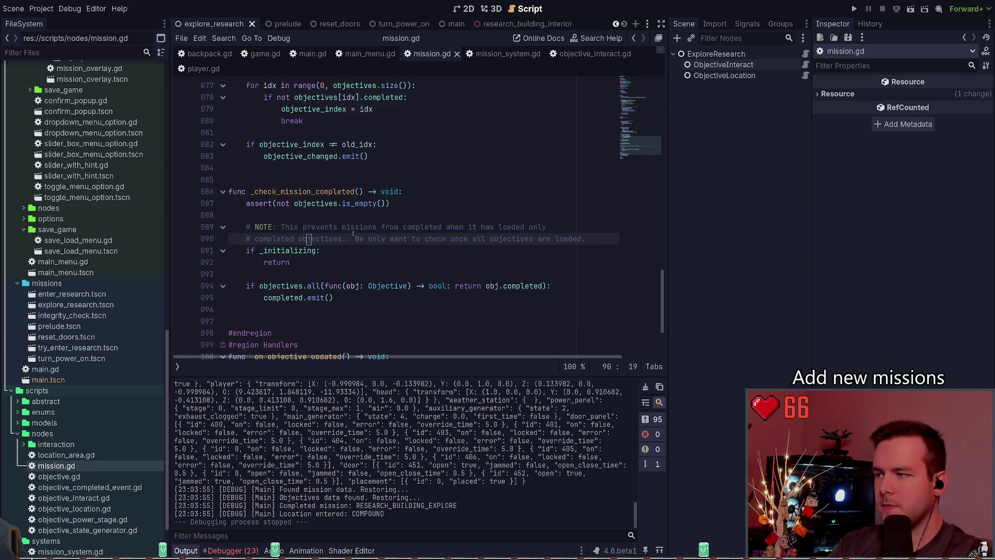
{"action": "scroll", "coordinate": [353, 234], "scroll_direction": "up", "scroll_amount": 4}
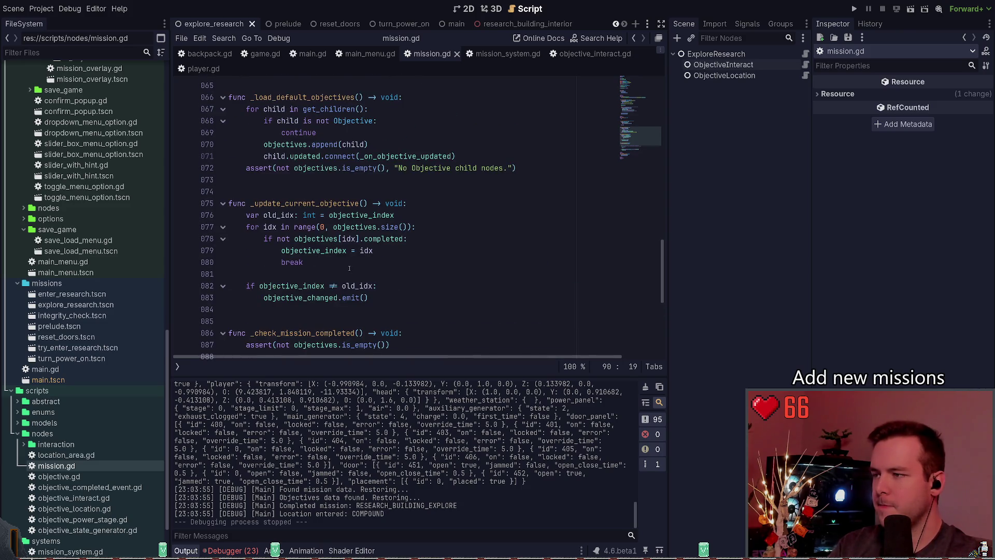
Select the child.updated.connect statement on line 71 of the objective loader
{"action": "scroll", "coordinate": [323, 284], "scroll_direction": "up", "scroll_amount": 1}
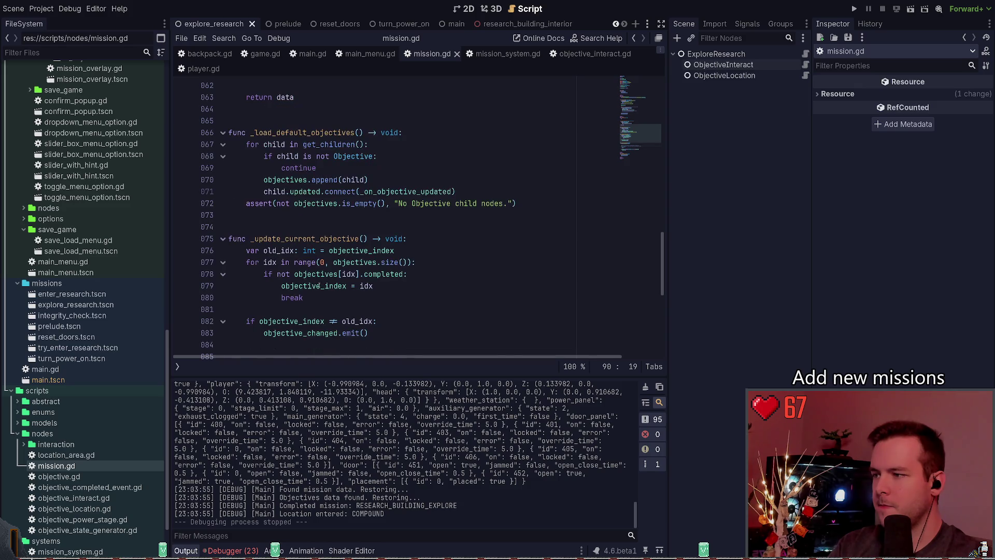
{"action": "scroll", "coordinate": [330, 283], "scroll_direction": "up", "scroll_amount": 1}
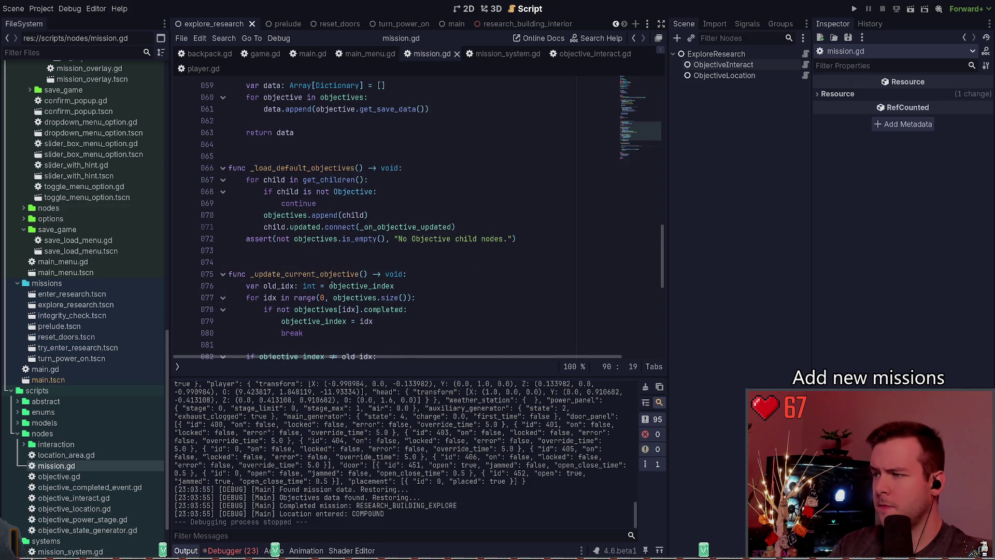
{"action": "left_click", "coordinate": [513, 229]}
{"action": "key", "text": "ctrl+s"}
{"action": "key", "text": "shift+Home"}
{"action": "scroll", "coordinate": [365, 224], "scroll_direction": "up", "scroll_amount": 2}
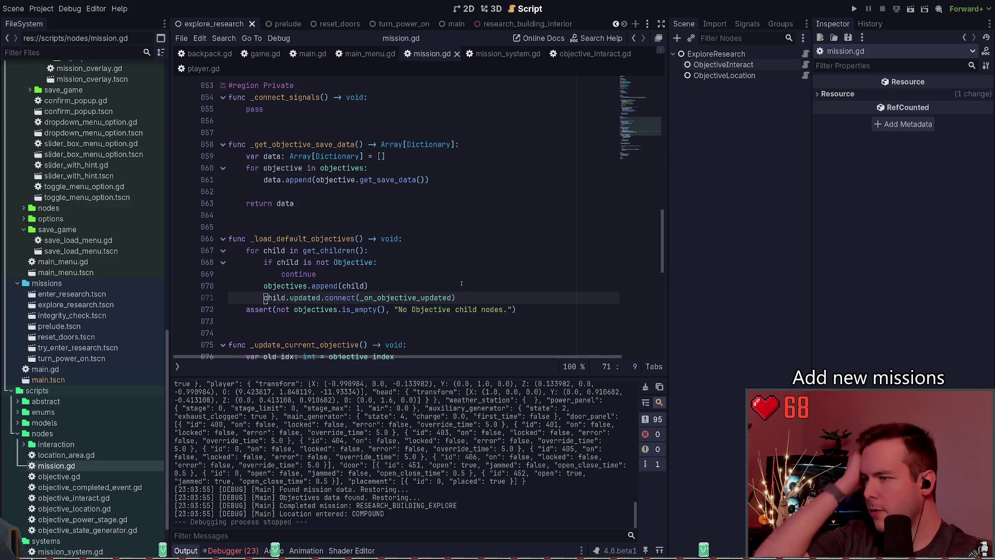
{"action": "key", "text": "shift+Right"}
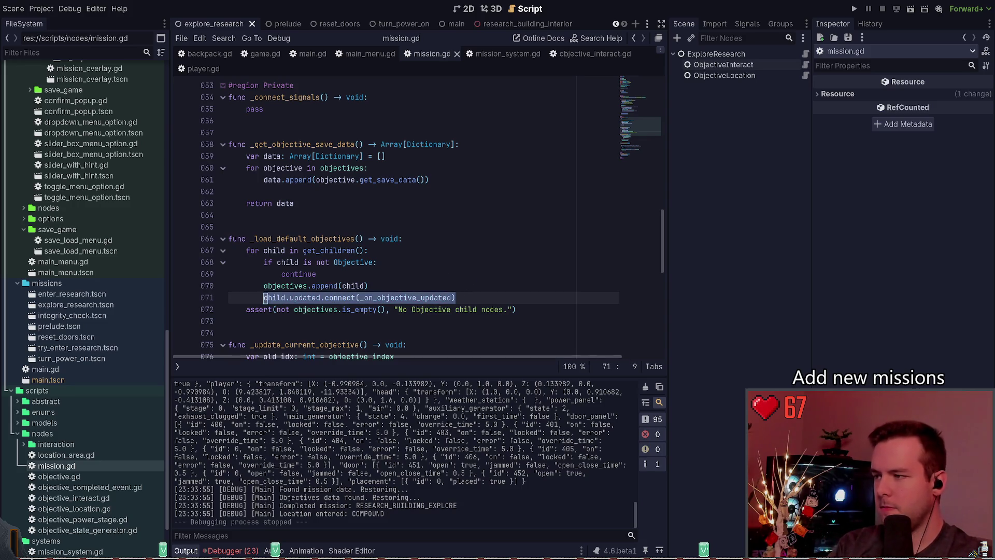
{"action": "left_click", "coordinate": [484, 297]}
{"action": "key", "text": "ctrl+shift+Left"}
{"action": "key", "text": "ctrl+shift+Left"}
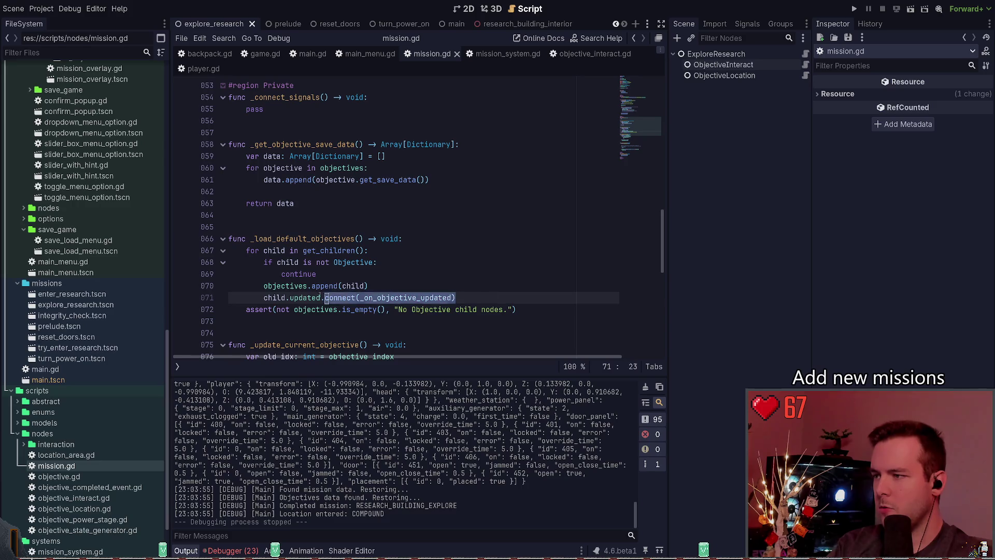
{"action": "key", "text": "shift+Home"}
{"action": "key", "text": "Left"}
Rename _load_default_objectives to _init_objectives, update the _ready call, and save
{"action": "double_click", "coordinate": [305, 238]}
{"action": "left_click", "coordinate": [256, 238]}
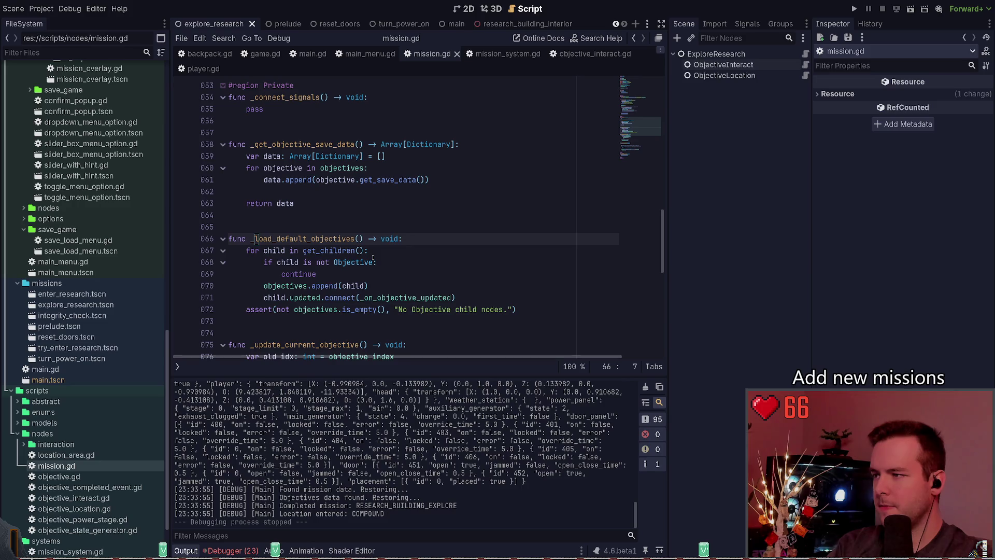
{"action": "key", "text": "Delete"}
{"action": "key", "text": "Delete"}
{"action": "key", "text": "Delete"}
{"action": "type", "text": "ini"}
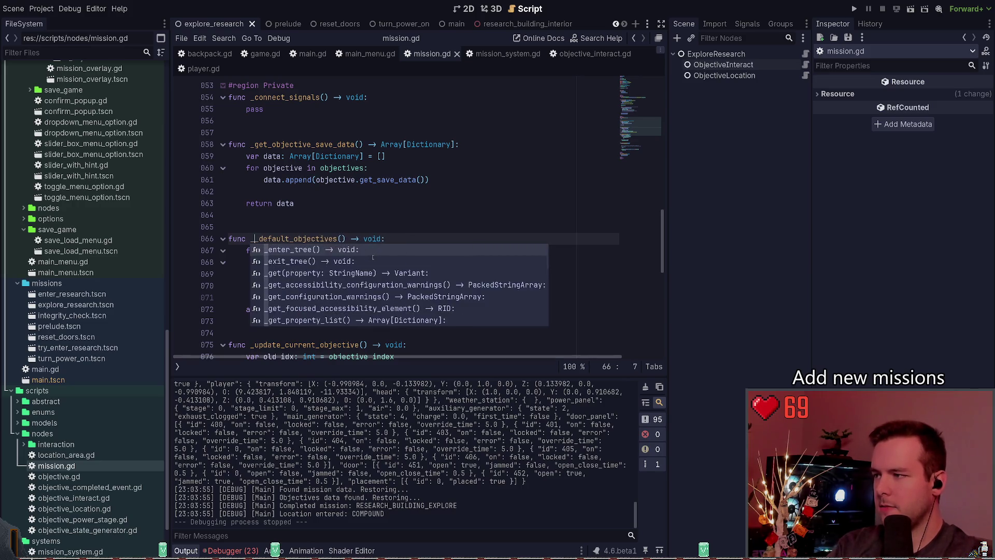
{"action": "type", "text": "t"}
{"action": "key", "text": "Delete"}
{"action": "key", "text": "Delete"}
{"action": "key", "text": "Delete"}
{"action": "key", "text": "ctrl+s"}
{"action": "key", "text": "ctrl+Right"}
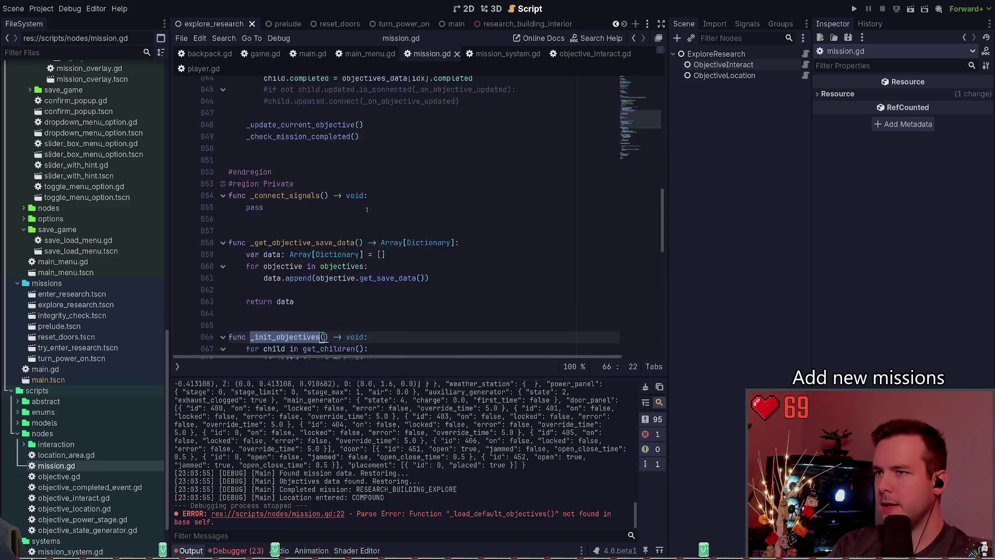
{"action": "scroll", "coordinate": [317, 146], "scroll_direction": "up", "scroll_amount": 11}
{"action": "double_click", "coordinate": [305, 108]}
{"action": "type", "text": "_init_objectives"}
{"action": "key", "text": "ctrl+s"}
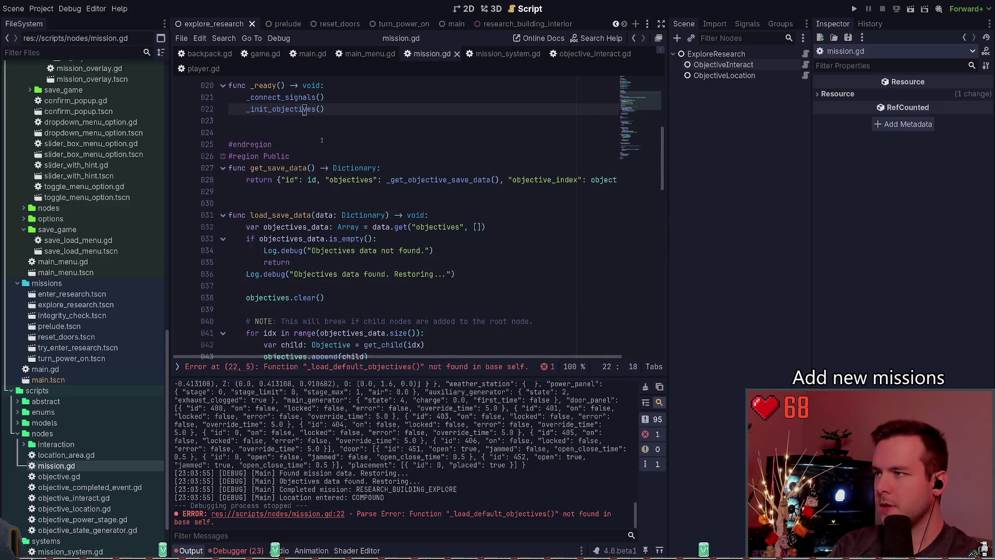
Delete the commented-out reconnect lines, then run the project with F5 and stop it with F8
{"action": "scroll", "coordinate": [306, 143], "scroll_direction": "down", "scroll_amount": 1}
{"action": "scroll", "coordinate": [339, 161], "scroll_direction": "down", "scroll_amount": 3}
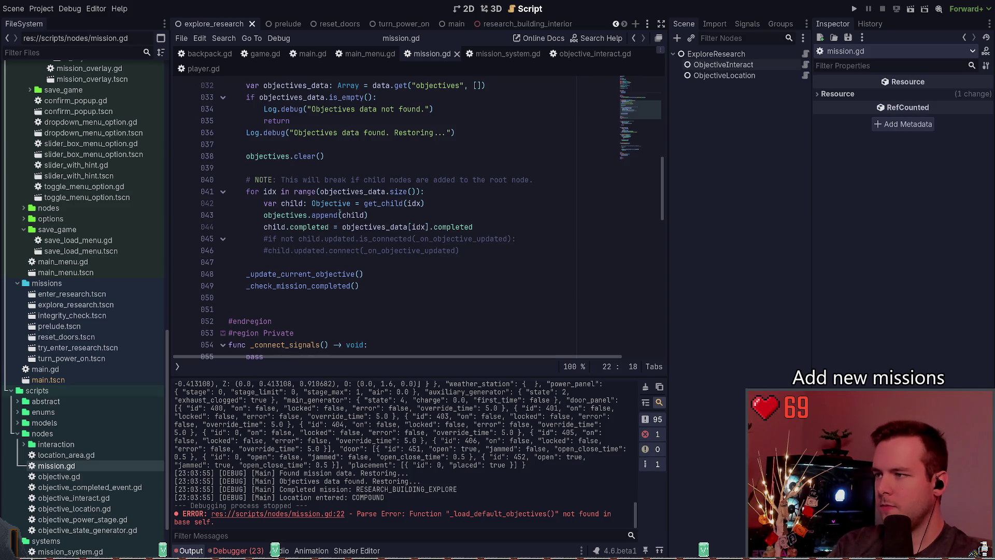
{"action": "left_click", "coordinate": [383, 238]}
{"action": "key", "text": "Down"}
{"action": "key", "text": "ctrl+k"}
{"action": "key", "text": "ctrl+k"}
{"action": "key", "text": "ctrl+shift+k"}
{"action": "key", "text": "ctrl+shift+k"}
{"action": "key", "text": "F5"}
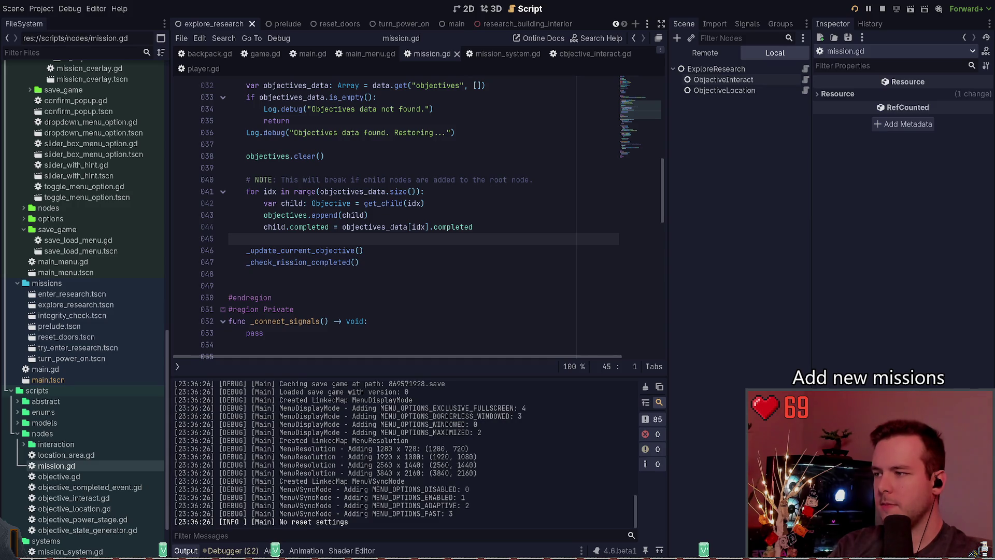
{"action": "key", "text": "F8"}
Review the _update_current_objective call around lines 45–47 of load_save_data
{"action": "left_click", "coordinate": [308, 237]}
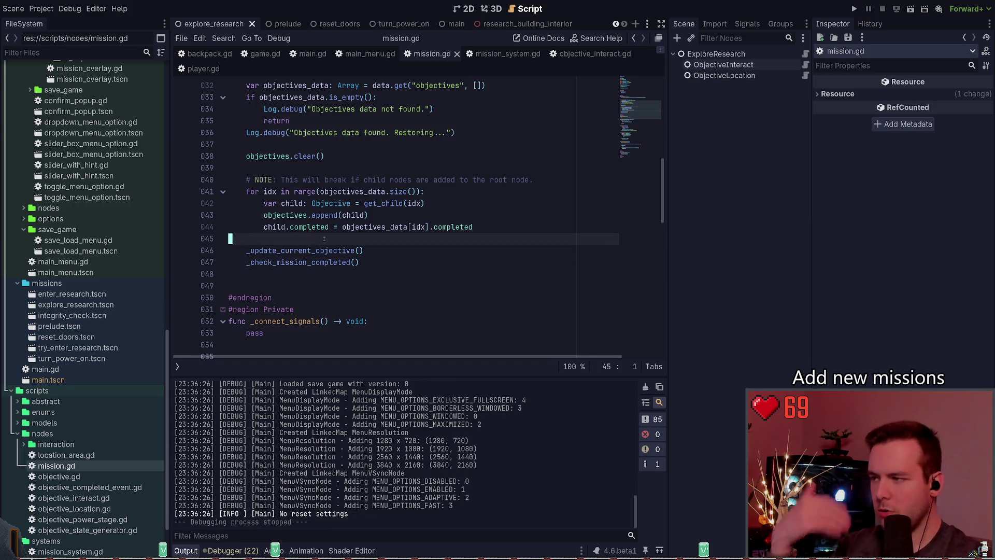
{"action": "double_click", "coordinate": [301, 250]}
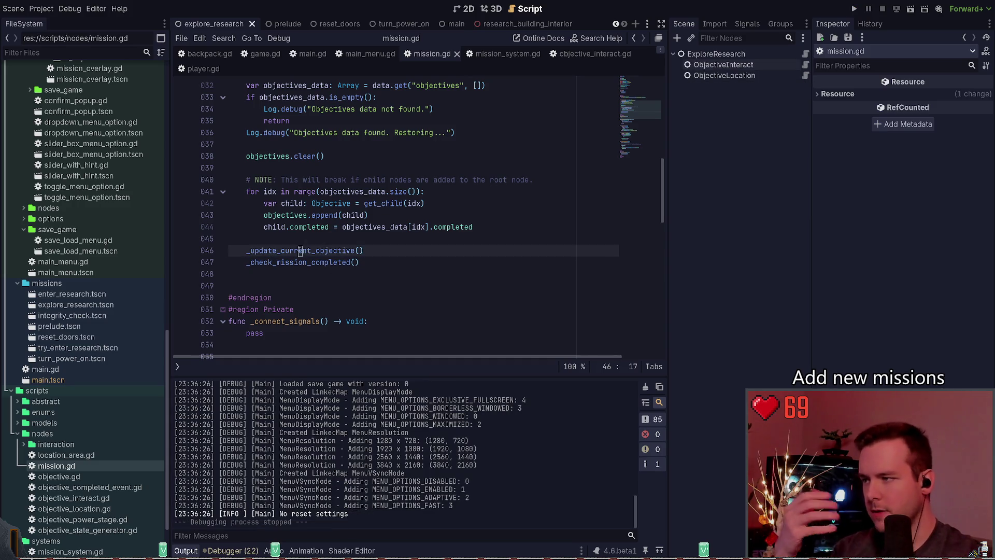
{"action": "left_click", "coordinate": [388, 252]}
{"action": "left_click", "coordinate": [372, 262]}
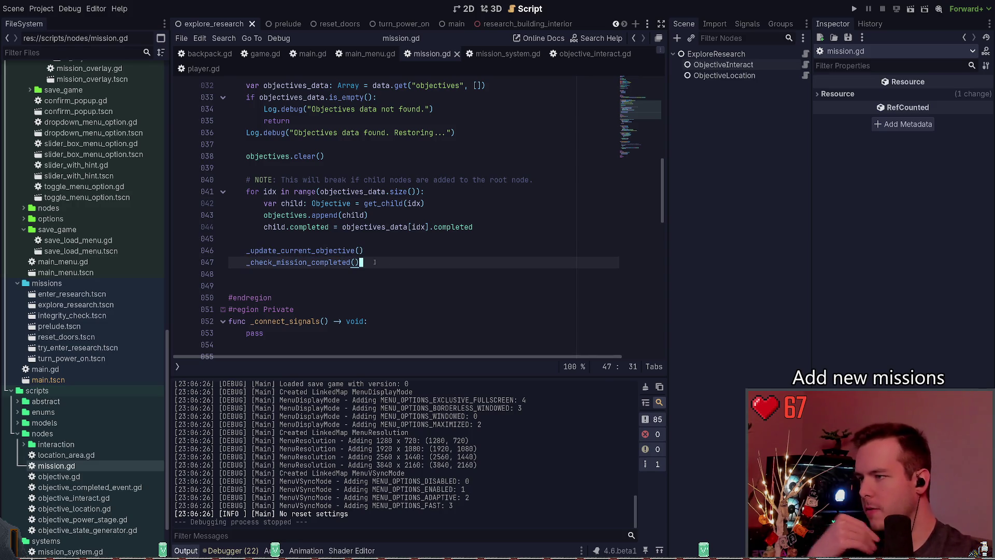
{"action": "key", "text": "Up"}
{"action": "key", "text": "Up"}
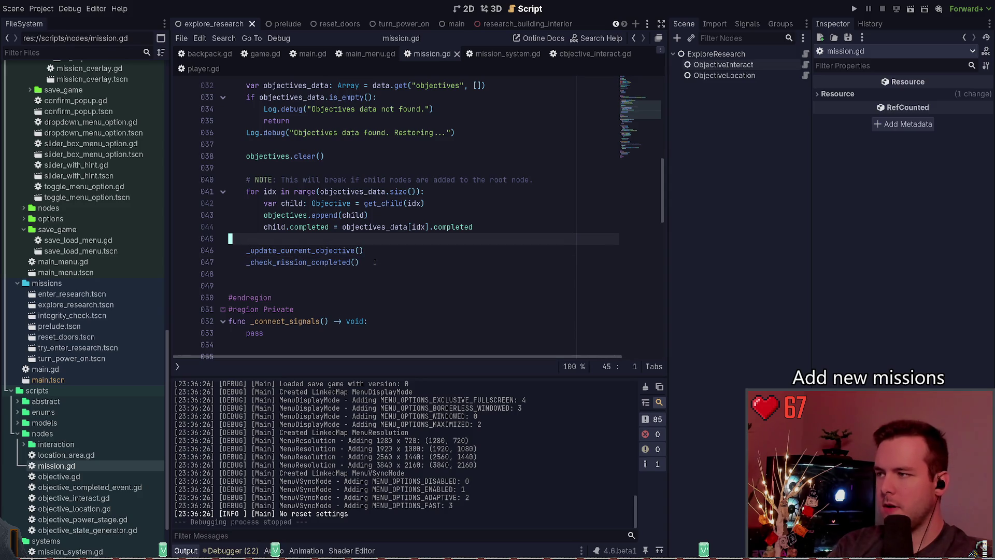
{"action": "key", "text": "ctrl+Home"}
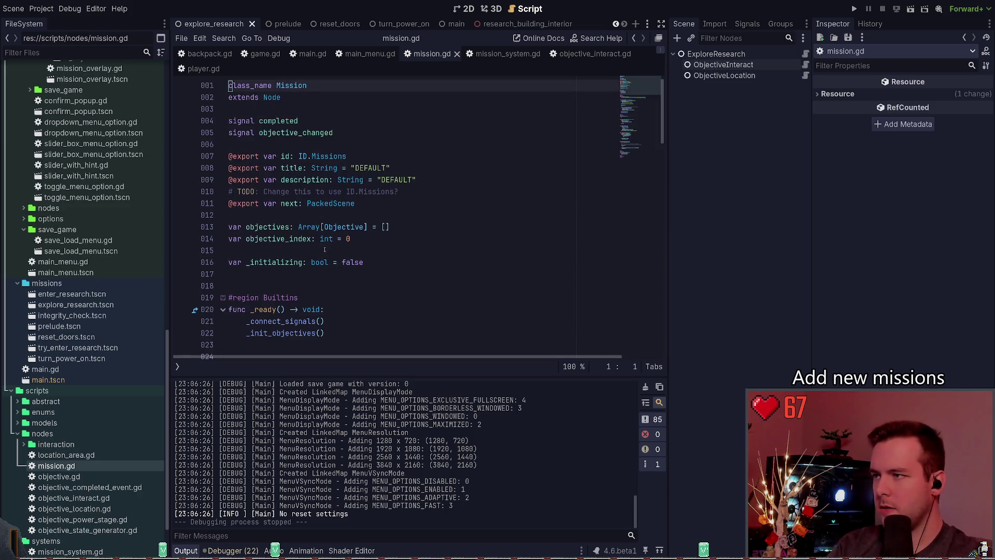
Insert '_initializing = true' above objectives.clear() in load_save_data and save
{"action": "double_click", "coordinate": [298, 261]}
{"action": "scroll", "coordinate": [316, 264], "scroll_direction": "down", "scroll_amount": 8}
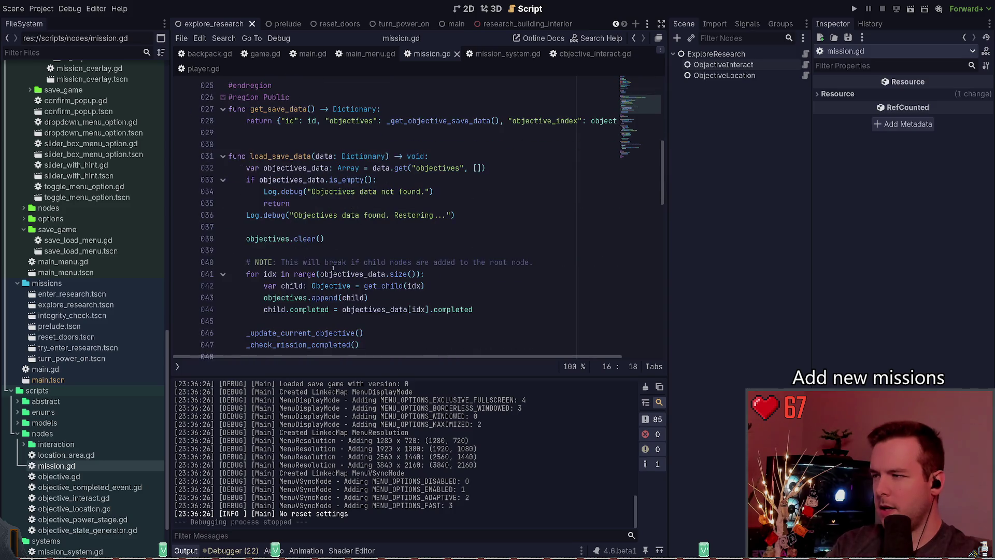
{"action": "scroll", "coordinate": [346, 242], "scroll_direction": "down", "scroll_amount": 2}
{"action": "left_click", "coordinate": [398, 177]}
{"action": "type", "text": "_initializing"}
{"action": "key", "text": "Return"}
{"action": "key", "text": "Up"}
{"action": "type", "text": "rue"}
{"action": "key", "text": "alt+Up"}
{"action": "key", "text": "ctrl+s"}
Add '_initializing = false' after the restore loop, save, and run the project
{"action": "key", "text": "Down"}
{"action": "key", "text": "Down"}
{"action": "key", "text": "Down"}
{"action": "key", "text": "Return"}
{"action": "type", "text": "_initializing = true"}
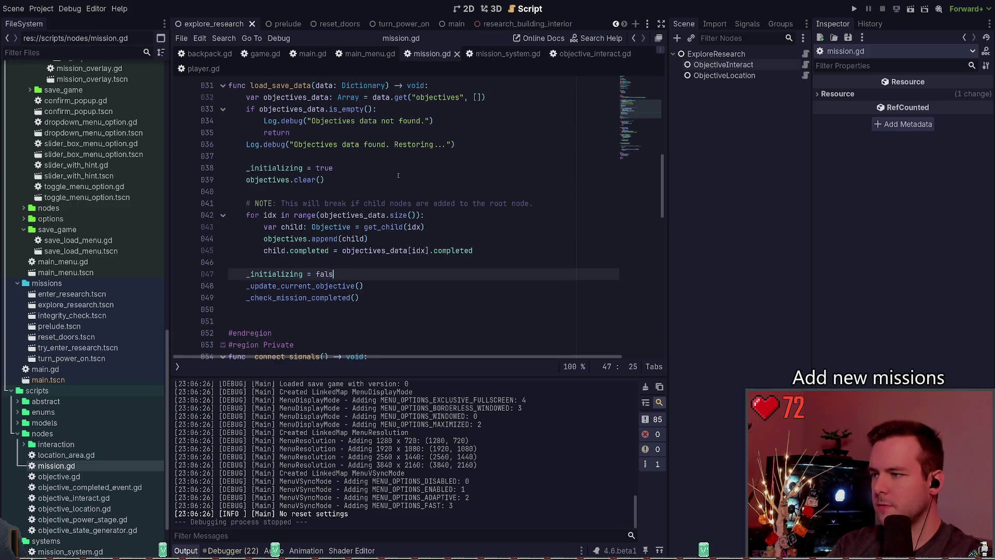
{"action": "key", "text": "Return"}
{"action": "key", "text": "ctrl+s"}
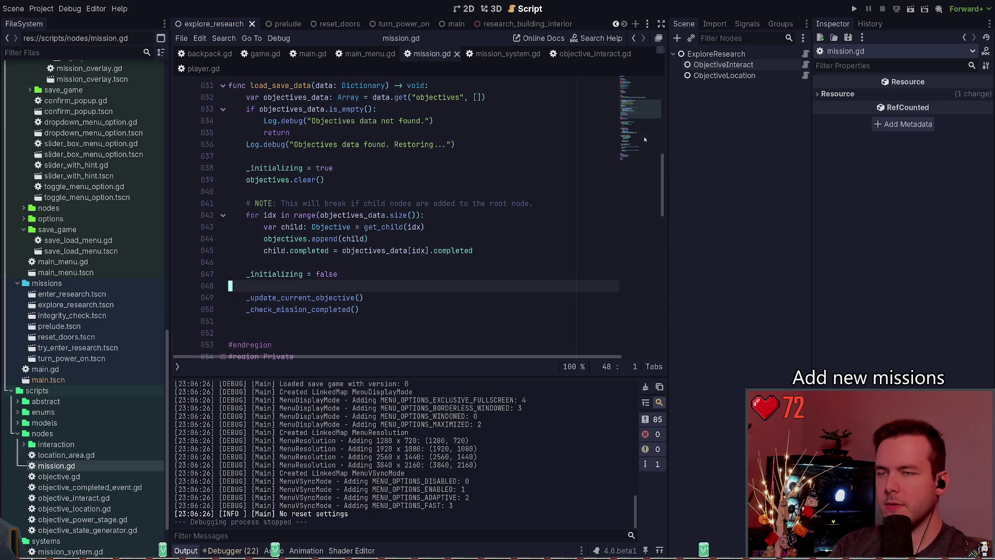
{"action": "double_click", "coordinate": [318, 309]}
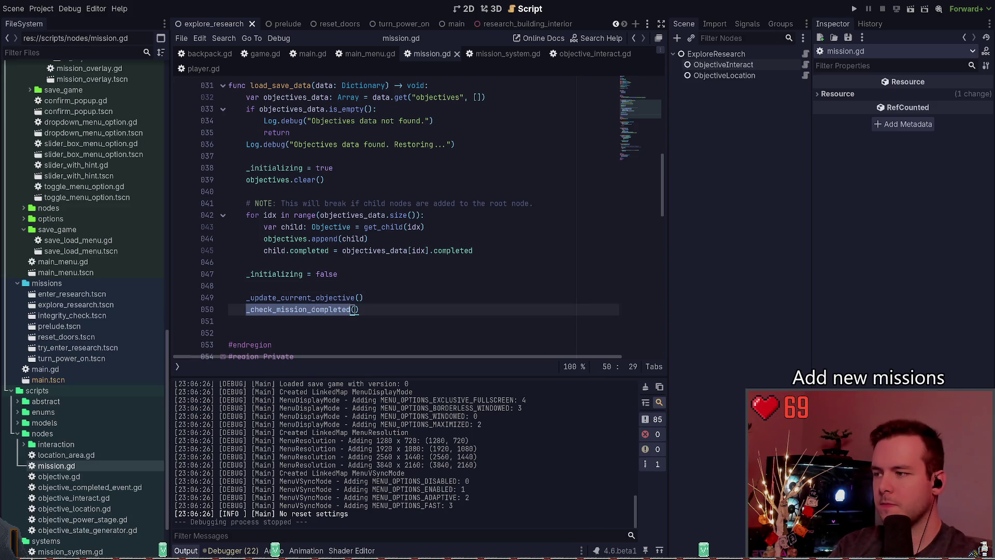
{"action": "key", "text": "End"}
{"action": "key", "text": "F5"}
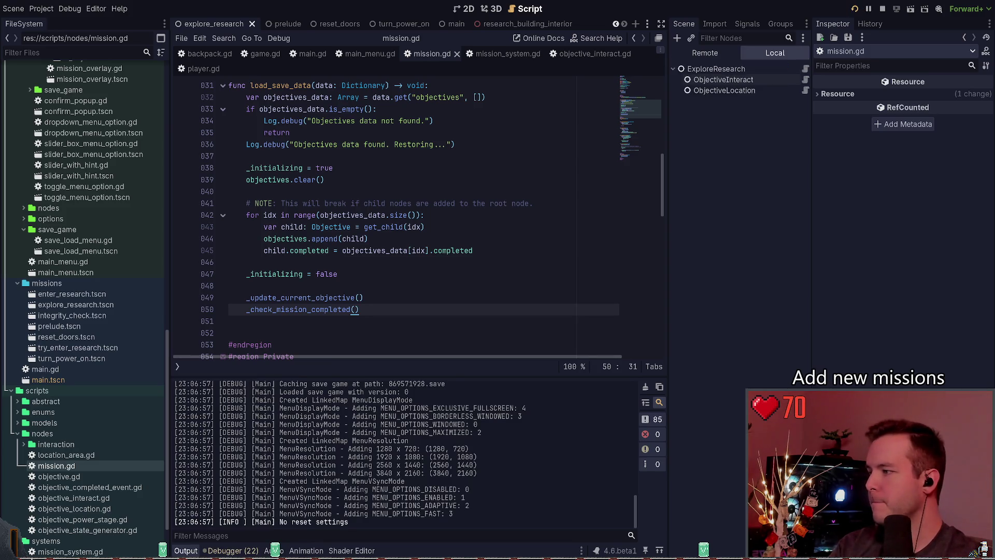
Delete the _update_current_objective() call, save, and relaunch the game
{"action": "left_click", "coordinate": [396, 297]}
{"action": "scroll", "coordinate": [397, 233], "scroll_direction": "down", "scroll_amount": 4}
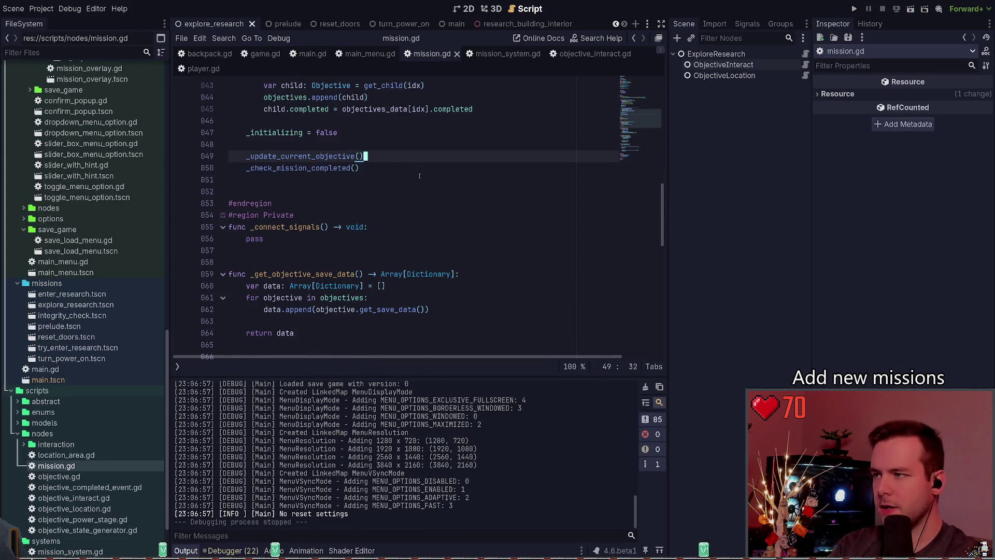
{"action": "key", "text": "ctrl+shift+k"}
{"action": "key", "text": "ctrl+s"}
{"action": "left_click", "coordinate": [861, 9]}
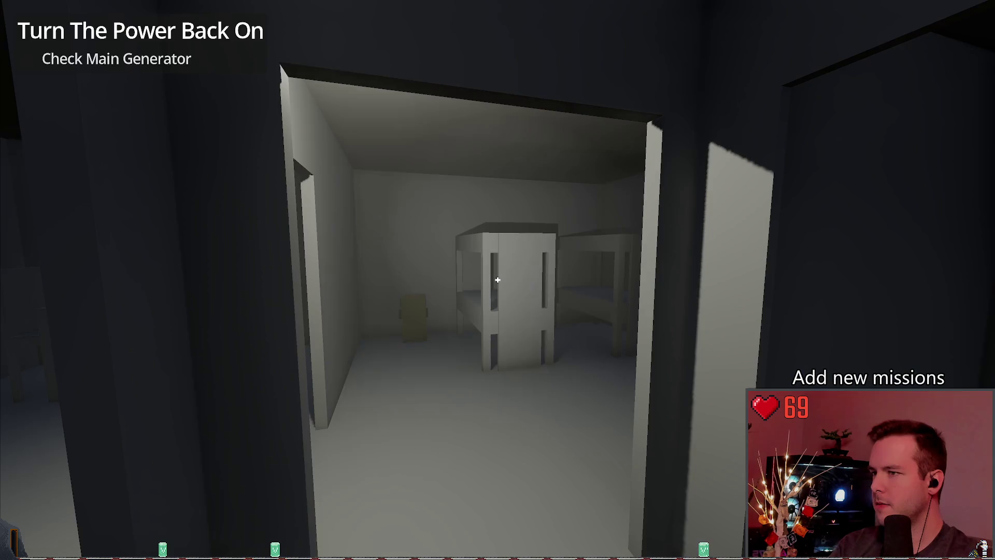
{"action": "key", "text": "Escape"}
{"action": "left_click", "coordinate": [146, 263]}
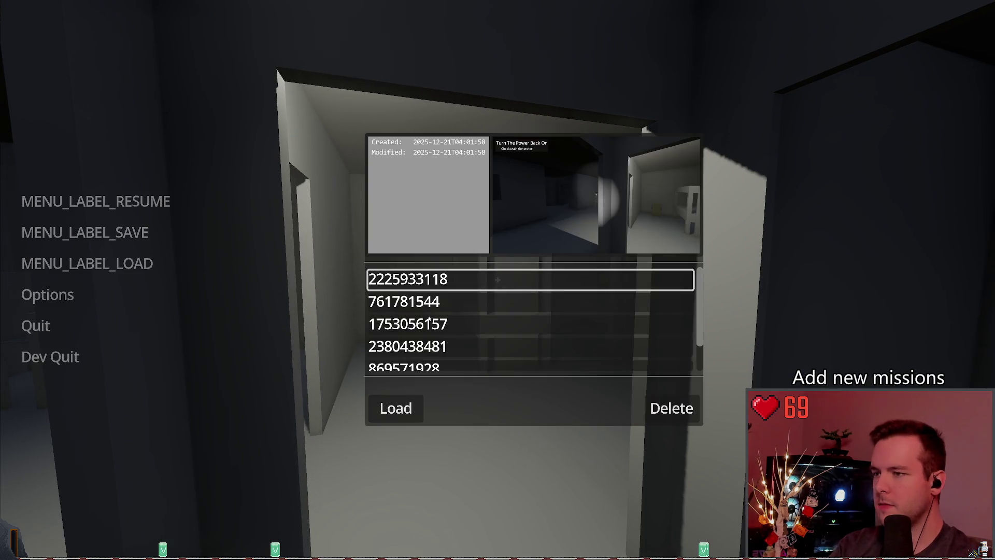
{"action": "left_click", "coordinate": [683, 415]}
{"action": "left_click", "coordinate": [394, 408]}
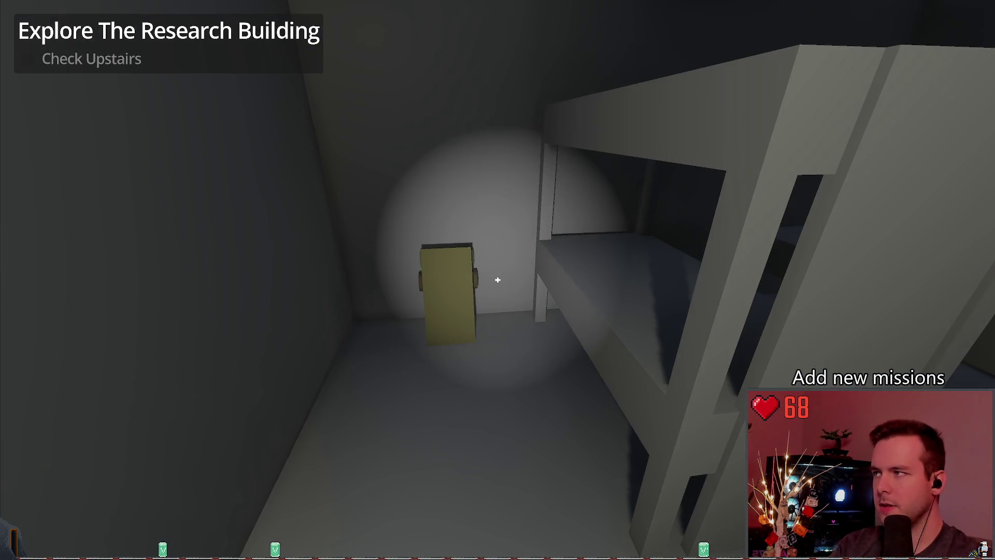
{"action": "key", "text": "Escape"}
{"action": "left_click", "coordinate": [52, 264]}
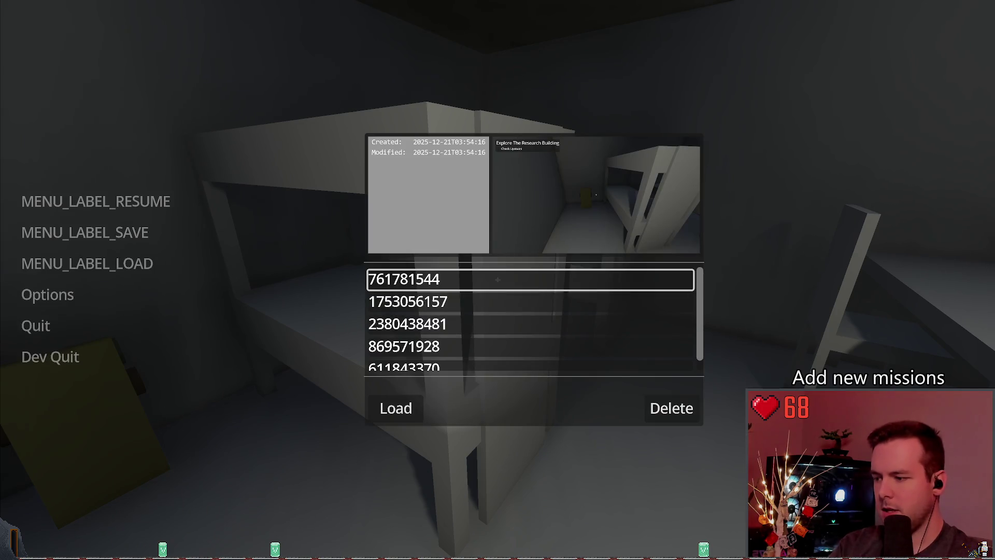
{"action": "left_click", "coordinate": [464, 303]}
{"action": "left_click", "coordinate": [396, 407]}
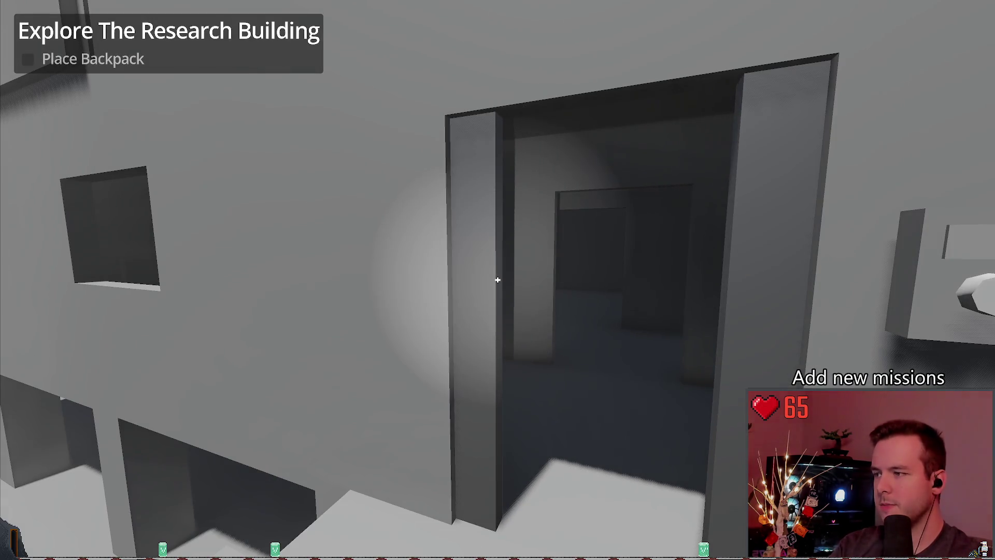
Quit to the main menu and start a new game
{"action": "key", "text": "Escape"}
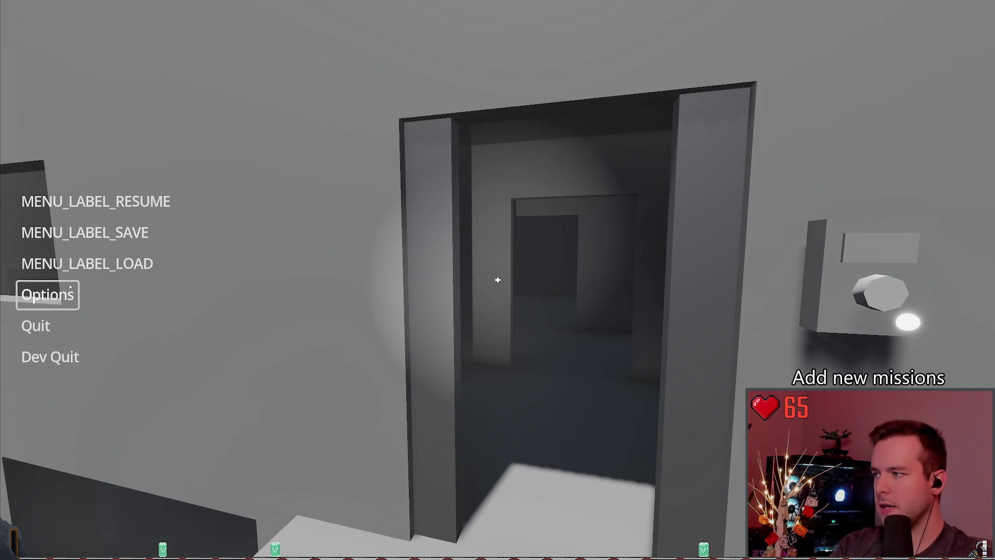
{"action": "left_click", "coordinate": [31, 325]}
{"action": "left_click", "coordinate": [425, 303]}
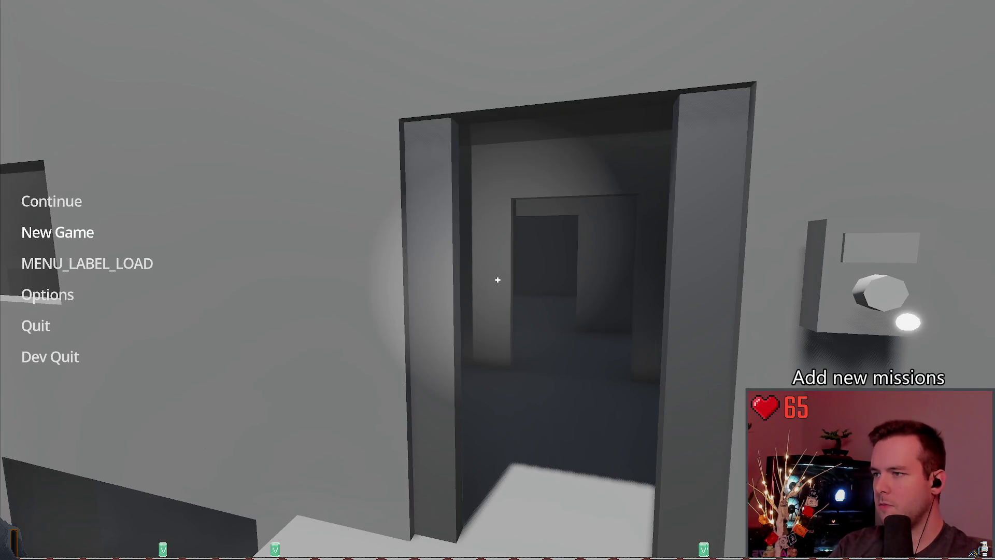
{"action": "left_click", "coordinate": [57, 231]}
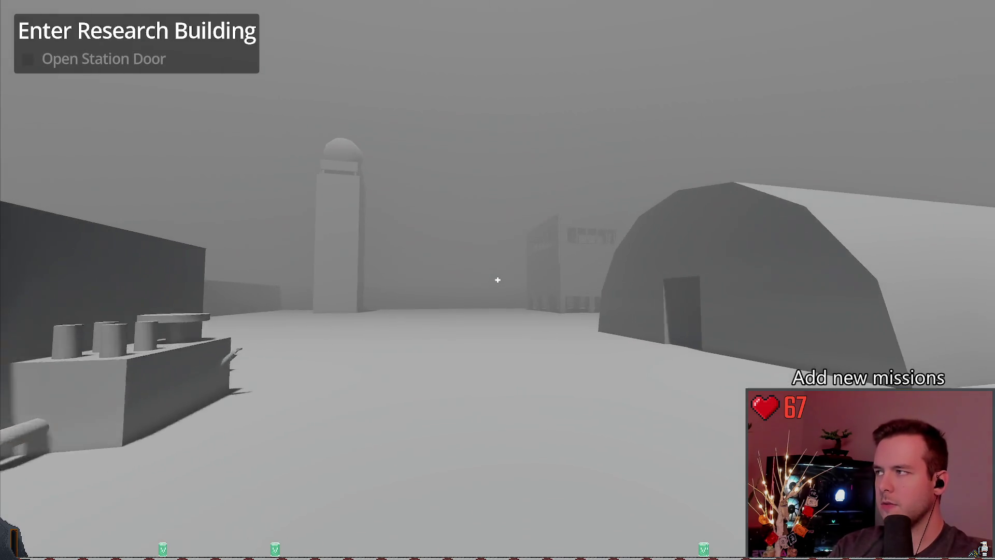
Quit the new game to the main menu and load the selected save
{"action": "key", "text": "Escape"}
{"action": "left_click", "coordinate": [34, 325]}
{"action": "left_click", "coordinate": [446, 299]}
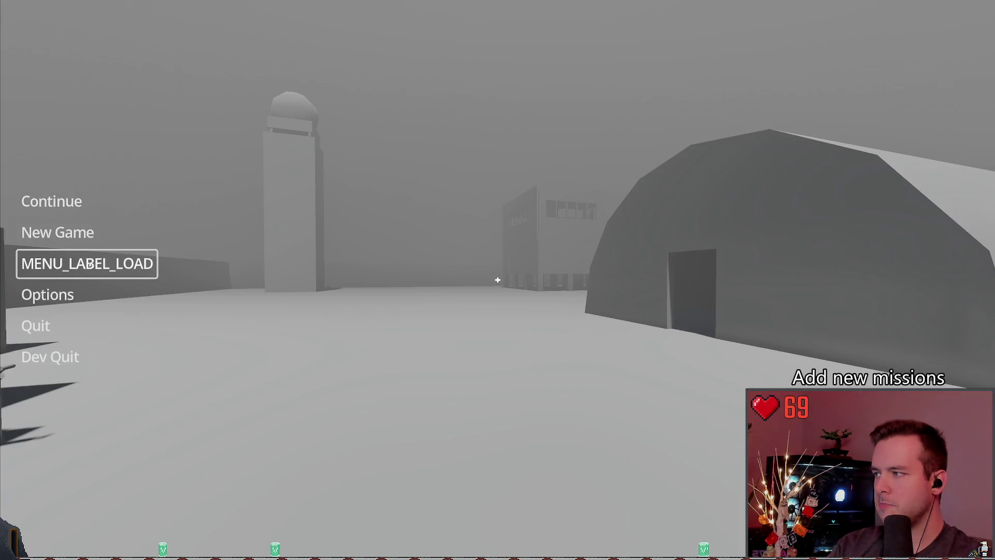
{"action": "left_click", "coordinate": [87, 263]}
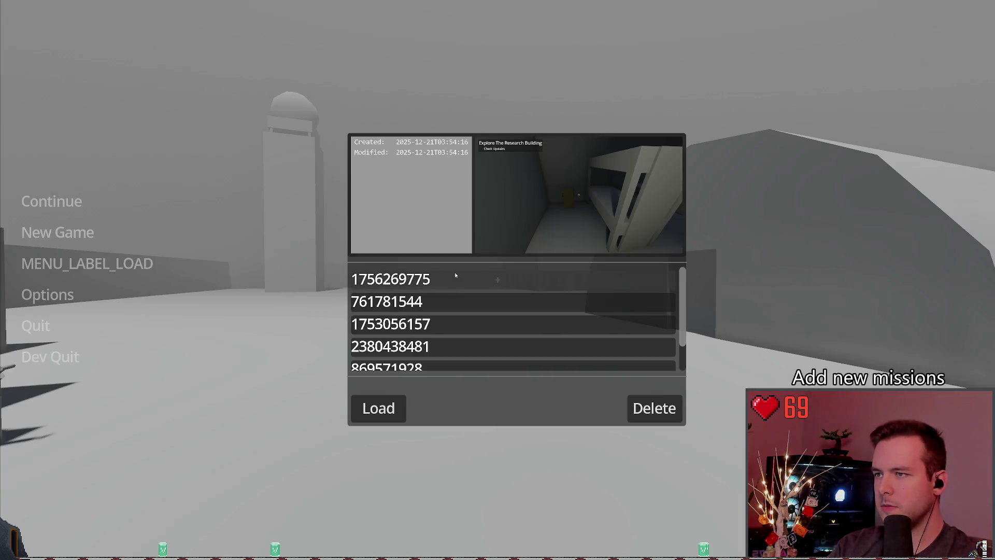
{"action": "left_click", "coordinate": [383, 408]}
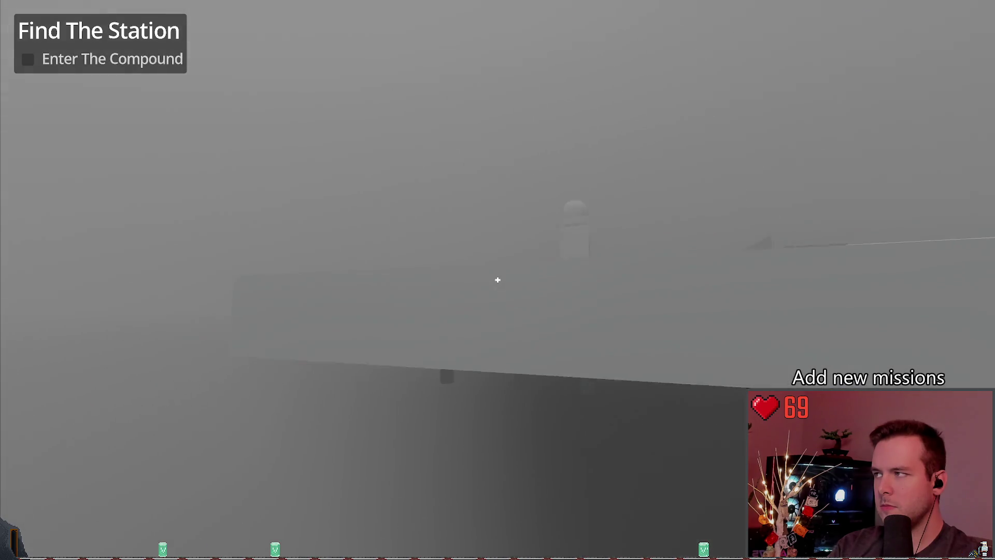
Save the game over the chosen slot, then reload that save
{"action": "key", "text": "Escape"}
{"action": "left_click", "coordinate": [85, 233]}
{"action": "left_click", "coordinate": [396, 422]}
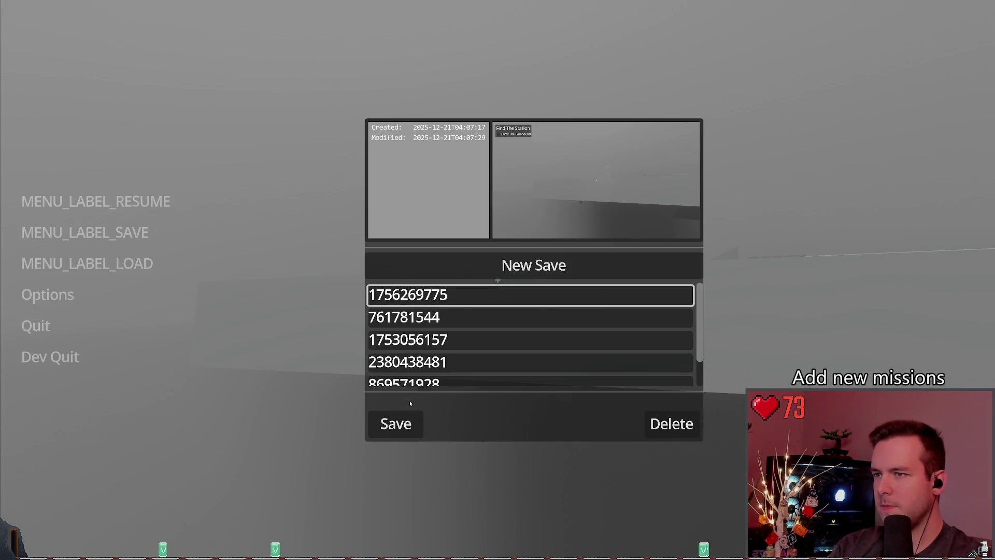
{"action": "left_click", "coordinate": [87, 263]}
{"action": "left_click", "coordinate": [395, 407]}
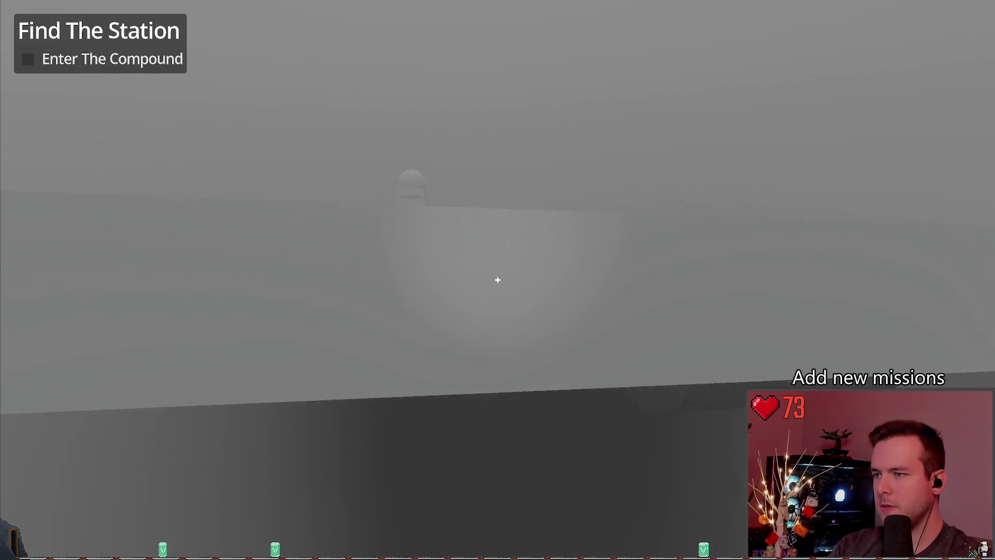
Walk to the research building and use the keypad to open the station door
{"action": "key", "text": "w"}
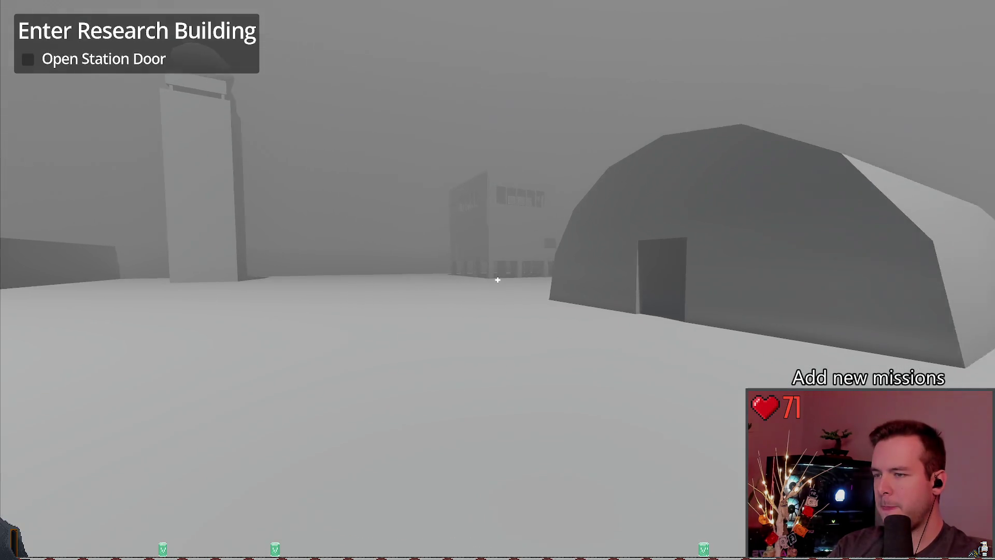
{"action": "key", "text": "w"}
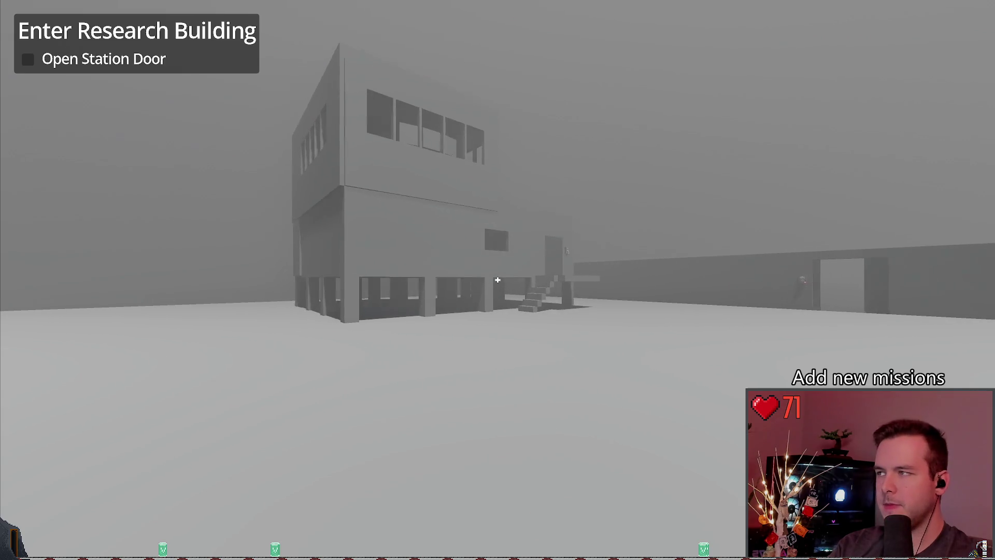
{"action": "key", "text": "w"}
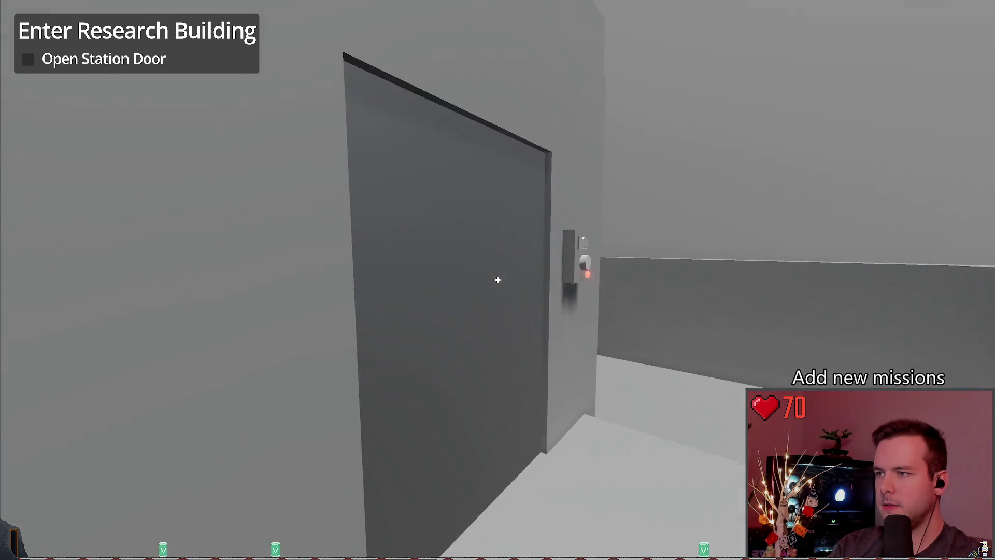
{"action": "key", "text": "e"}
{"action": "key", "text": "Escape"}
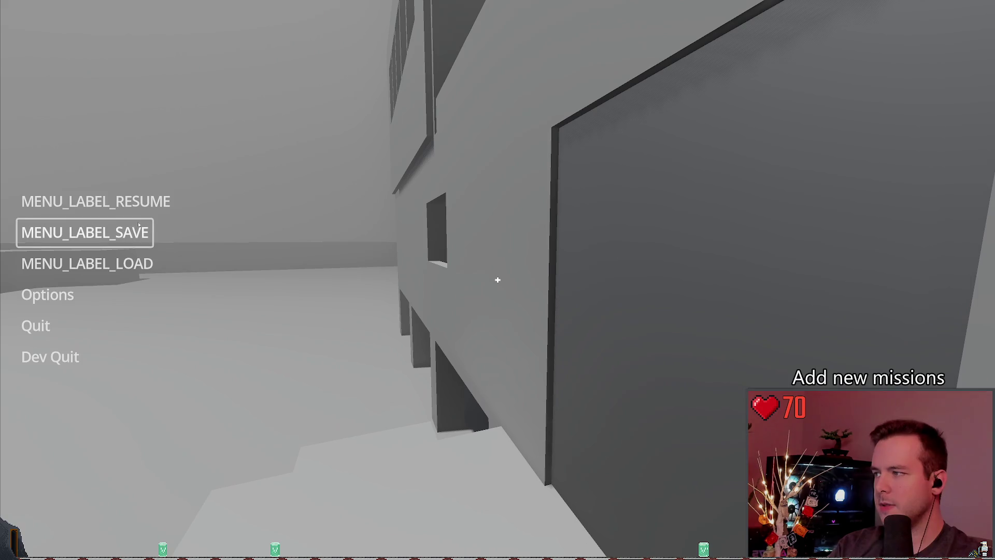
{"action": "left_click", "coordinate": [87, 263]}
{"action": "left_click", "coordinate": [671, 408]}
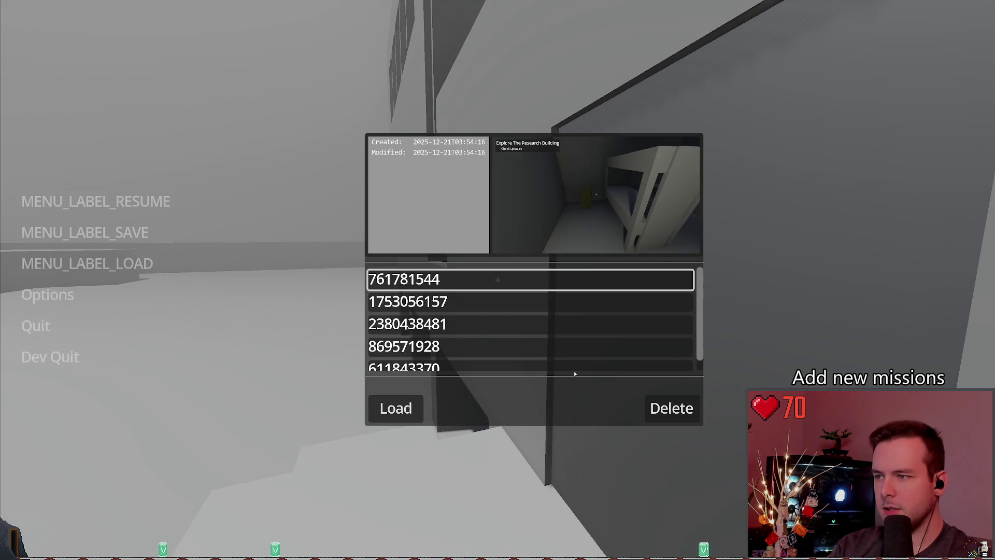
{"action": "left_click", "coordinate": [430, 302]}
{"action": "left_click", "coordinate": [396, 408]}
{"action": "key", "text": "w"}
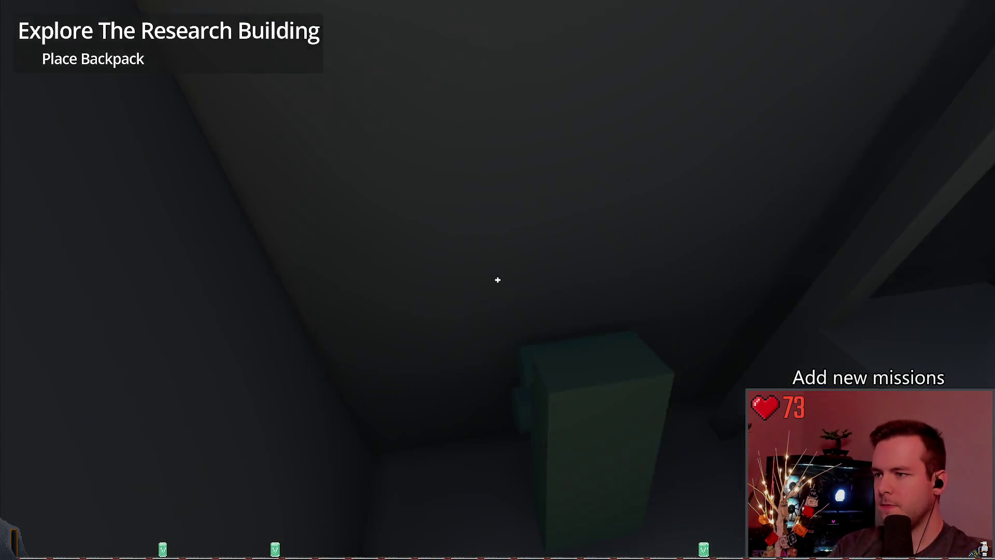
Place the backpack, check upstairs, then walk outside toward the dark building
{"action": "left_click", "coordinate": [498, 280]}
{"action": "key", "text": "w"}
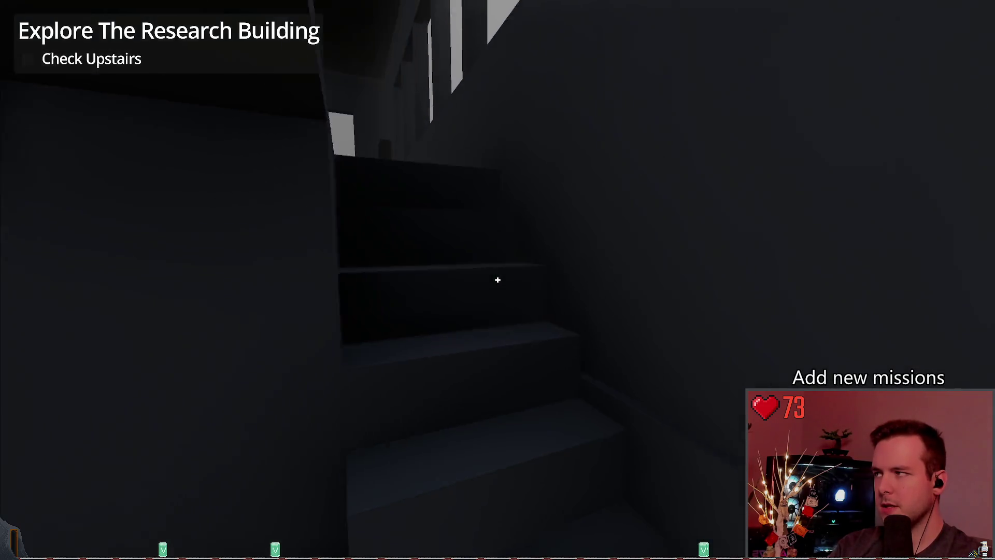
{"action": "key", "text": "w"}
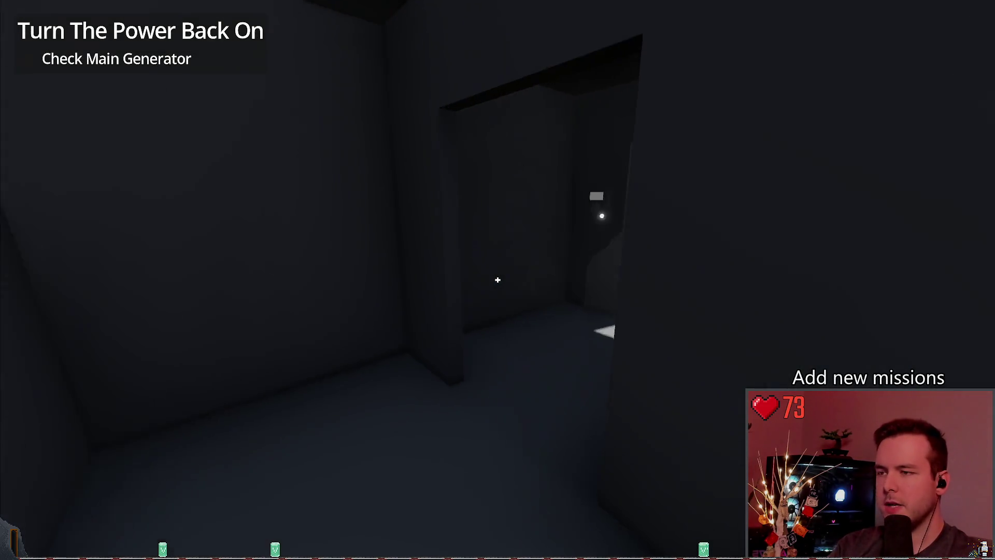
{"action": "key", "text": "w"}
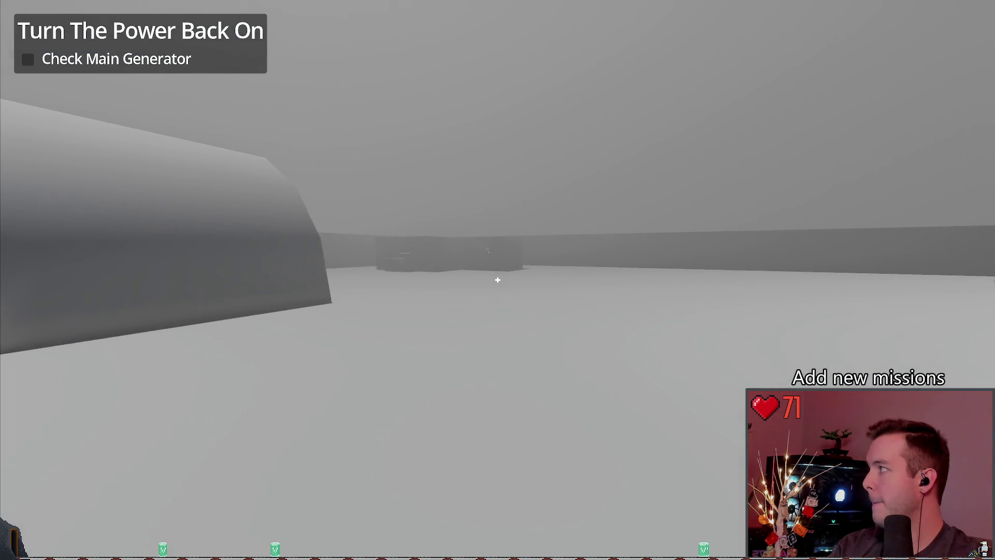
{"action": "key", "text": "w"}
Open the save slots from the pause menu, close them without saving, and resume
{"action": "key", "text": "Escape"}
{"action": "left_click", "coordinate": [85, 232]}
{"action": "left_click", "coordinate": [396, 422]}
{"action": "left_click", "coordinate": [146, 205]}
Walk to the generator block and turn on the auxiliary generator
{"action": "key", "text": "w"}
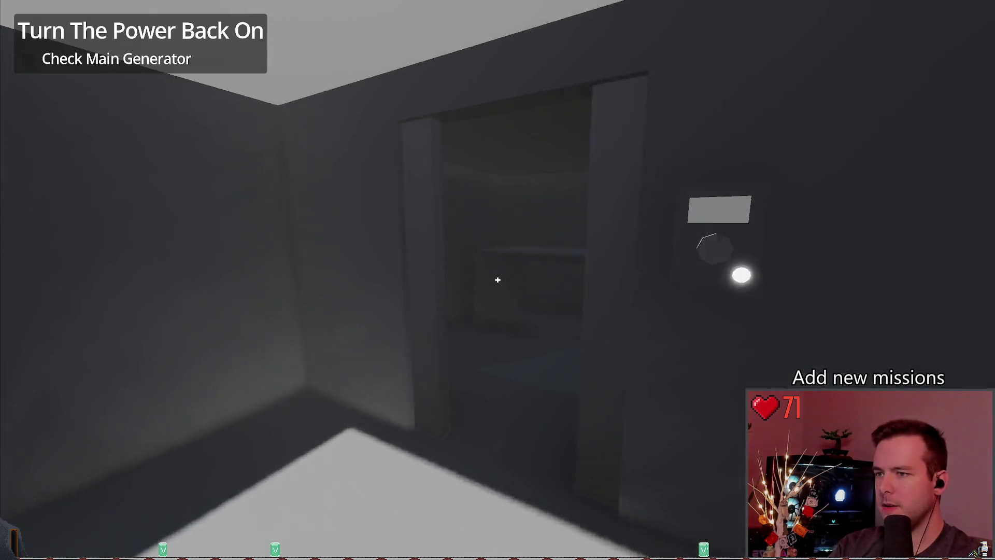
{"action": "key", "text": "w"}
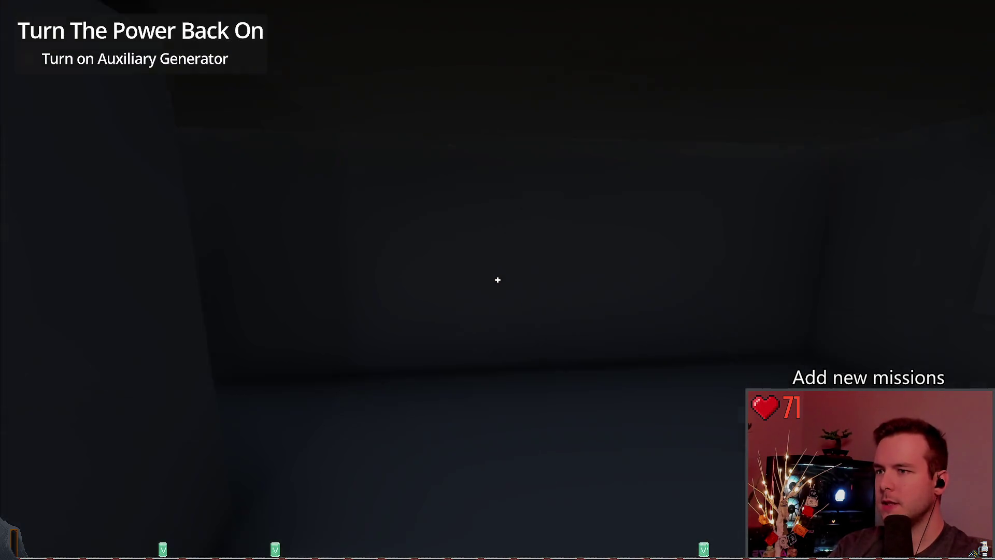
{"action": "key", "text": "w"}
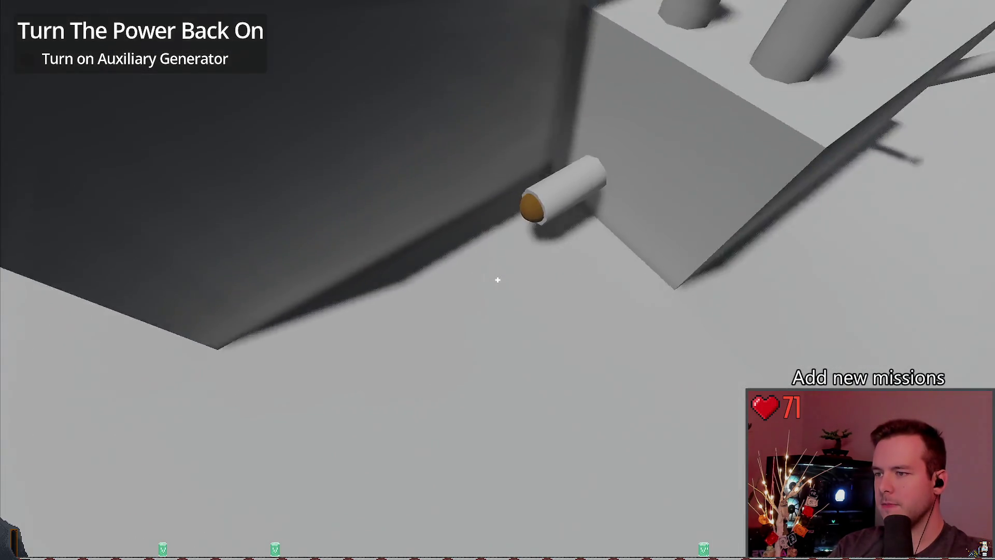
{"action": "key", "text": "s"}
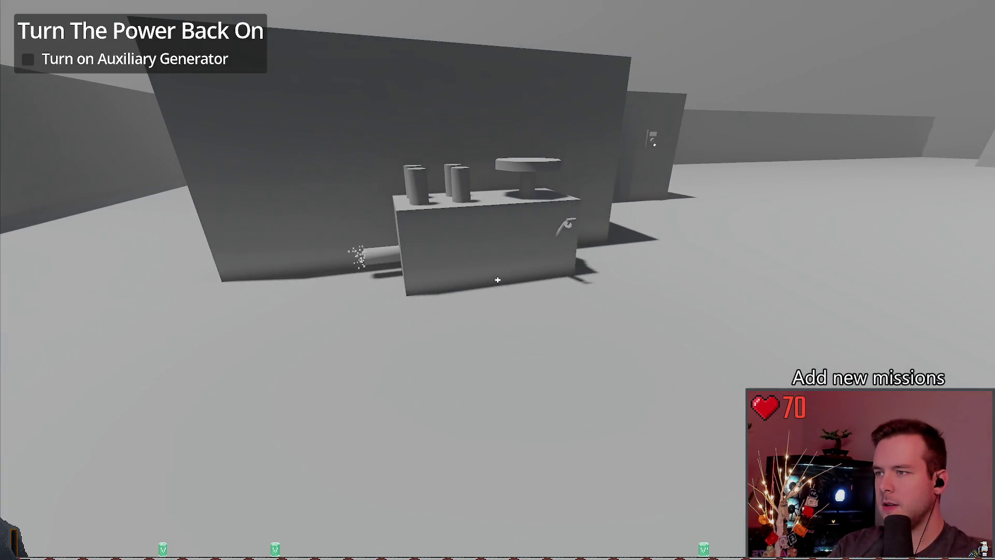
{"action": "key", "text": "w"}
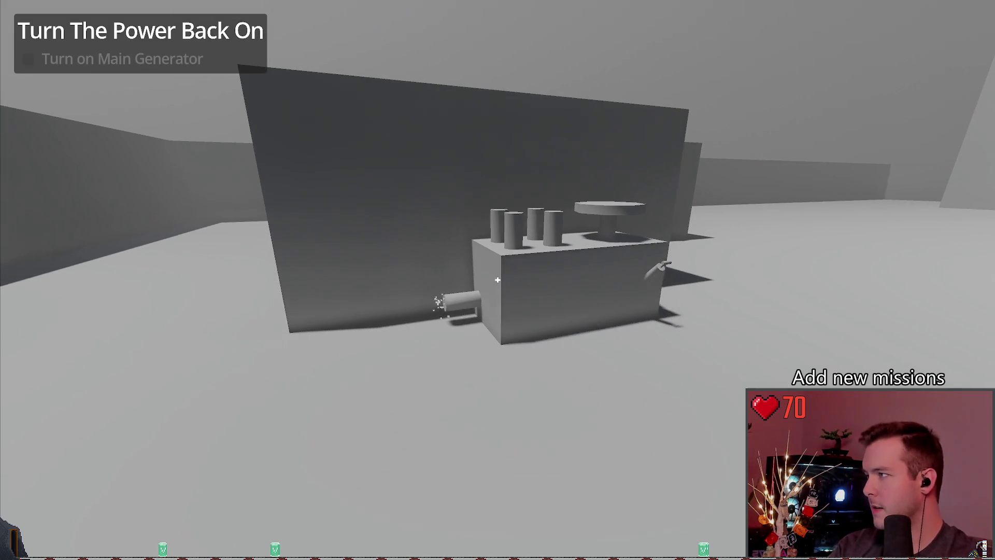
{"action": "key", "text": "w"}
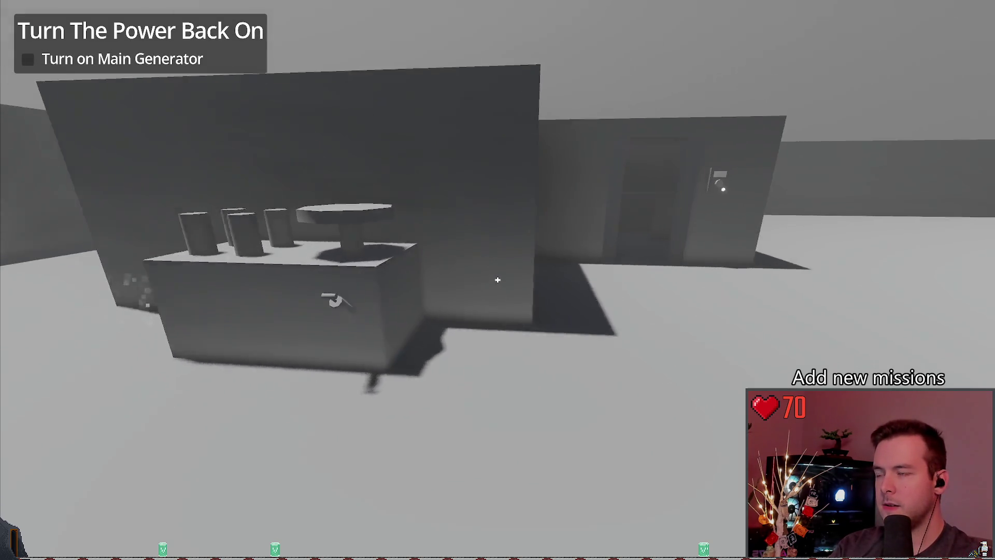
Walk up to the wall panel and start the main generator
{"action": "key", "text": "s"}
{"action": "key", "text": "w"}
{"action": "key", "text": "w"}
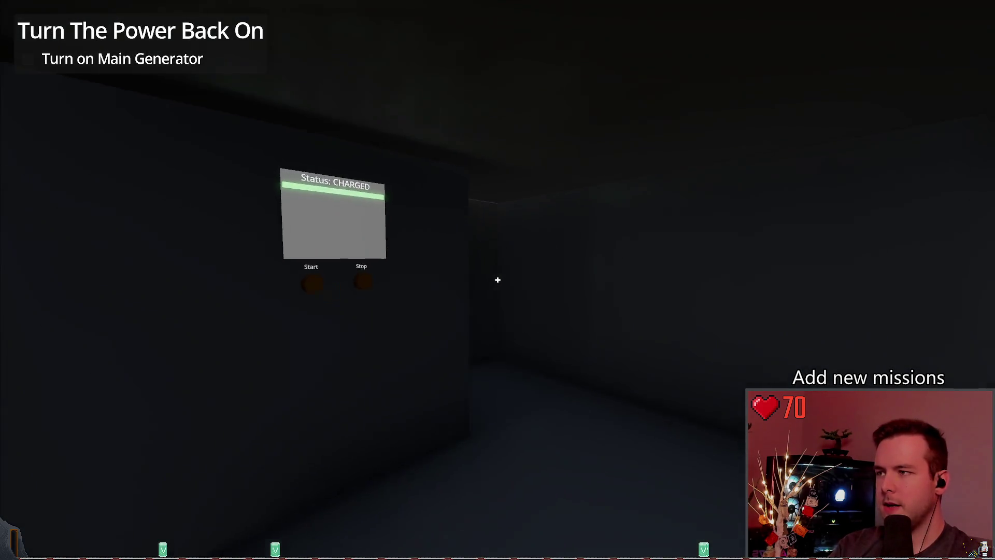
{"action": "left_click", "coordinate": [498, 279]}
{"action": "key", "text": "s"}
{"action": "key", "text": "w"}
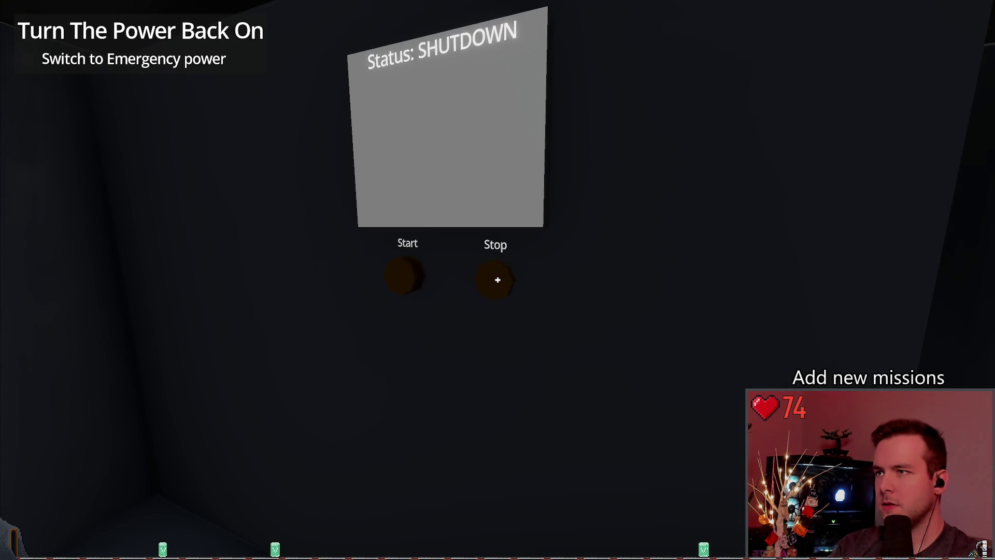
Back away from the generator panel and stop the game with F8
{"action": "key", "text": "s"}
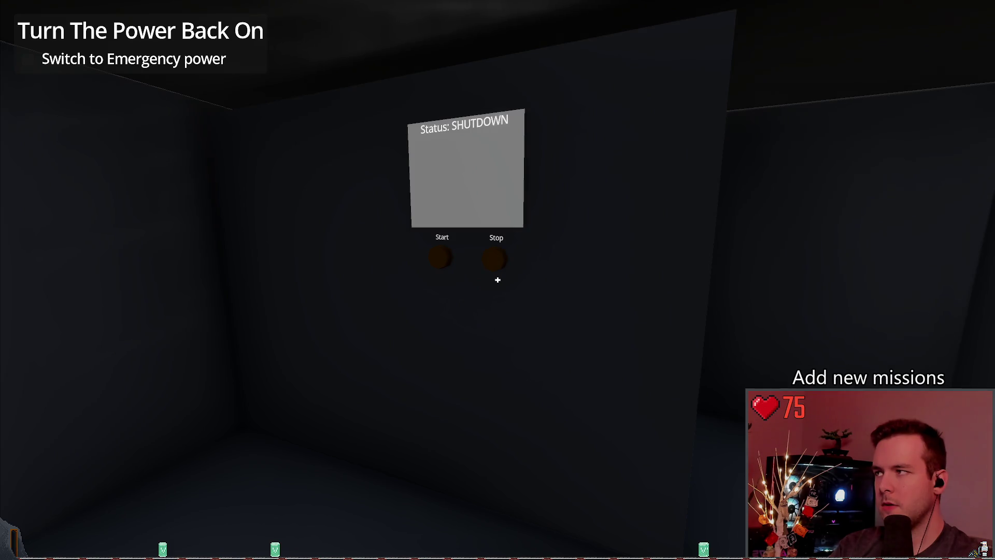
{"action": "key", "text": "s"}
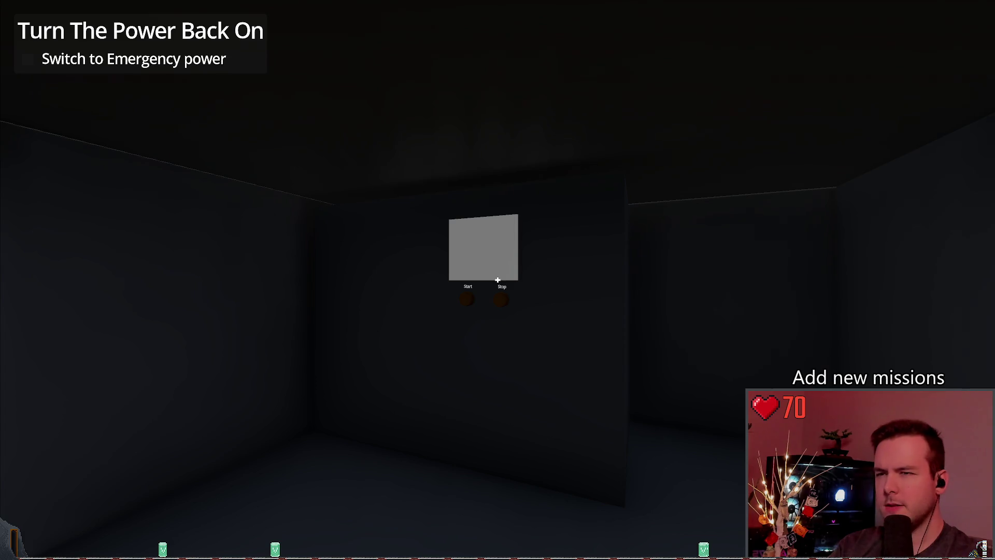
{"action": "key", "text": "F8"}
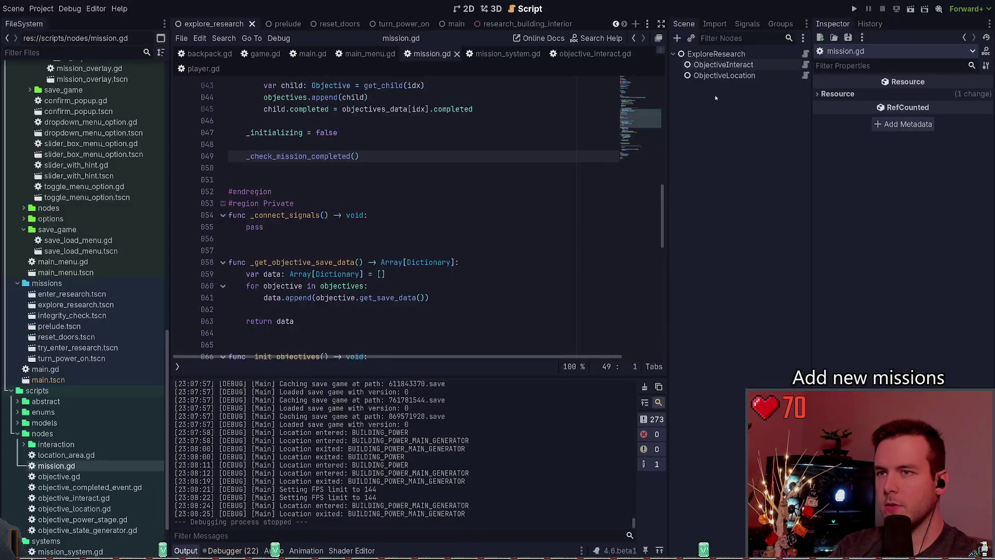
Close the explore_research and enter_research scenes and inspect the turn_power_on objective nodes
{"action": "left_click", "coordinate": [252, 24]}
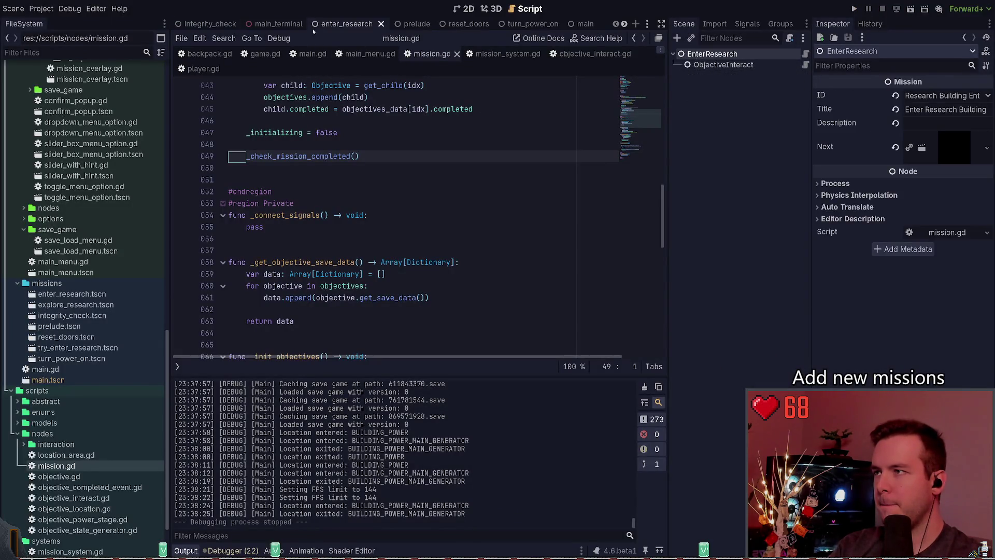
{"action": "left_click", "coordinate": [382, 23]}
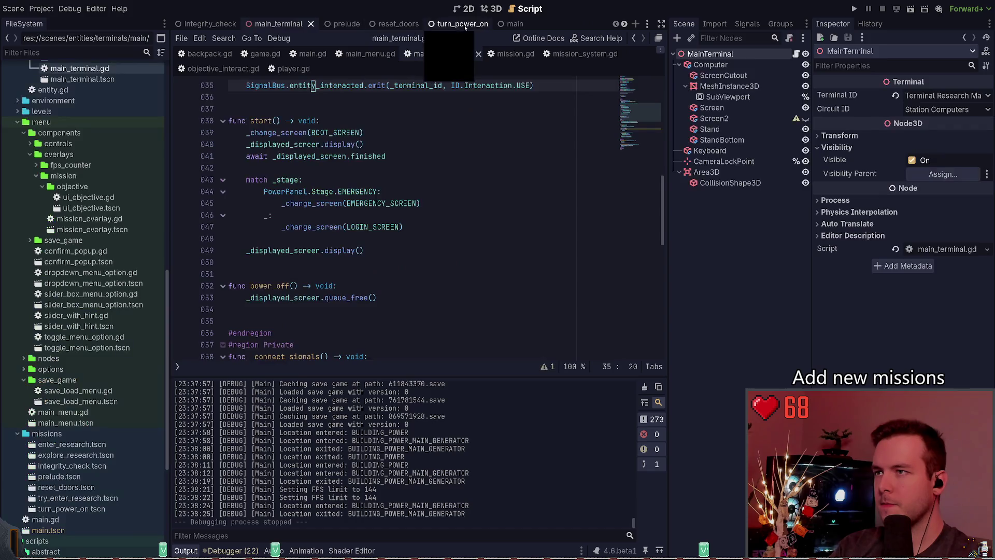
{"action": "left_click", "coordinate": [469, 25]}
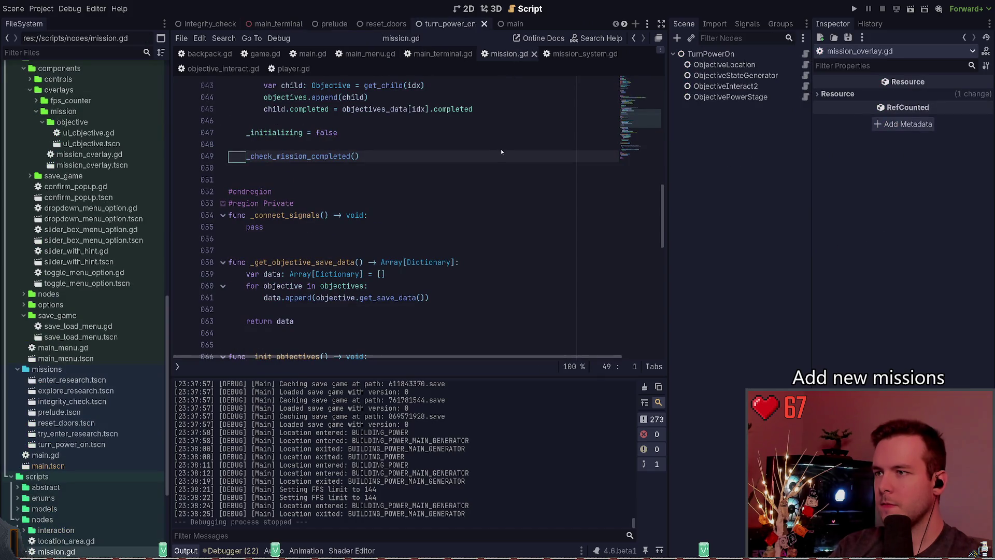
{"action": "left_click", "coordinate": [748, 97]}
{"action": "left_click", "coordinate": [747, 75]}
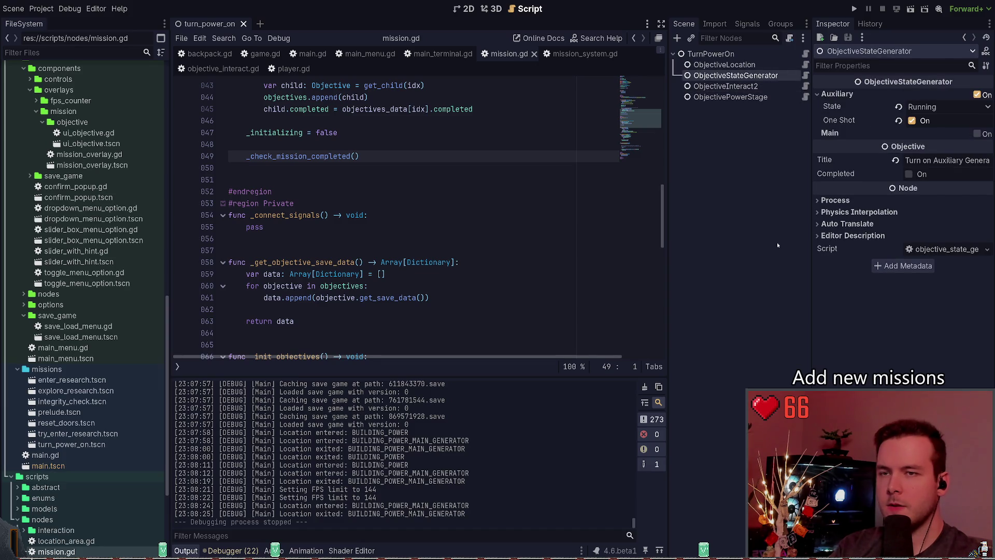
{"action": "left_click", "coordinate": [715, 87]}
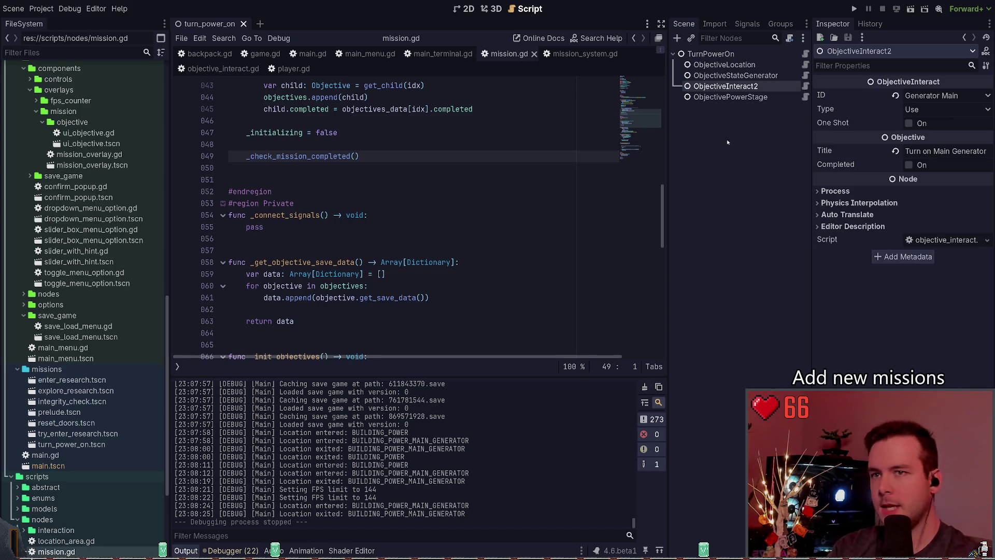
{"action": "left_click", "coordinate": [731, 77]}
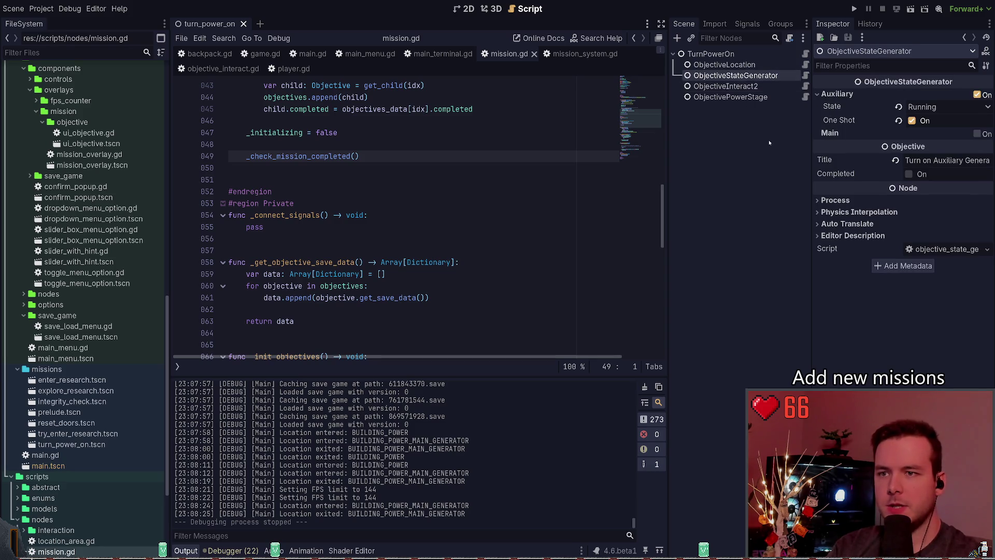
Duplicate ObjectiveStateGenerator as a 'Main' generator objective with state Running, and save
{"action": "key", "text": "ctrl+d"}
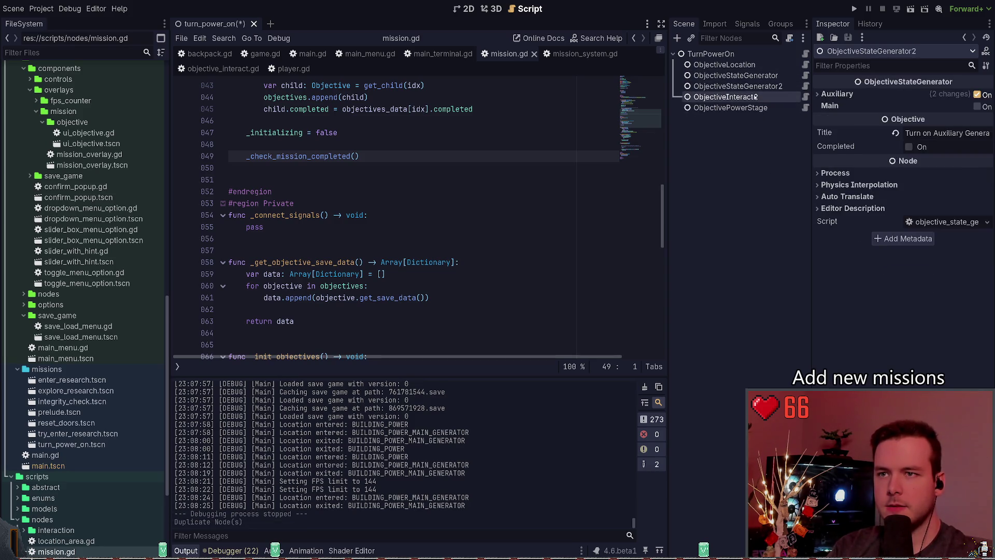
{"action": "left_click", "coordinate": [747, 97]}
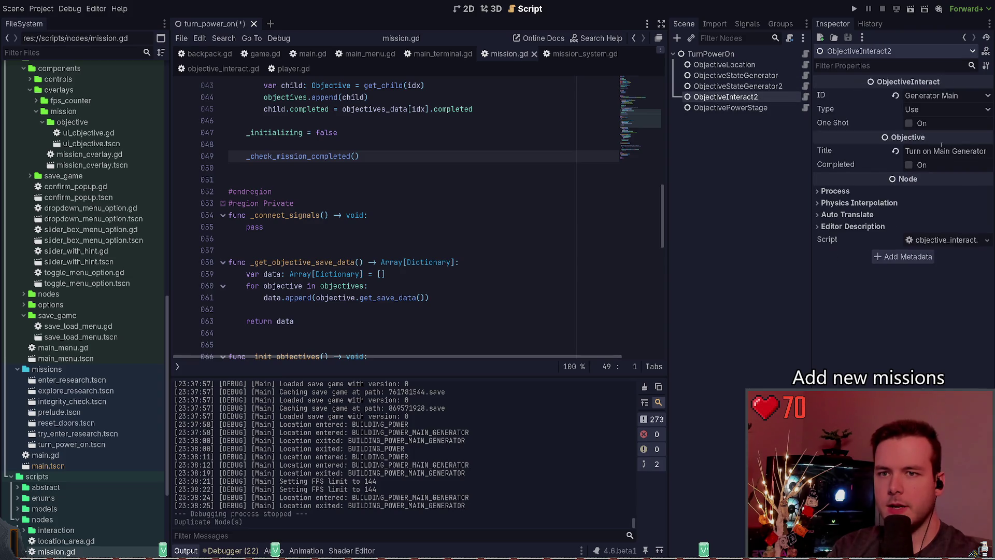
{"action": "key", "text": "Up"}
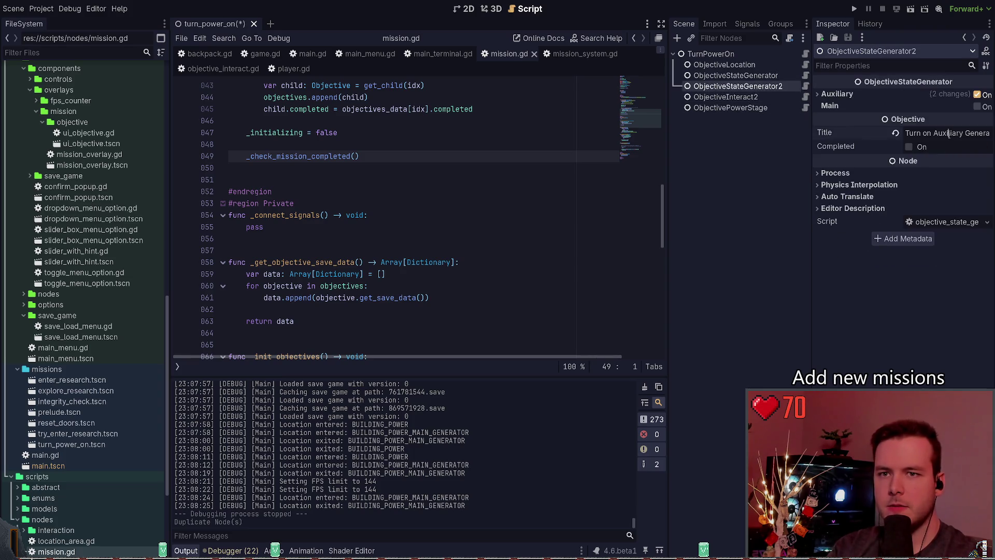
{"action": "double_click", "coordinate": [949, 133]}
{"action": "type", "text": "Main"}
{"action": "left_click", "coordinate": [978, 106]}
{"action": "left_click", "coordinate": [977, 95]}
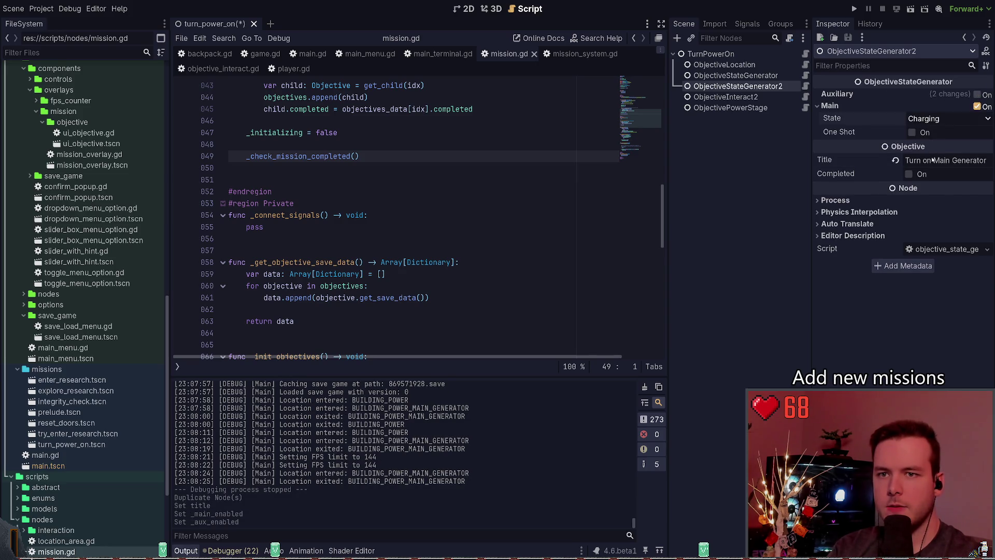
{"action": "left_click", "coordinate": [949, 118]}
{"action": "left_click", "coordinate": [927, 143]}
{"action": "key", "text": "ctrl+s"}
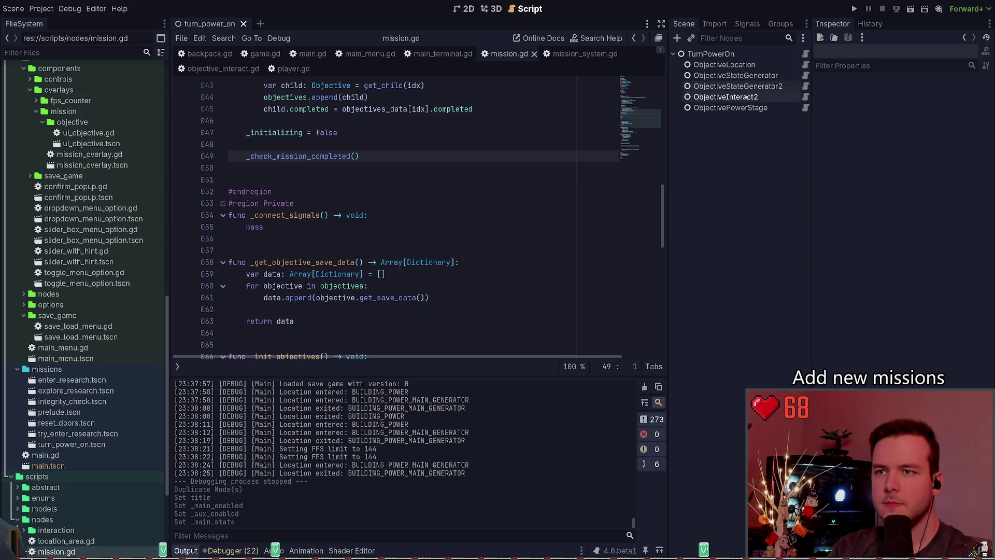
Delete the ObjectiveInteract2 node and run the project to test
{"action": "left_click", "coordinate": [736, 97]}
{"action": "left_click", "coordinate": [737, 86]}
{"action": "left_click", "coordinate": [738, 97]}
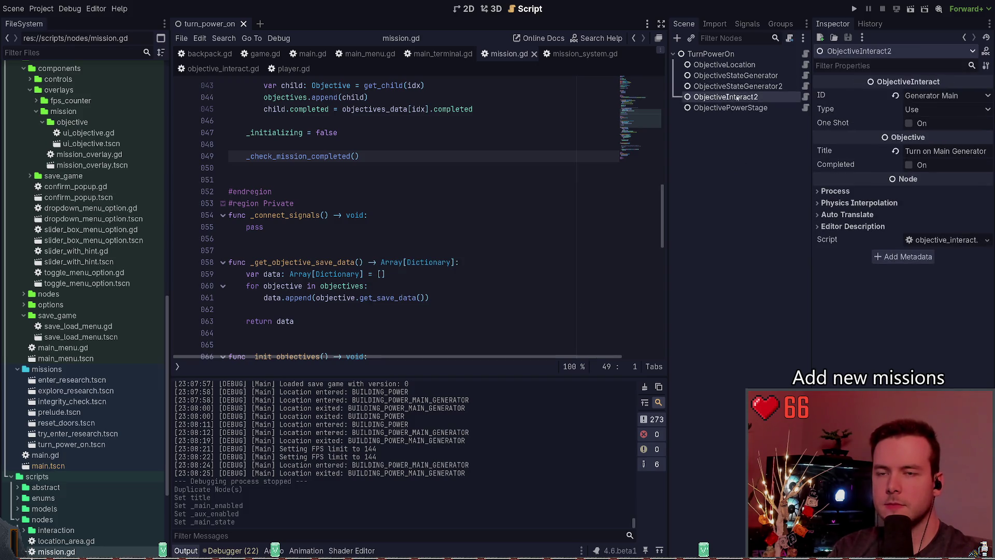
{"action": "left_click", "coordinate": [747, 108]}
{"action": "left_click", "coordinate": [742, 97]}
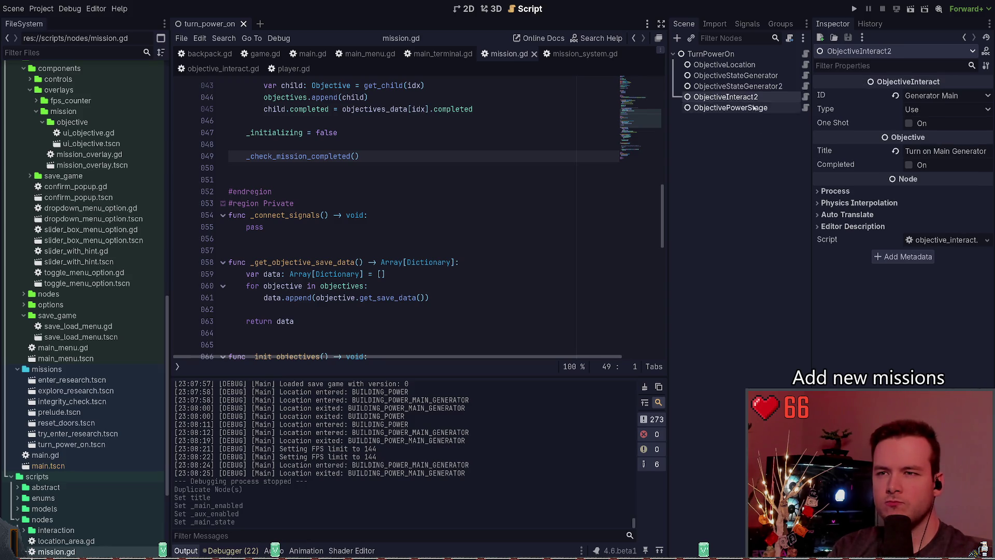
{"action": "key", "text": "Delete"}
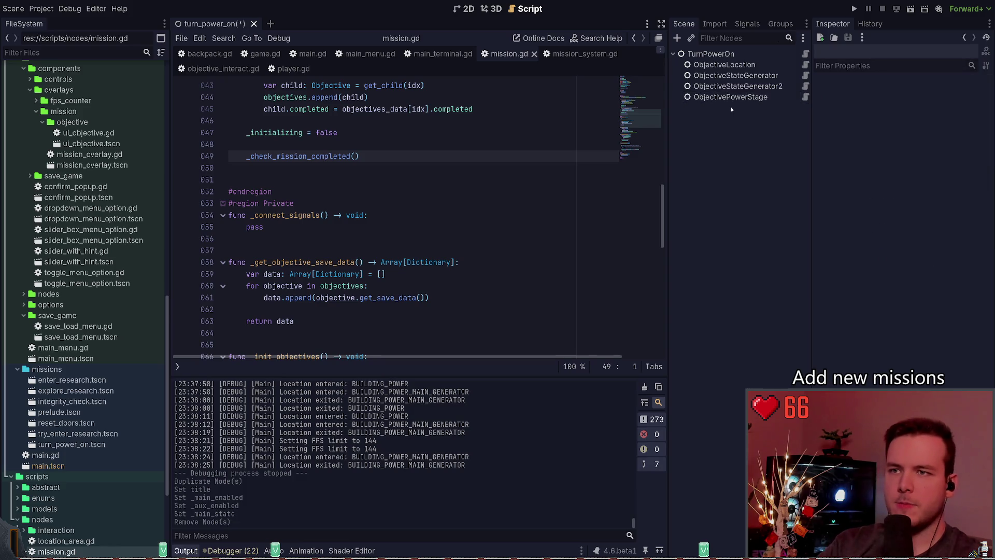
{"action": "left_click", "coordinate": [854, 8]}
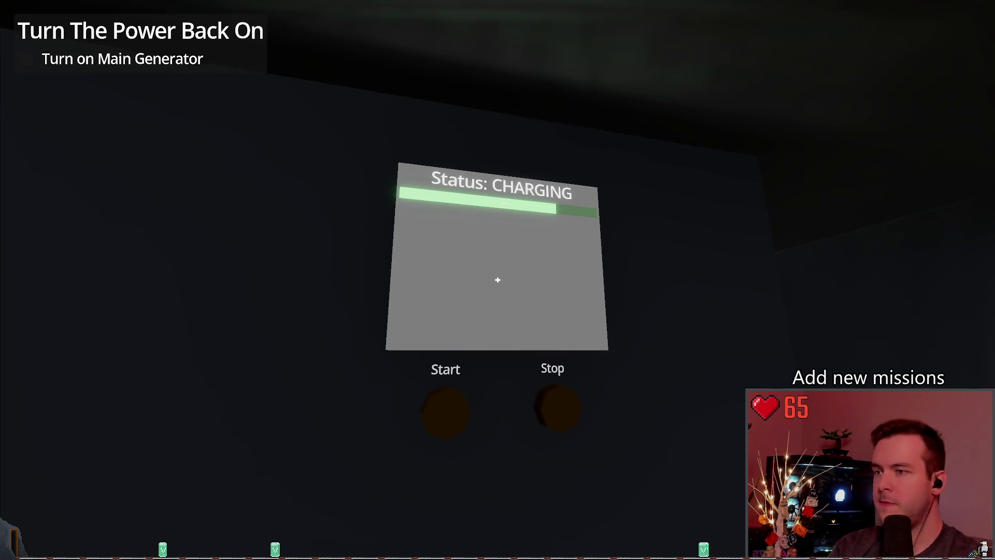
Start and stop the generator, save to the top slot, then load that save
{"action": "left_click", "coordinate": [498, 280]}
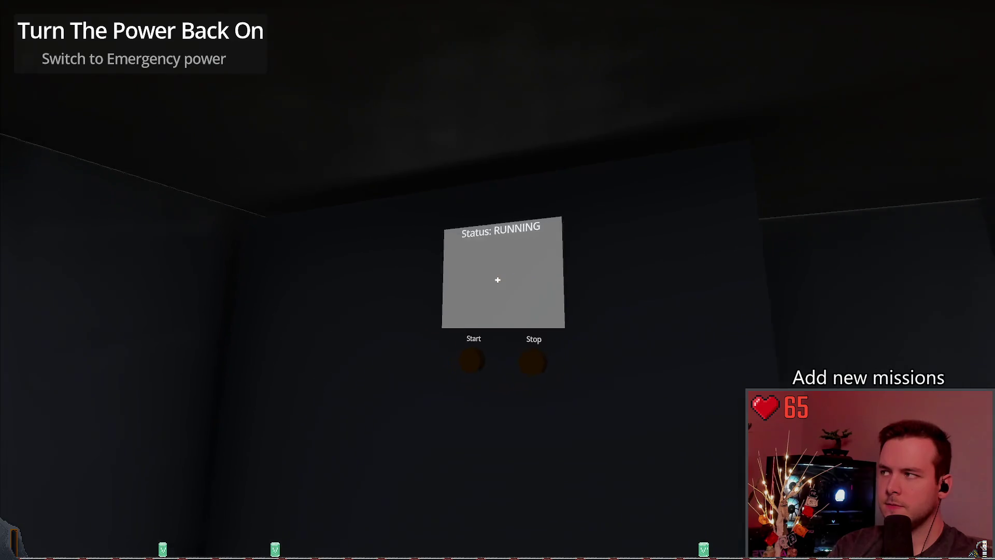
{"action": "left_click", "coordinate": [498, 280]}
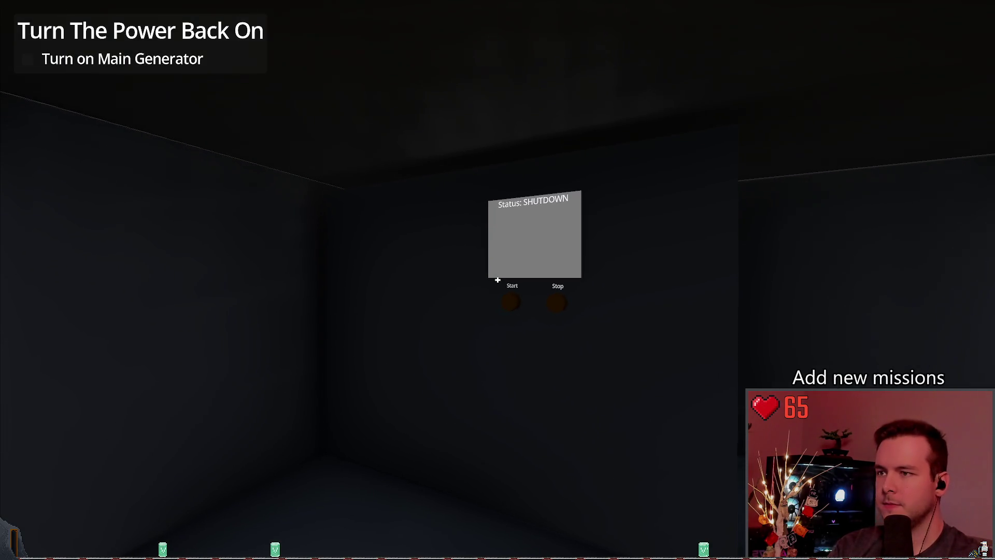
{"action": "key", "text": "Escape"}
{"action": "left_click", "coordinate": [156, 234]}
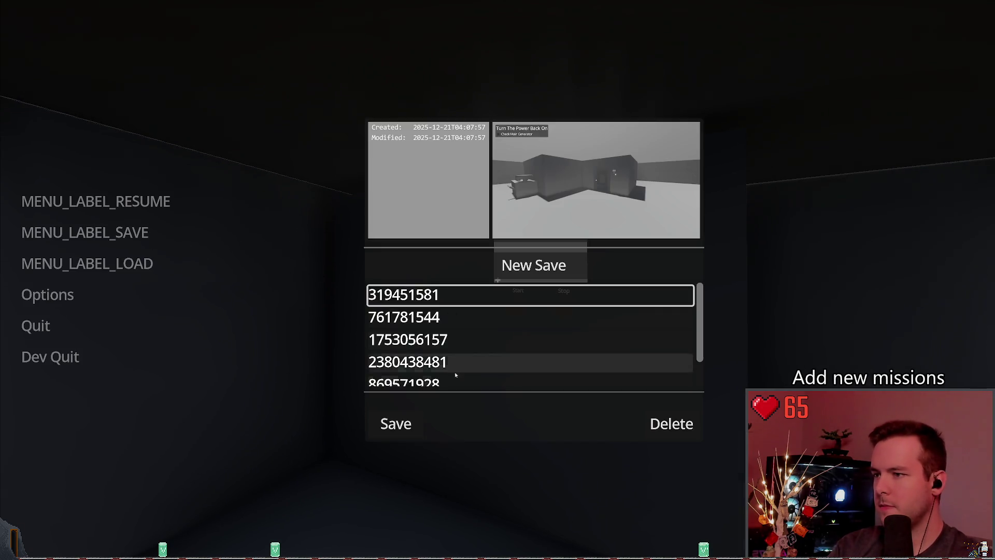
{"action": "left_click", "coordinate": [391, 426]}
{"action": "left_click", "coordinate": [133, 277]}
{"action": "left_click", "coordinate": [396, 408]}
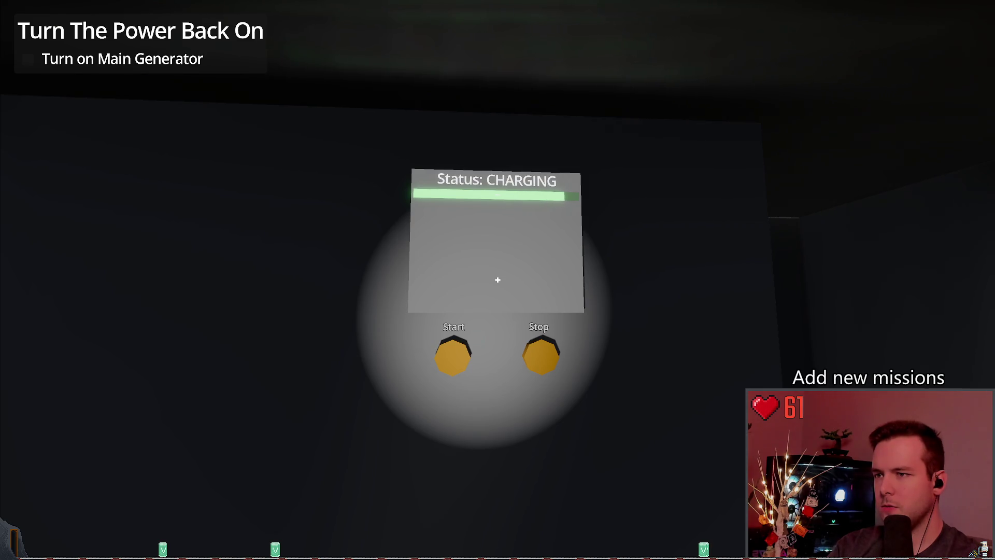
Start the generator, save over the top slot, and resume playing
{"action": "left_click", "coordinate": [498, 280]}
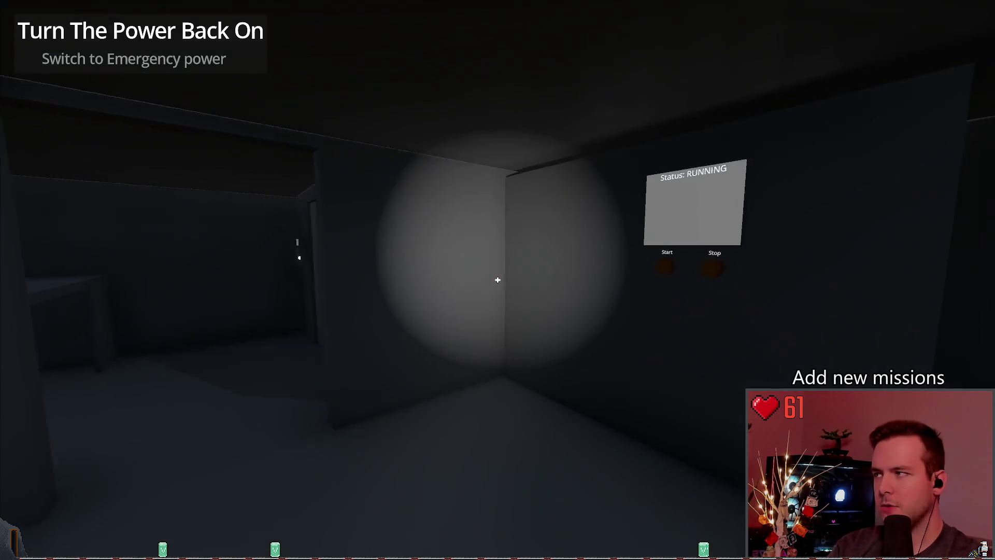
{"action": "key", "text": "Escape"}
{"action": "left_click", "coordinate": [84, 232]}
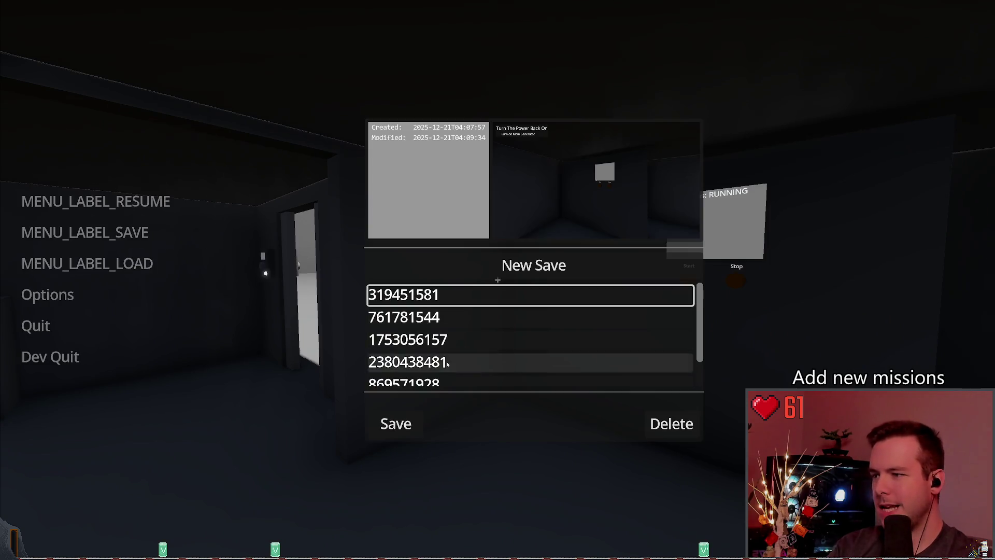
{"action": "left_click", "coordinate": [397, 423]}
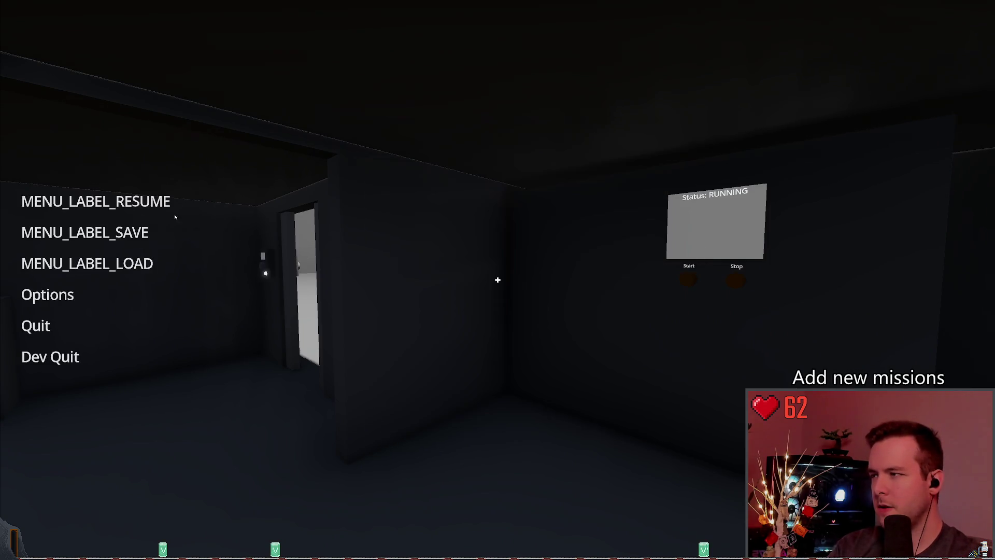
{"action": "key", "text": "Escape"}
Stop the generator, walk outside, then load the selected save
{"action": "left_click", "coordinate": [498, 280]}
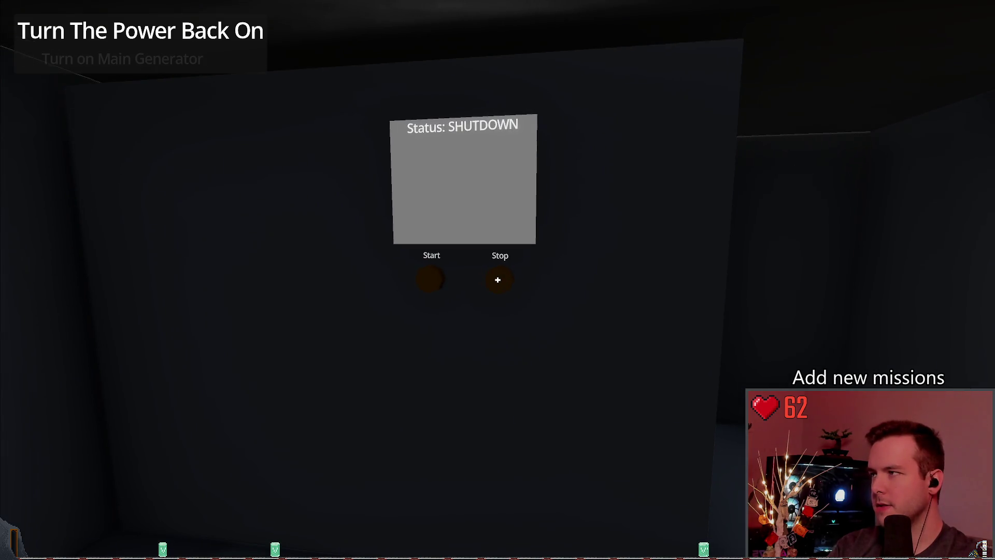
{"action": "key", "text": "s"}
{"action": "key", "text": "w"}
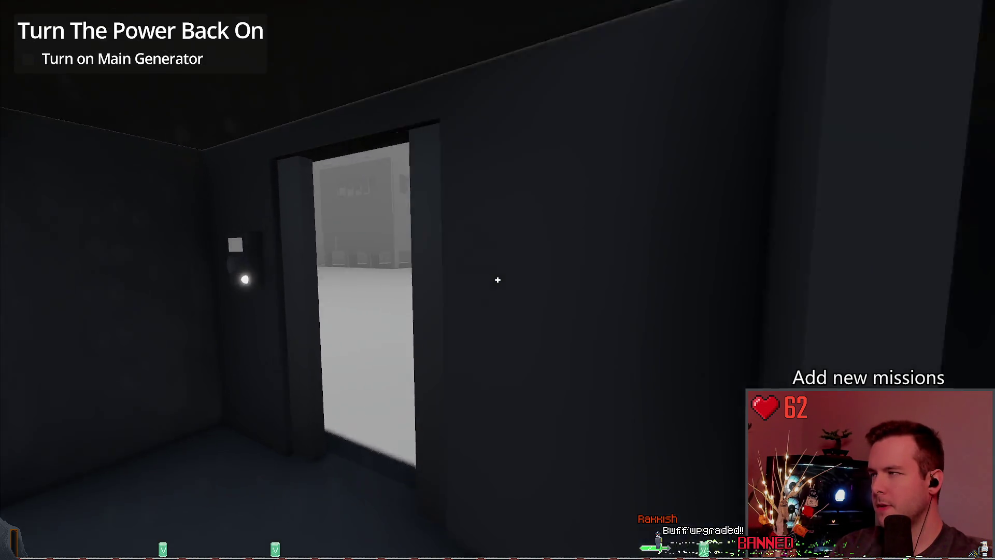
{"action": "key", "text": "Escape"}
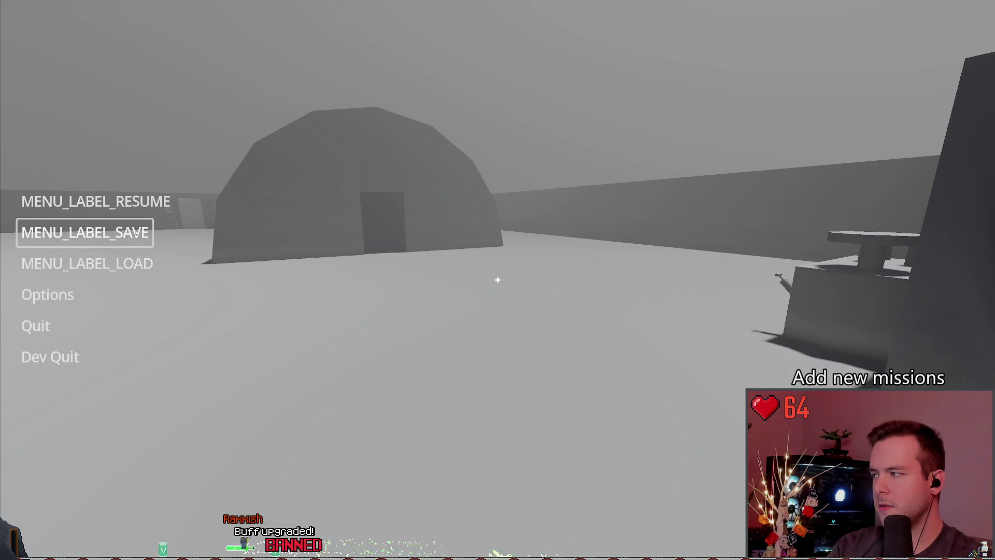
{"action": "left_click", "coordinate": [87, 263]}
{"action": "left_click", "coordinate": [396, 407]}
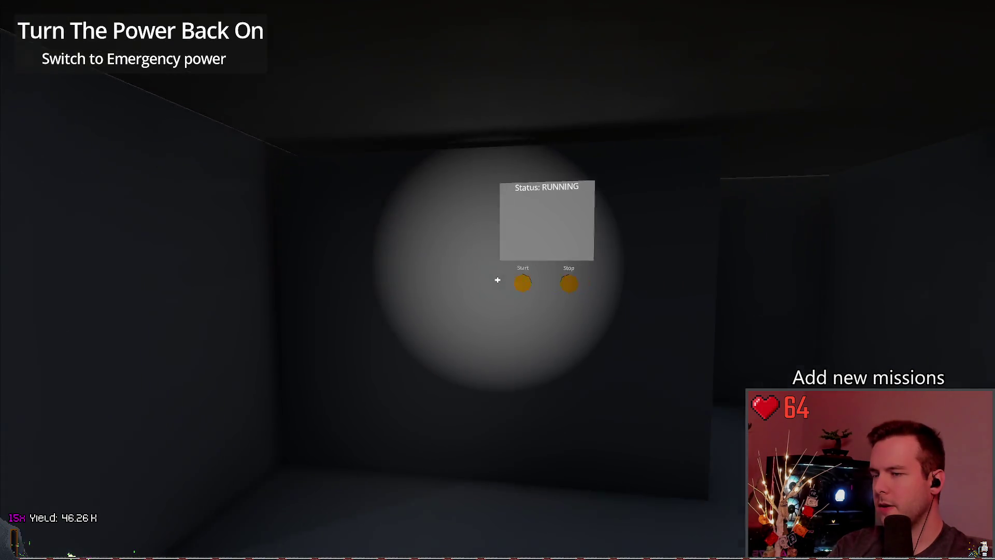
Walk to the generator panel, then load the selected save without saving first
{"action": "key", "text": "w"}
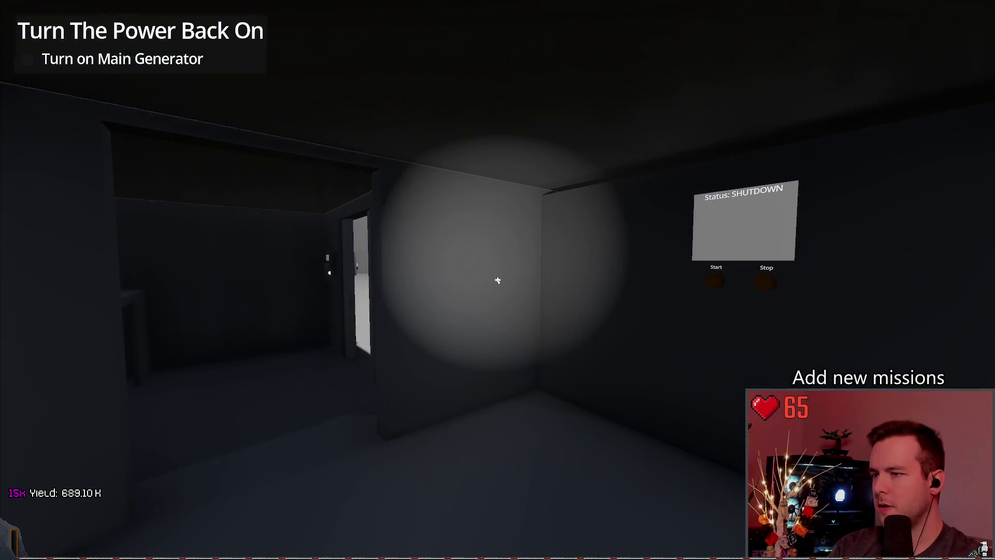
{"action": "key", "text": "Escape"}
{"action": "left_click", "coordinate": [85, 232]}
{"action": "left_click", "coordinate": [413, 424]}
{"action": "left_click", "coordinate": [125, 260]}
{"action": "left_click", "coordinate": [395, 407]}
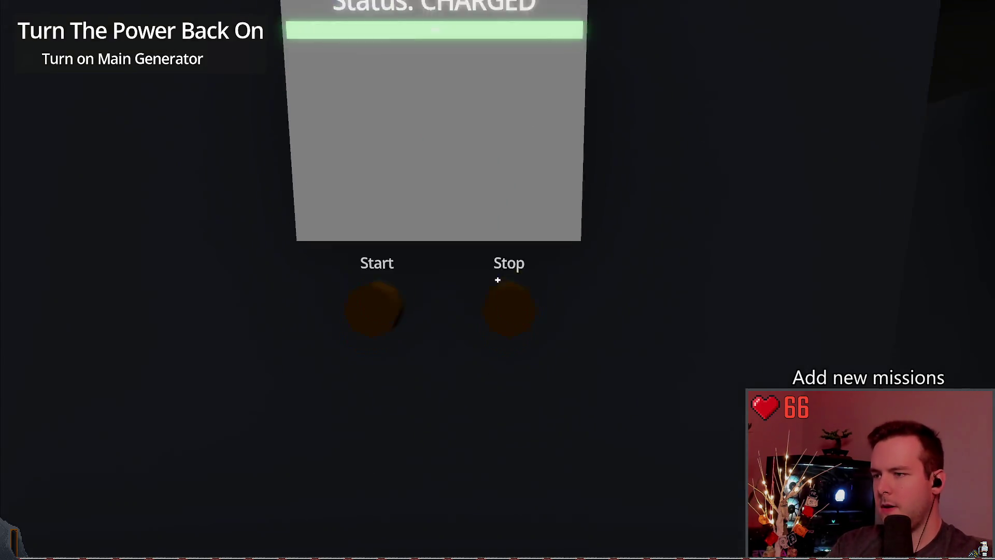
Start the generator and switch the power panel to Emergency
{"action": "left_click", "coordinate": [498, 280]}
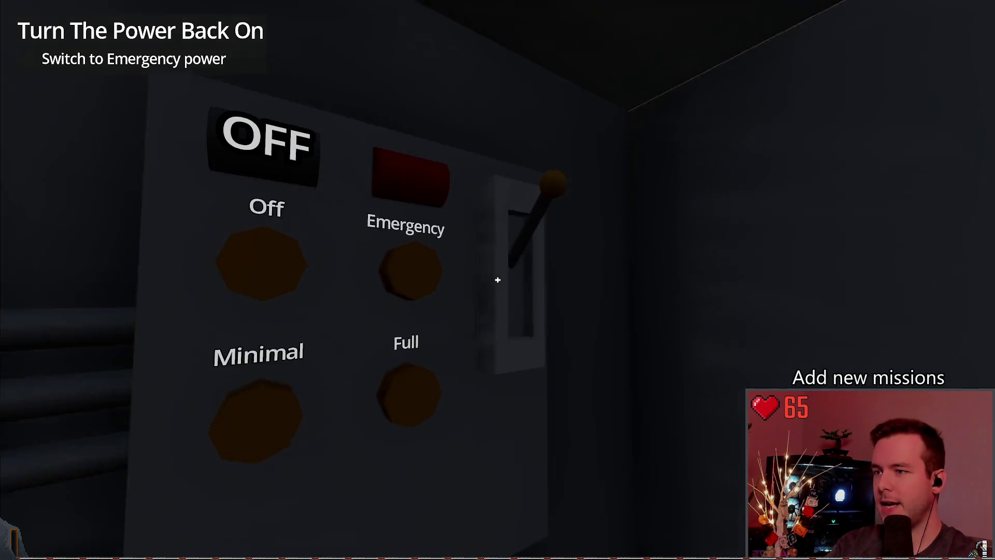
{"action": "left_click", "coordinate": [497, 280]}
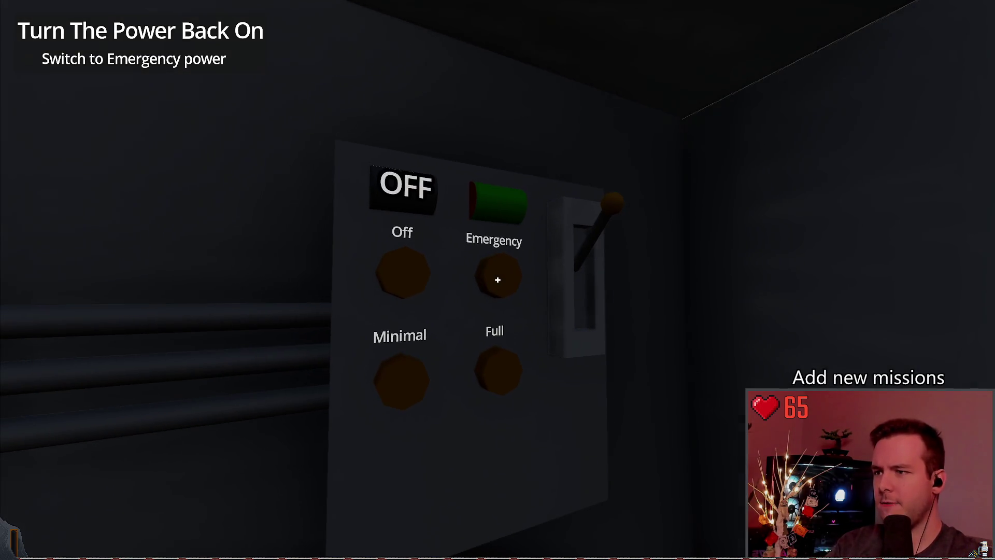
{"action": "key", "text": "Escape"}
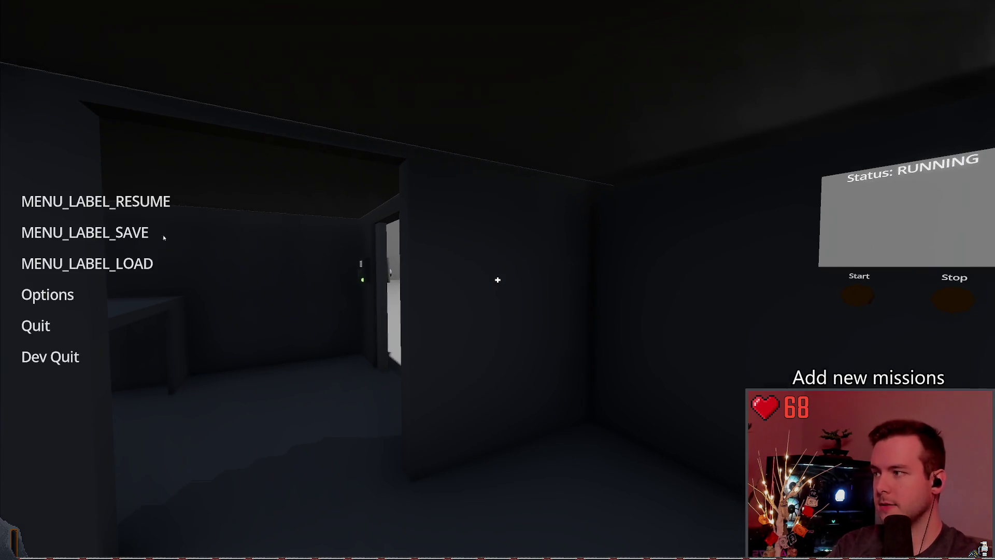
{"action": "left_click", "coordinate": [175, 237]}
{"action": "left_click", "coordinate": [120, 202]}
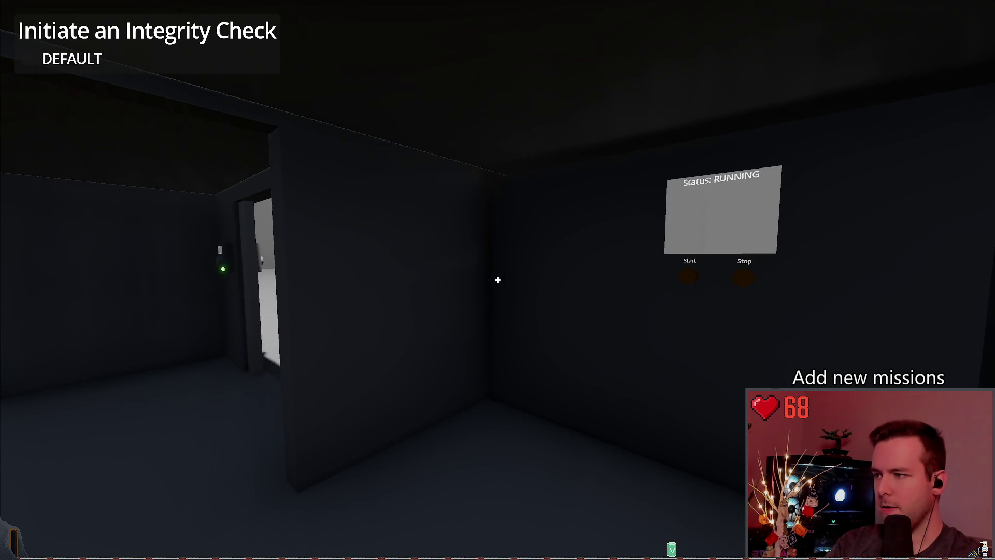
Overwrite save 319451581 and quit the game back to the editor
{"action": "key", "text": "Escape"}
{"action": "left_click", "coordinate": [84, 232]}
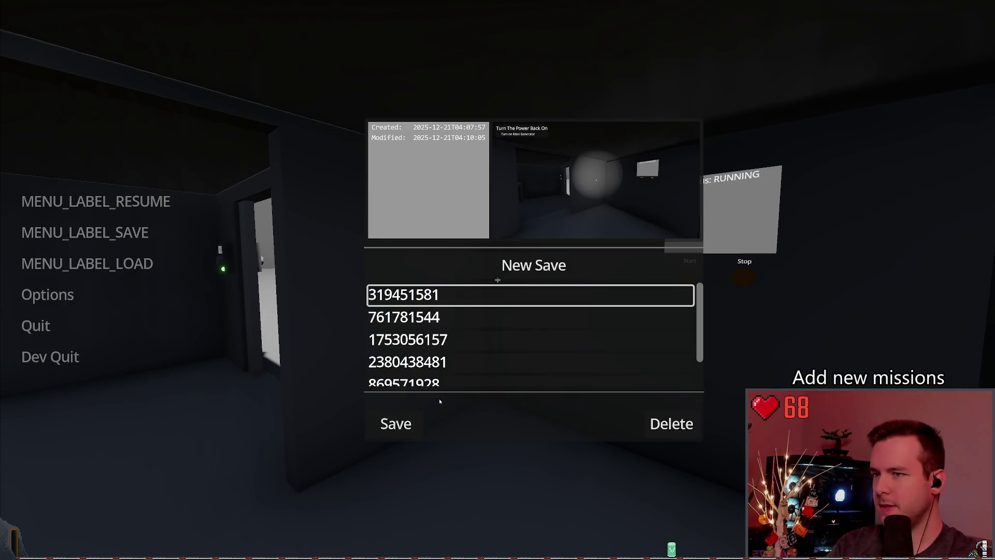
{"action": "left_click", "coordinate": [392, 424]}
{"action": "left_click", "coordinate": [50, 357]}
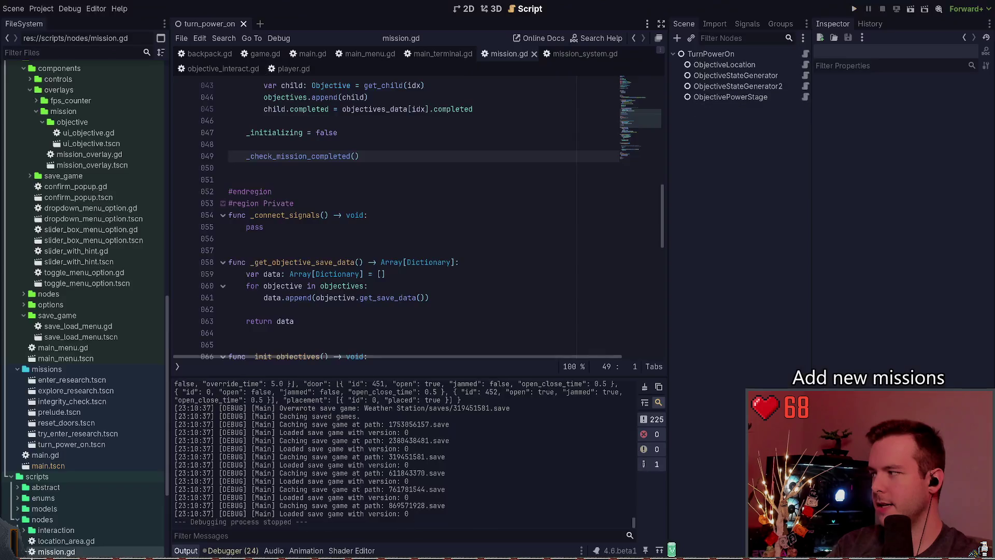
{"action": "left_click", "coordinate": [332, 215]}
{"action": "left_click", "coordinate": [321, 167]}
{"action": "scroll", "coordinate": [330, 237], "scroll_direction": "up", "scroll_amount": 3}
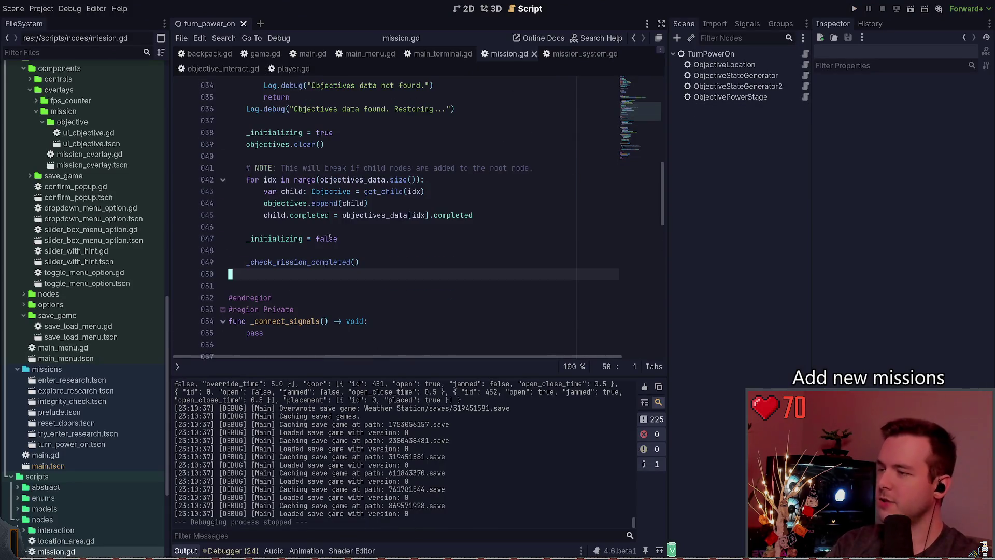
{"action": "left_click", "coordinate": [327, 251]}
{"action": "key", "text": "Delete"}
{"action": "key", "text": "ctrl+s"}
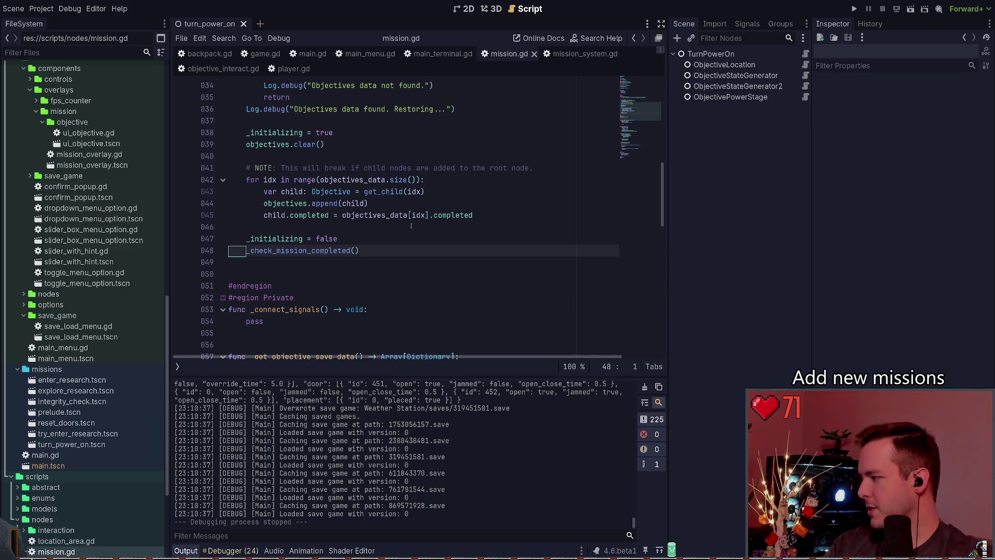
{"action": "scroll", "coordinate": [306, 336], "scroll_direction": "down", "scroll_amount": 15}
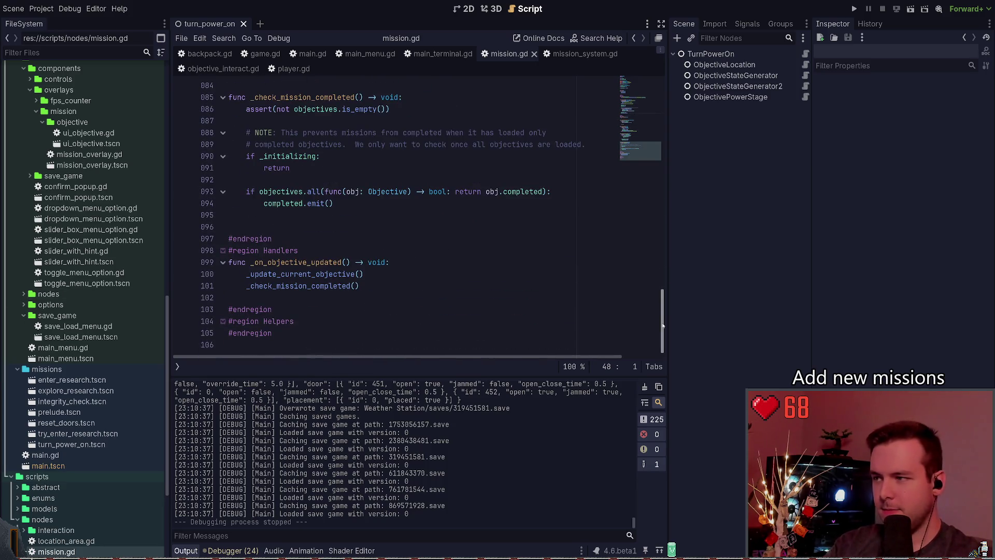
{"action": "scroll", "coordinate": [663, 325], "scroll_direction": "up", "scroll_amount": 1}
{"action": "left_click_drag", "start_coordinate": [290, 215], "coordinate": [207, 203]}
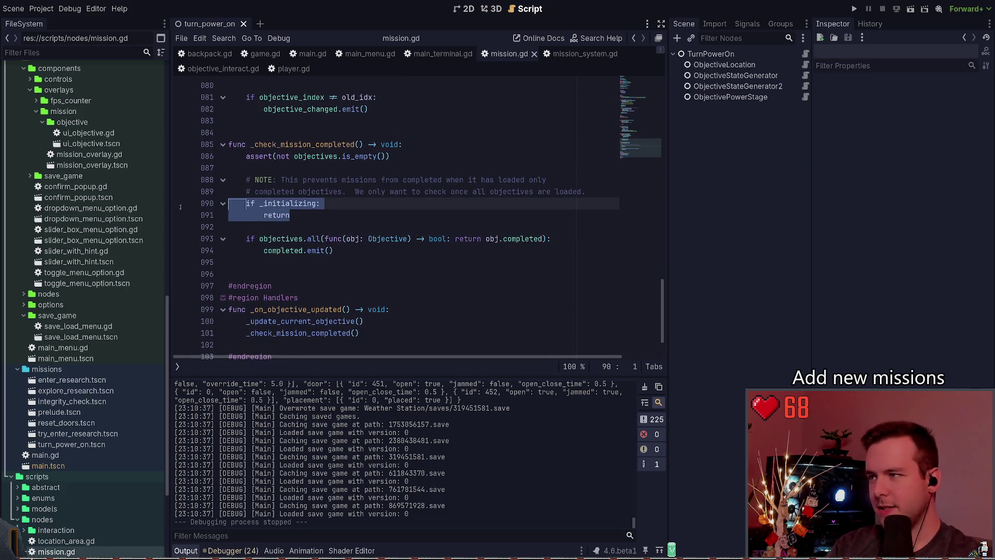
{"action": "mouse_move", "coordinate": [331, 214]}
{"action": "left_mouse_down"}
{"action": "mouse_move", "coordinate": [270, 208]}
{"action": "mouse_move", "coordinate": [244, 192]}
{"action": "mouse_move", "coordinate": [236, 202]}
{"action": "left_mouse_up"}
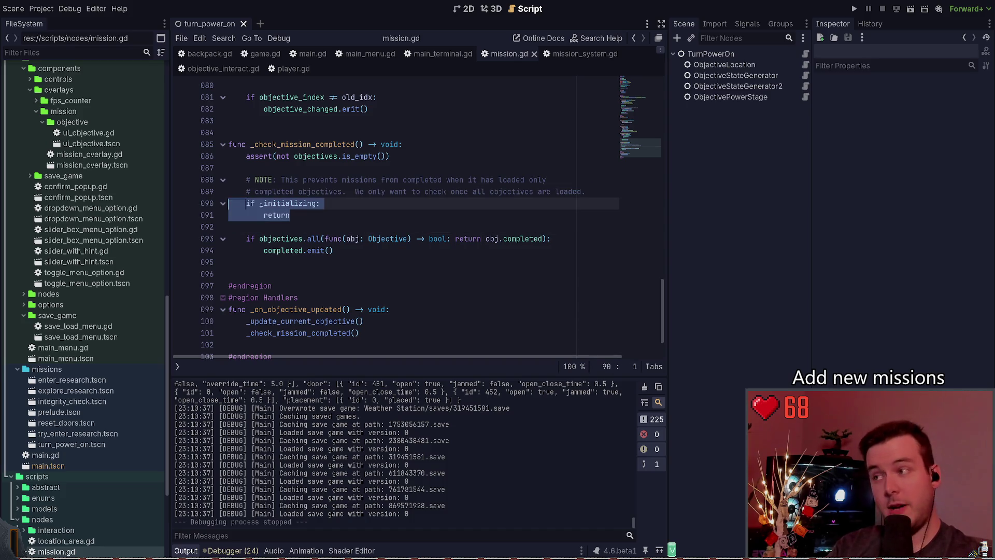
{"action": "scroll", "coordinate": [351, 214], "scroll_direction": "up", "scroll_amount": 4}
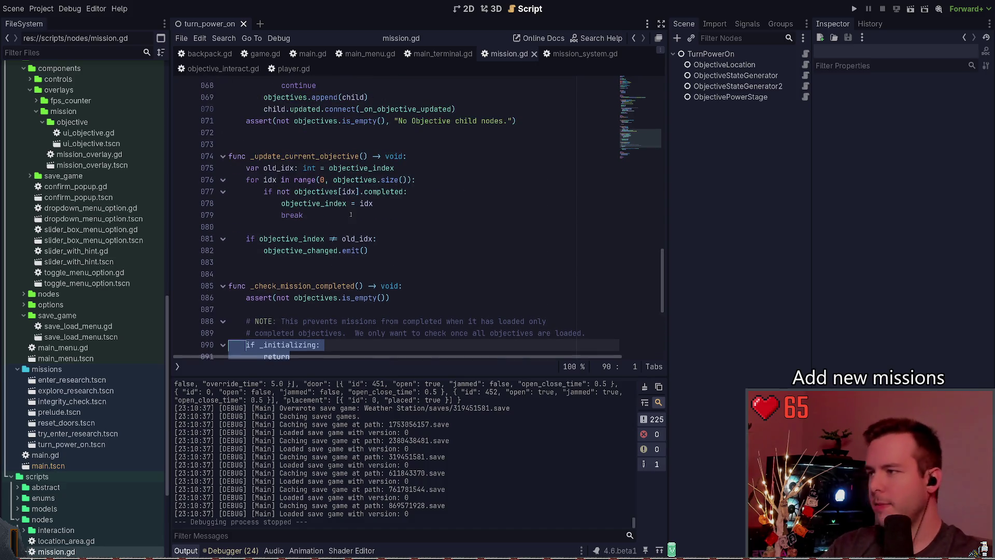
{"action": "scroll", "coordinate": [325, 251], "scroll_direction": "down", "scroll_amount": 2}
{"action": "scroll", "coordinate": [311, 265], "scroll_direction": "up", "scroll_amount": 1}
{"action": "scroll", "coordinate": [305, 275], "scroll_direction": "down", "scroll_amount": 1}
{"action": "left_click", "coordinate": [300, 281]}
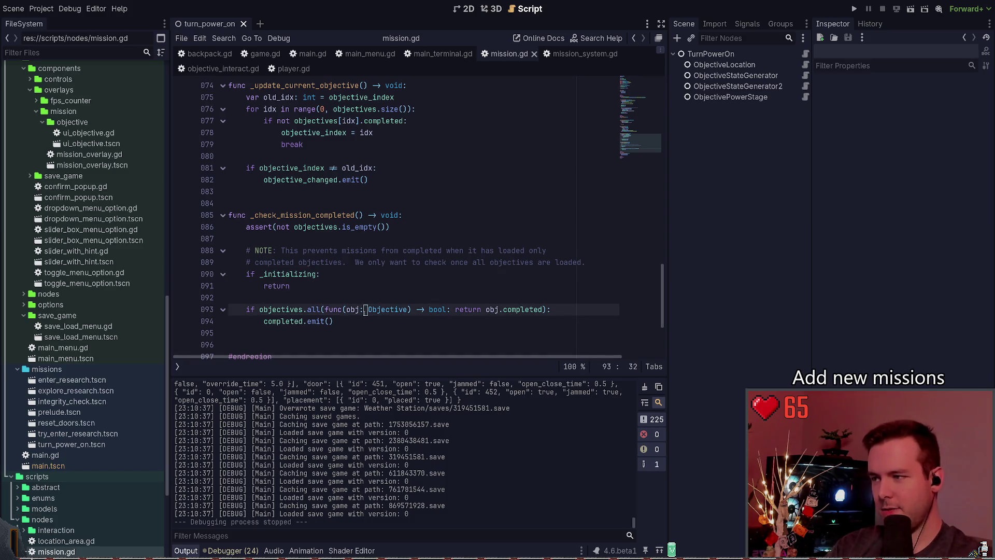
{"action": "left_click", "coordinate": [307, 282]}
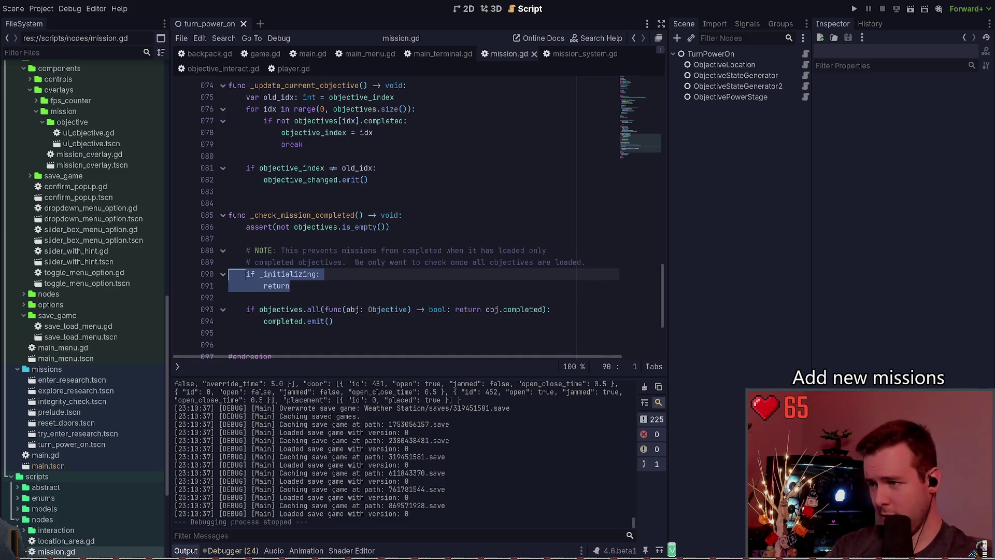
{"action": "left_click", "coordinate": [389, 241]}
{"action": "scroll", "coordinate": [389, 250], "scroll_direction": "up", "scroll_amount": 8}
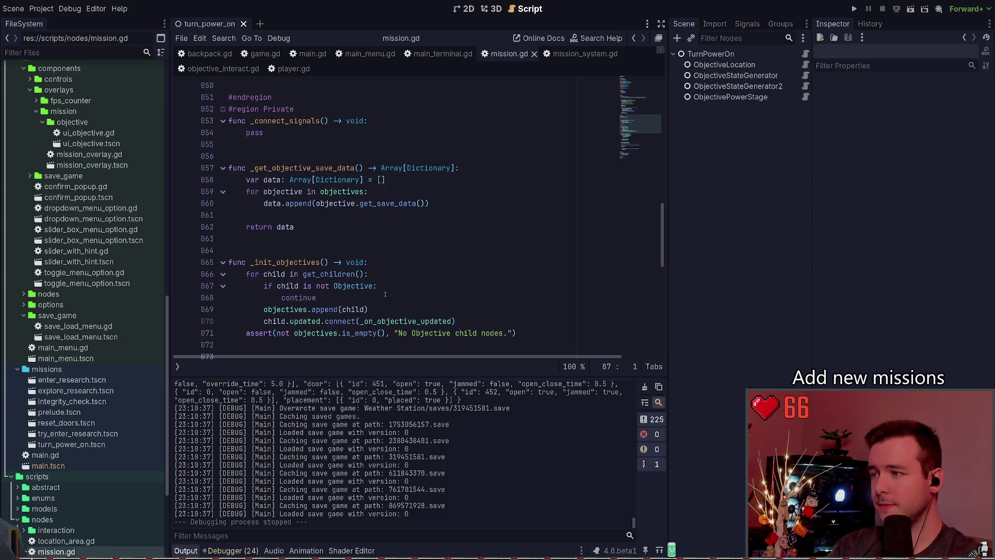
{"action": "scroll", "coordinate": [367, 279], "scroll_direction": "up", "scroll_amount": 7}
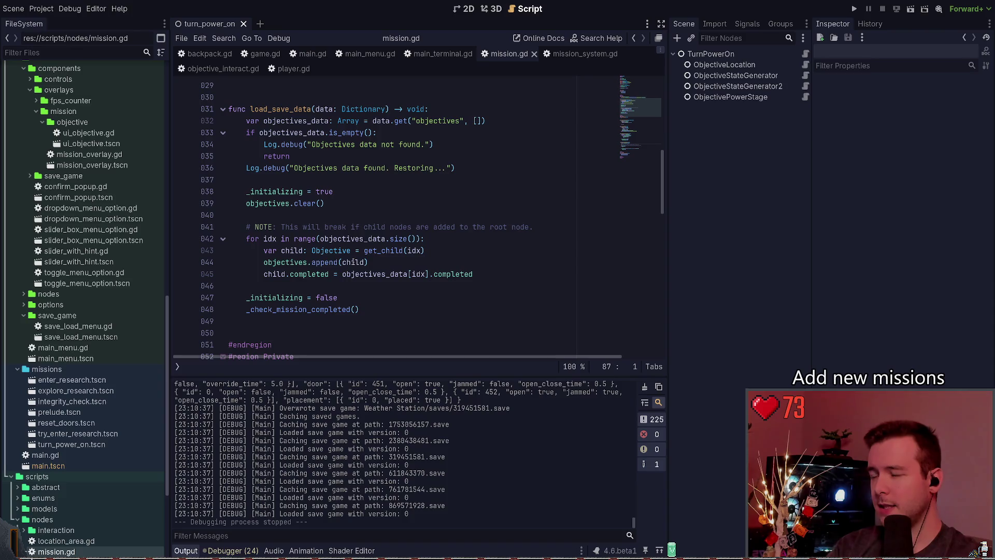
{"action": "scroll", "coordinate": [353, 261], "scroll_direction": "down", "scroll_amount": 7}
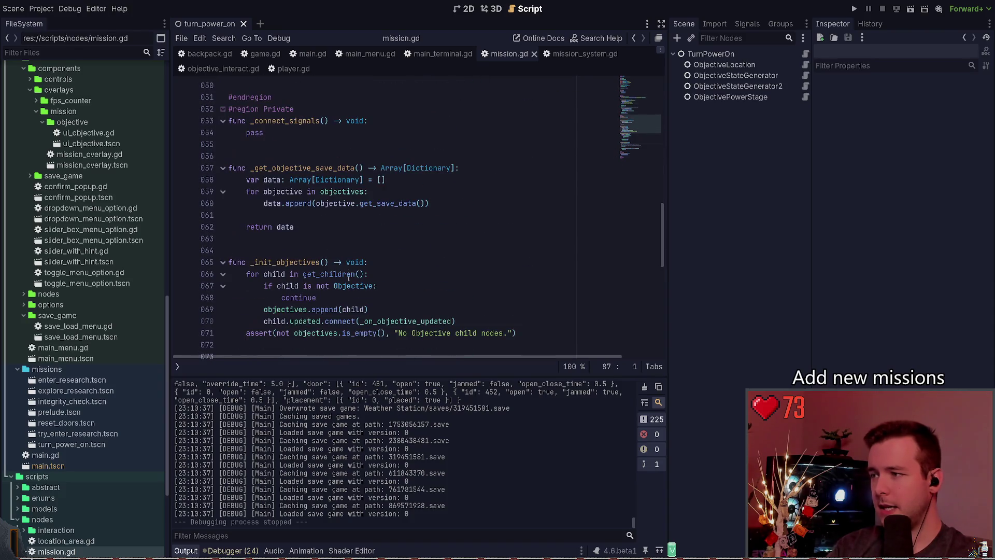
Delete the objectives.append(child) line in mission.gd and save
{"action": "left_click", "coordinate": [387, 310]}
{"action": "key", "text": "ctrl+shift+k"}
{"action": "key", "text": "ctrl+s"}
Rewrite the check as 'child is Objective', dropping the continue line and indenting the connect line
{"action": "left_click", "coordinate": [315, 285]}
{"action": "key", "text": "Delete"}
{"action": "key", "text": "Delete"}
{"action": "key", "text": "Delete"}
{"action": "left_click", "coordinate": [333, 298]}
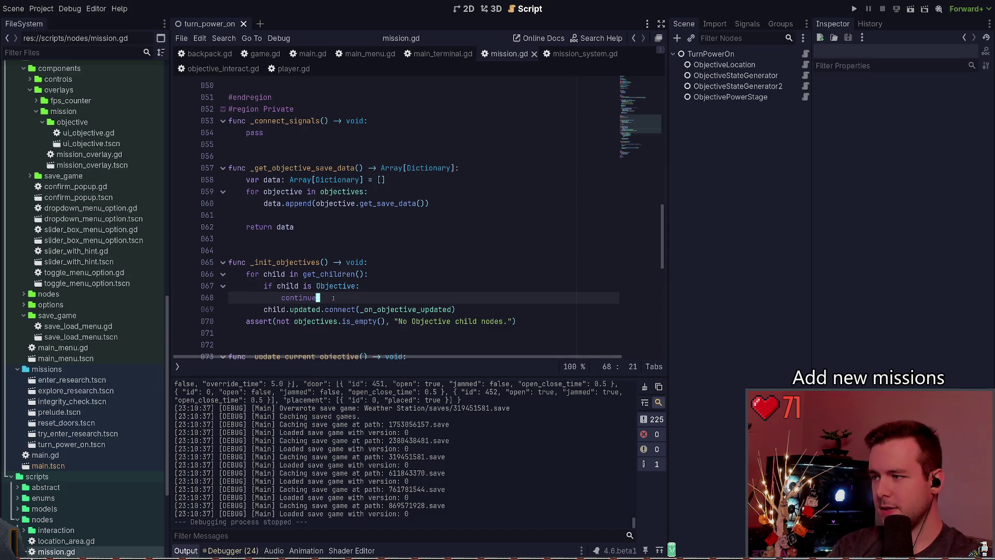
{"action": "key", "text": "ctrl+shift+k"}
{"action": "key", "text": "Tab"}
{"action": "key", "text": "End"}
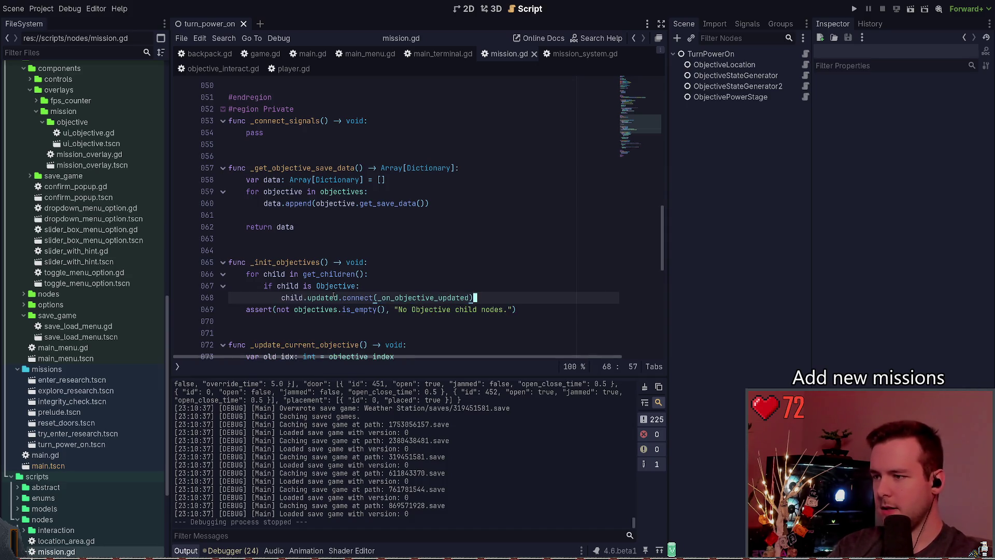
{"action": "scroll", "coordinate": [321, 291], "scroll_direction": "up", "scroll_amount": 7}
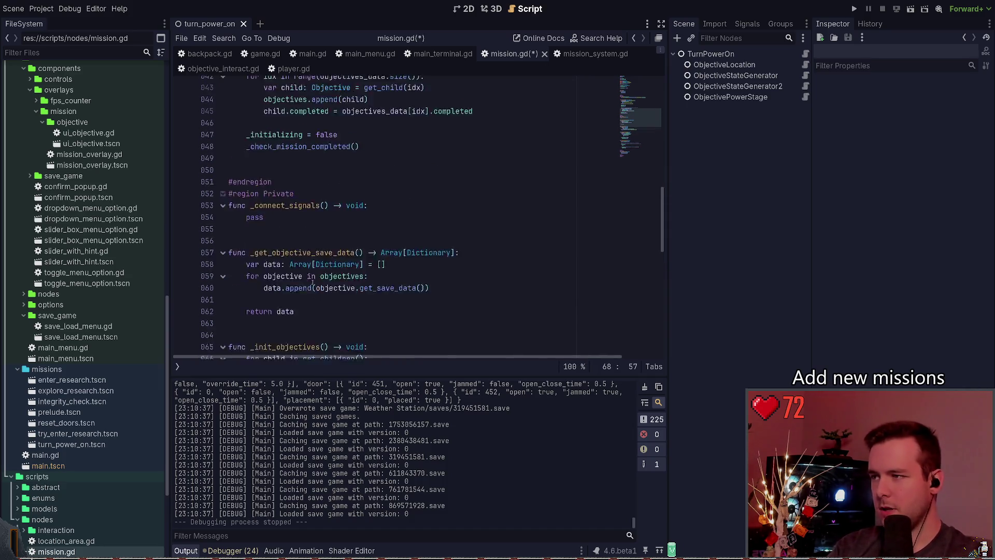
{"action": "scroll", "coordinate": [315, 286], "scroll_direction": "up", "scroll_amount": 2}
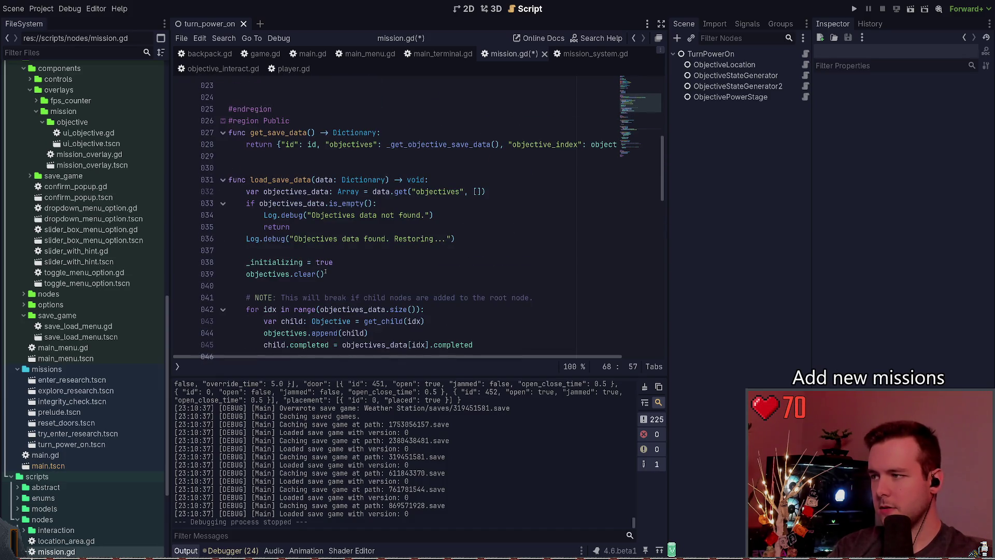
Undo the objective-loop edits and save mission.gd with the original code
{"action": "key", "text": "ctrl+z"}
{"action": "key", "text": "ctrl+z"}
{"action": "key", "text": "ctrl+z"}
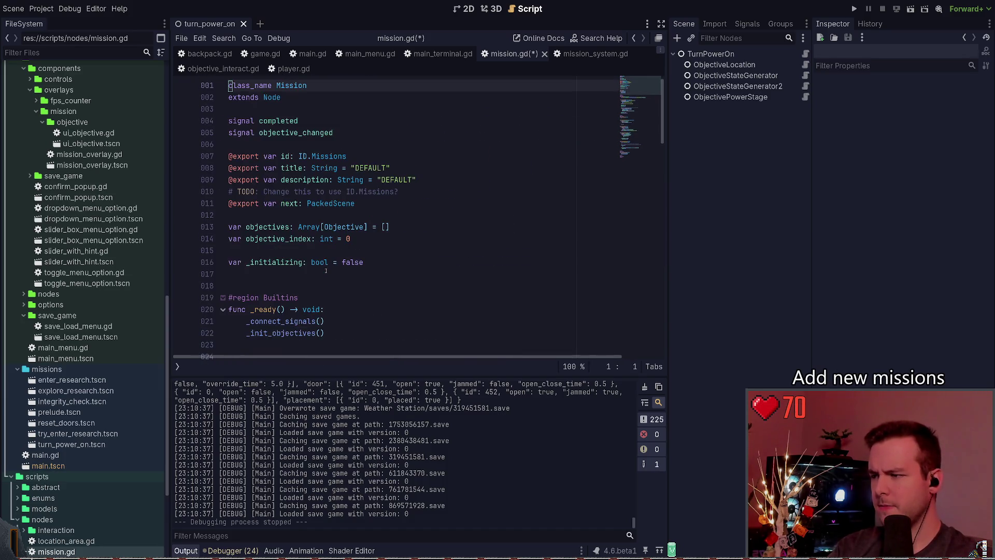
{"action": "key", "text": "ctrl+s"}
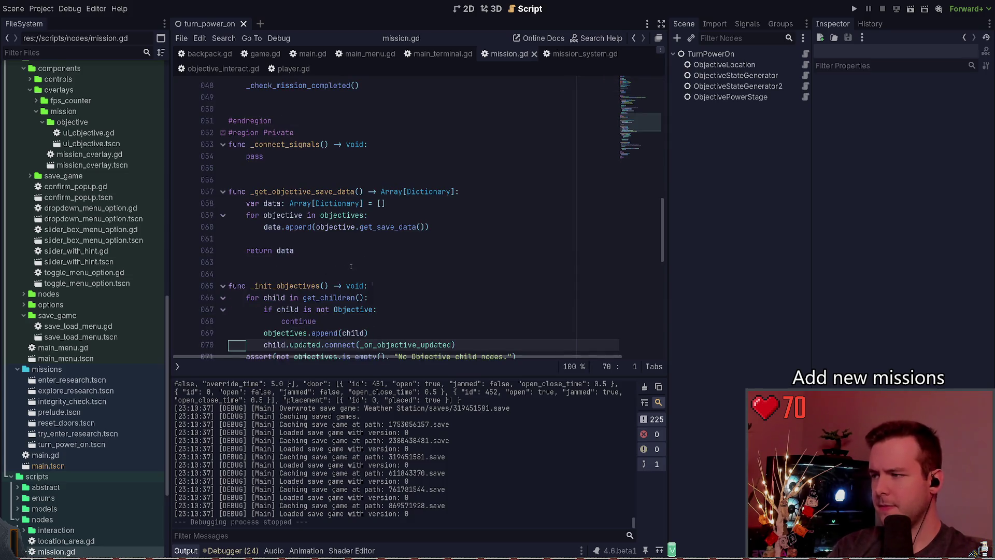
{"action": "left_click", "coordinate": [352, 266]}
{"action": "left_click", "coordinate": [353, 272]}
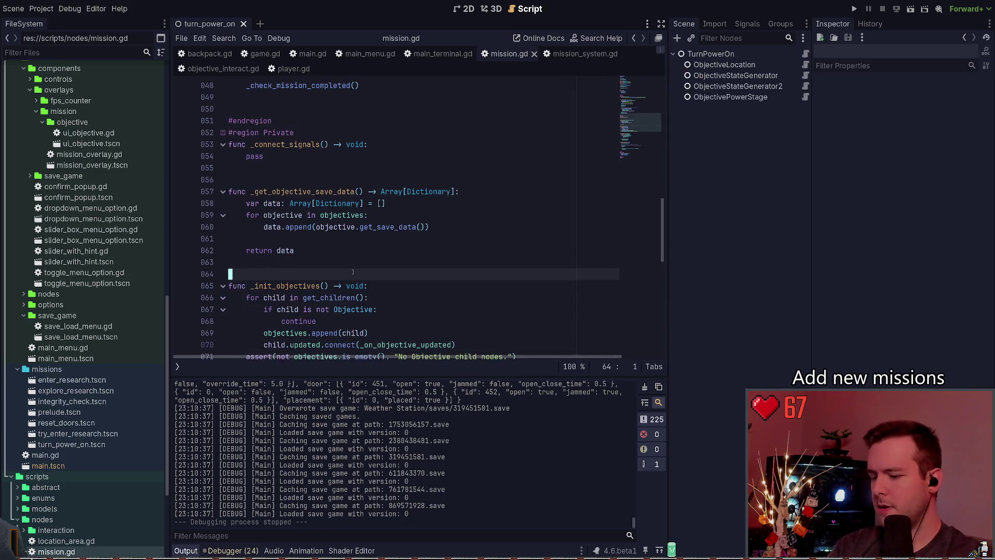
{"action": "key", "text": "ctrl+Home"}
{"action": "key", "text": "Down"}
{"action": "key", "text": "Down"}
{"action": "key", "text": "Down"}
{"action": "key", "text": "Up"}
{"action": "key", "text": "Up"}
{"action": "key", "text": "Up"}
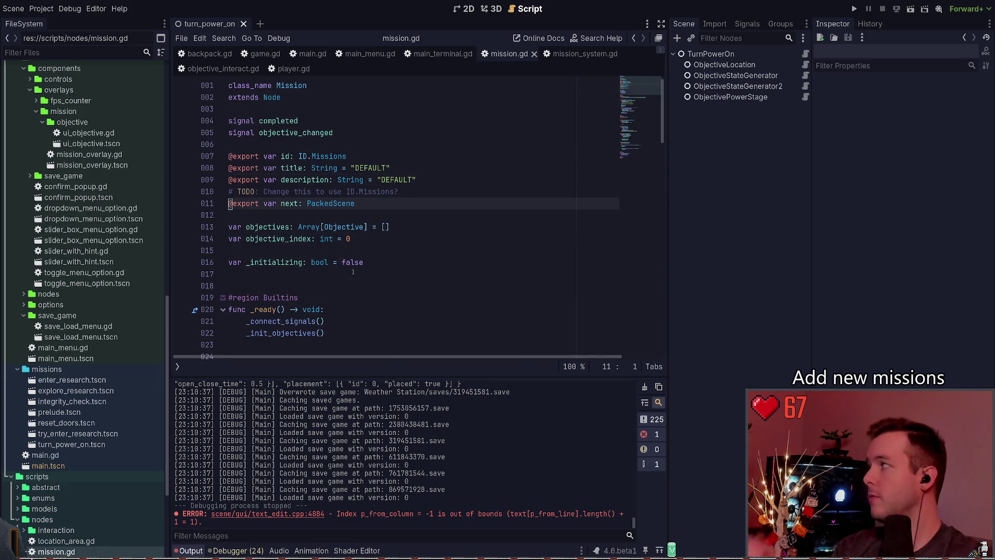
{"action": "scroll", "coordinate": [480, 242], "scroll_direction": "down", "scroll_amount": 2}
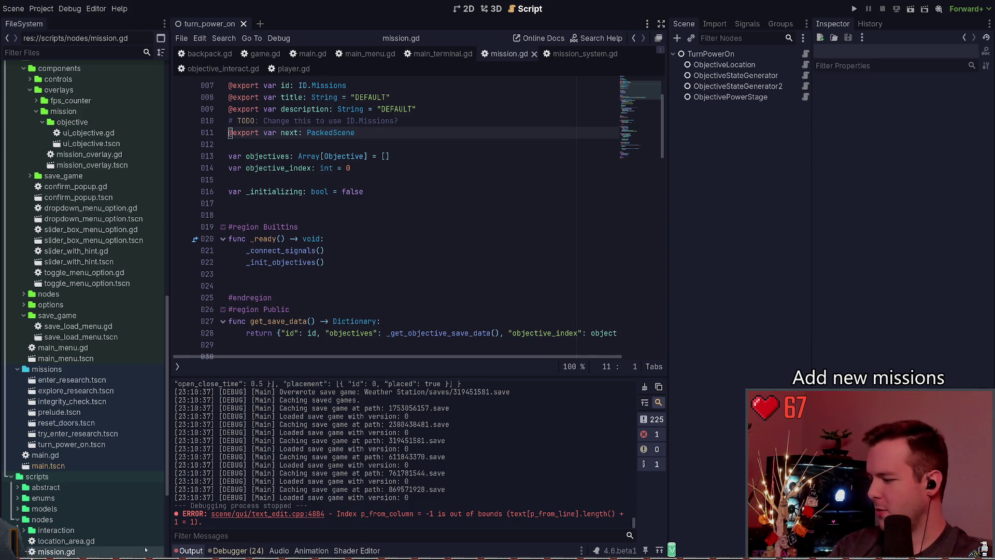
Bring up the PowerShell terminal showing the git status output
{"action": "key", "text": "super+grave"}
{"action": "left_click_drag", "start_coordinate": [298, 370], "coordinate": [299, 379]}
{"action": "key", "text": "ctrl+c"}
Check git status and view the diff of scripts\systems\mission_system.gd
{"action": "type", "text": "git status"}
{"action": "key", "text": "Return"}
{"action": "type", "text": "git diff"}
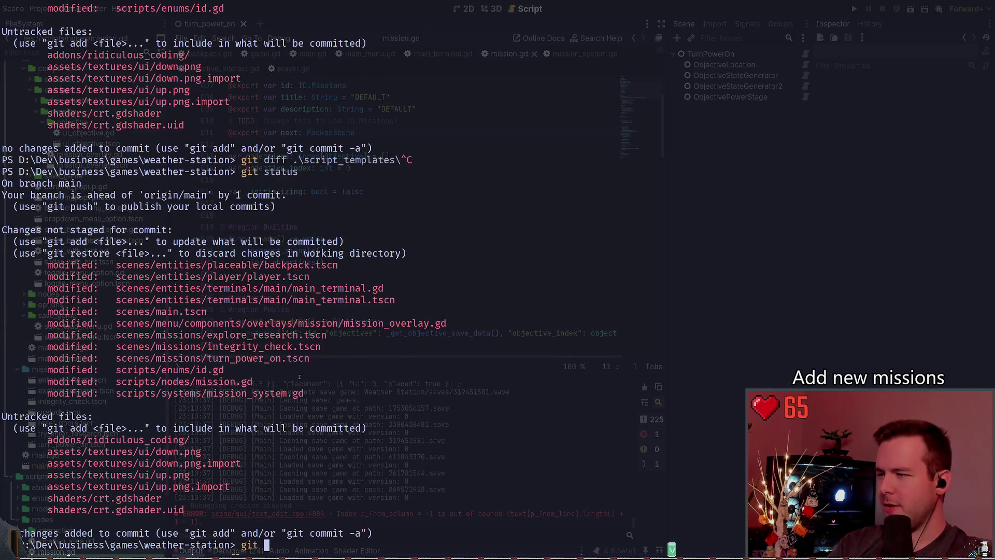
{"action": "key", "text": "ctrl+c"}
{"action": "type", "text": "git "}
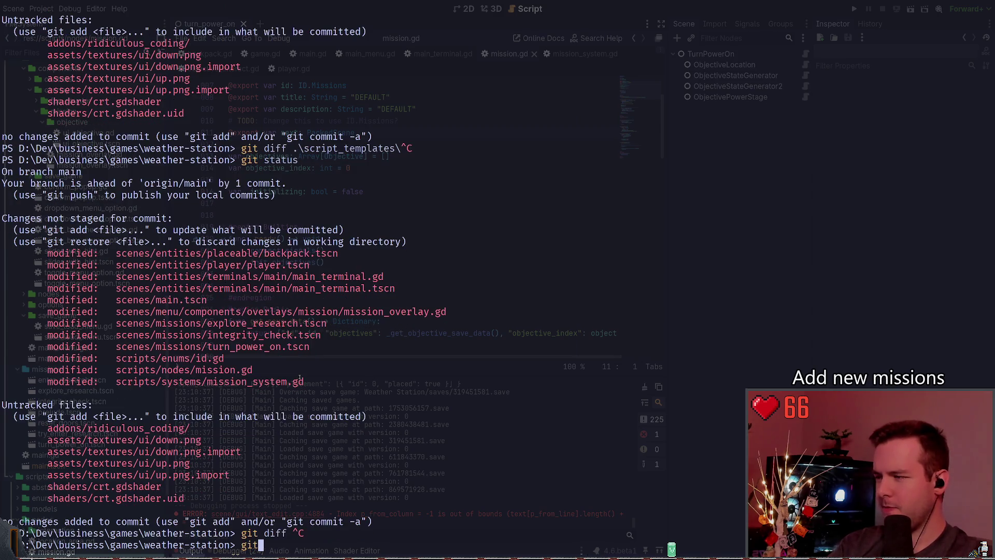
{"action": "type", "text": "diff .\\scr"}
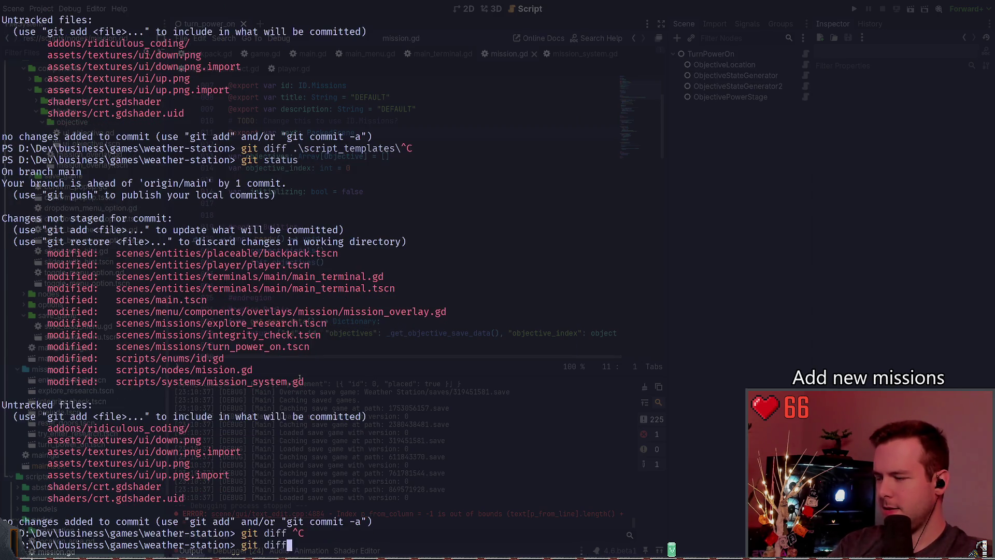
{"action": "key", "text": "Tab"}
{"action": "key", "text": "ctrl+c"}
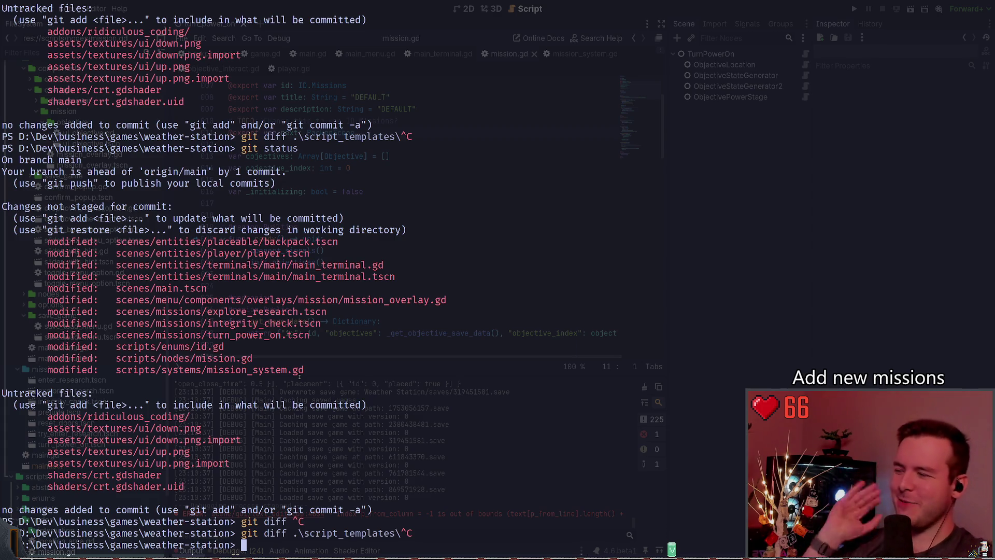
{"action": "type", "text": "git diff"}
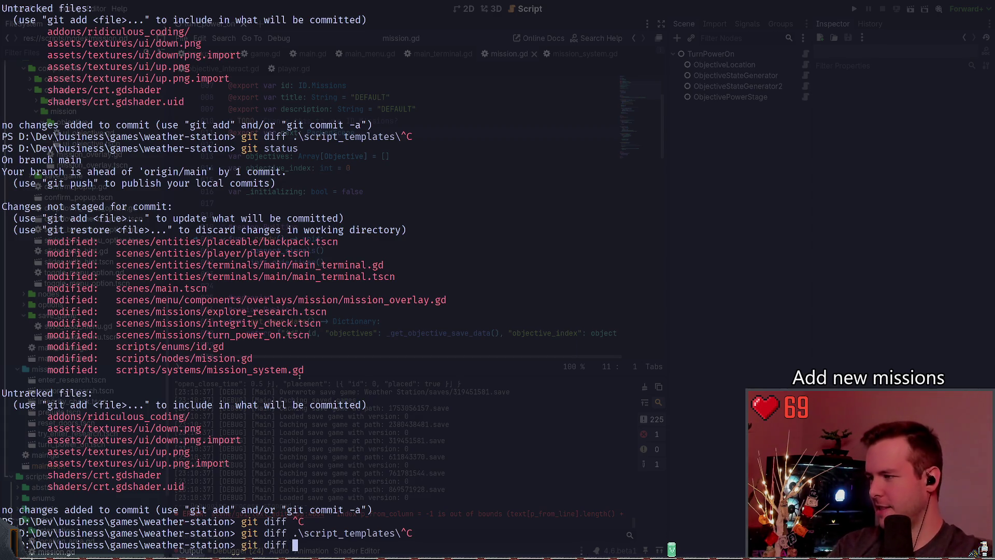
{"action": "key", "text": "Tab"}
{"action": "key", "text": "Tab"}
{"action": "key", "text": "Tab"}
{"action": "type", "text": "systems\\mi"}
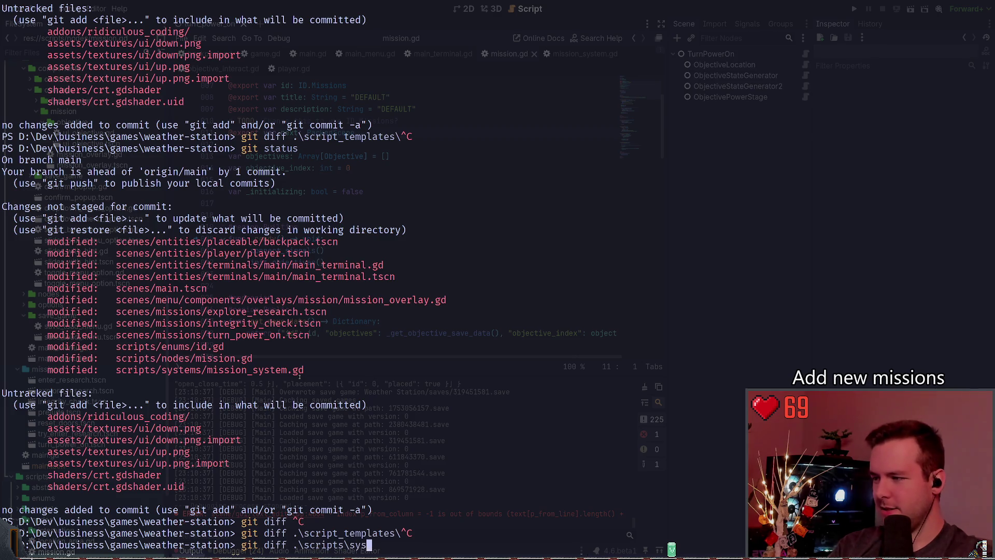
{"action": "key", "text": "Tab"}
{"action": "key", "text": "Return"}
Stage mission_system.gd with git add and confirm it in git status
{"action": "type", "text": "qgit add"}
{"action": "key", "text": "Tab"}
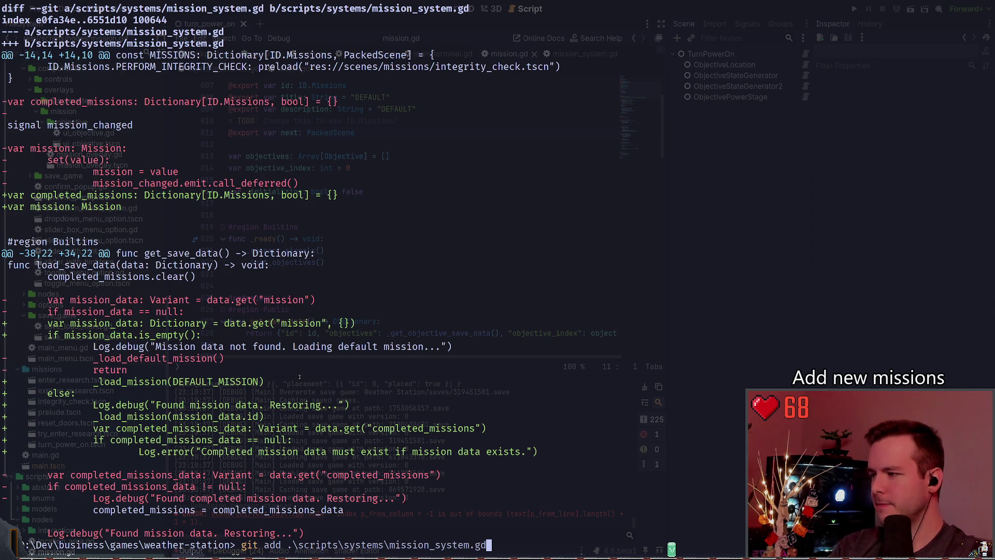
{"action": "key", "text": "Return"}
{"action": "type", "text": "git staus"}
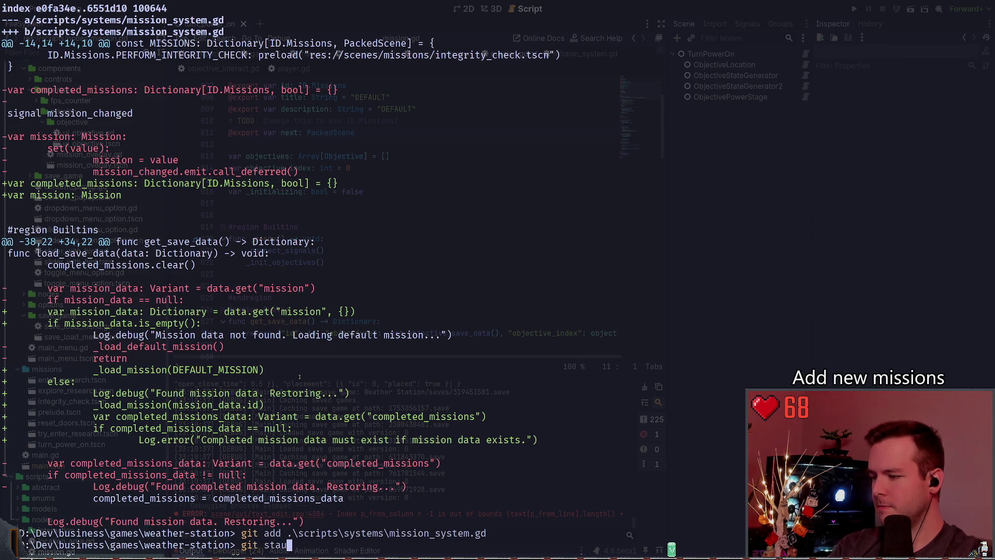
{"action": "key", "text": "Return"}
{"action": "type", "text": "git status"}
{"action": "key", "text": "Return"}
Review the git diff of scripts\nodes\mission.gd
{"action": "type", "text": "git diff"}
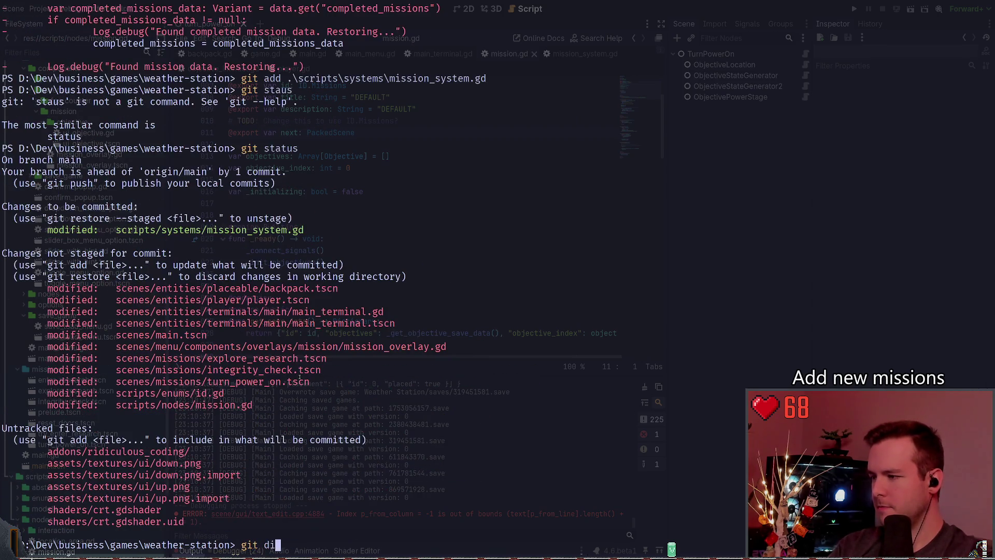
{"action": "key", "text": "Tab"}
{"action": "key", "text": "Tab"}
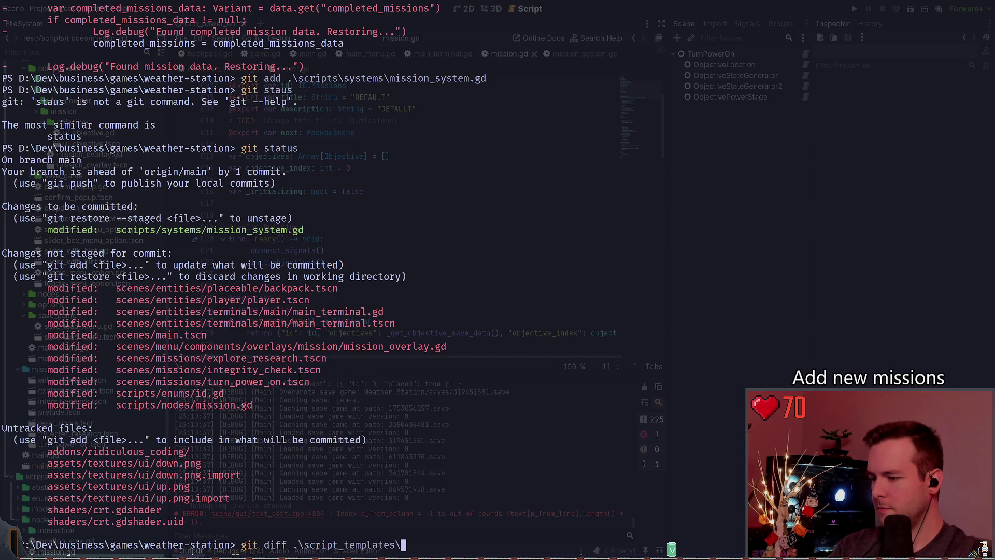
{"action": "type", "text": "n"}
{"action": "key", "text": "Tab"}
{"action": "type", "text": "mis"}
{"action": "key", "text": "Tab"}
{"action": "key", "text": "Return"}
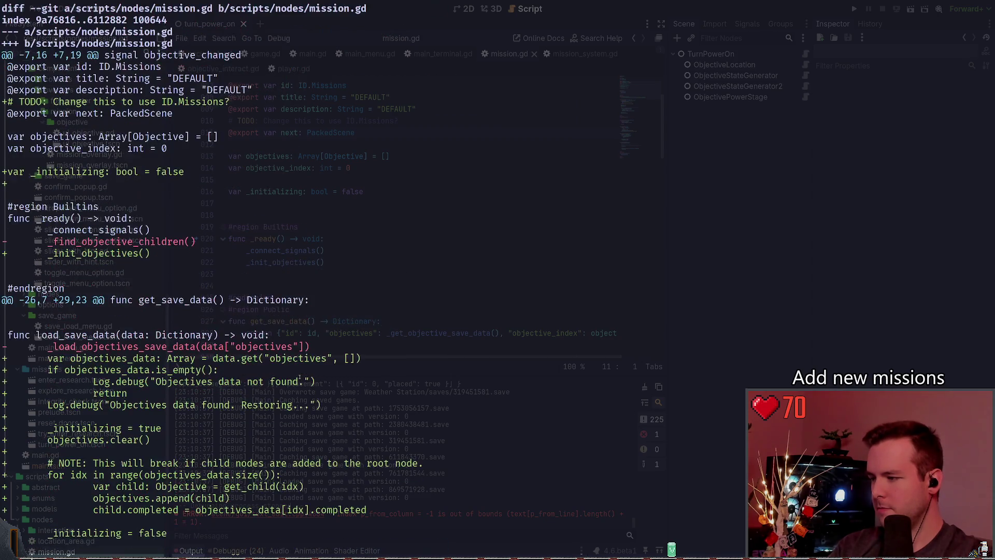
{"action": "scroll", "coordinate": [299, 377], "scroll_direction": "down", "scroll_amount": 5}
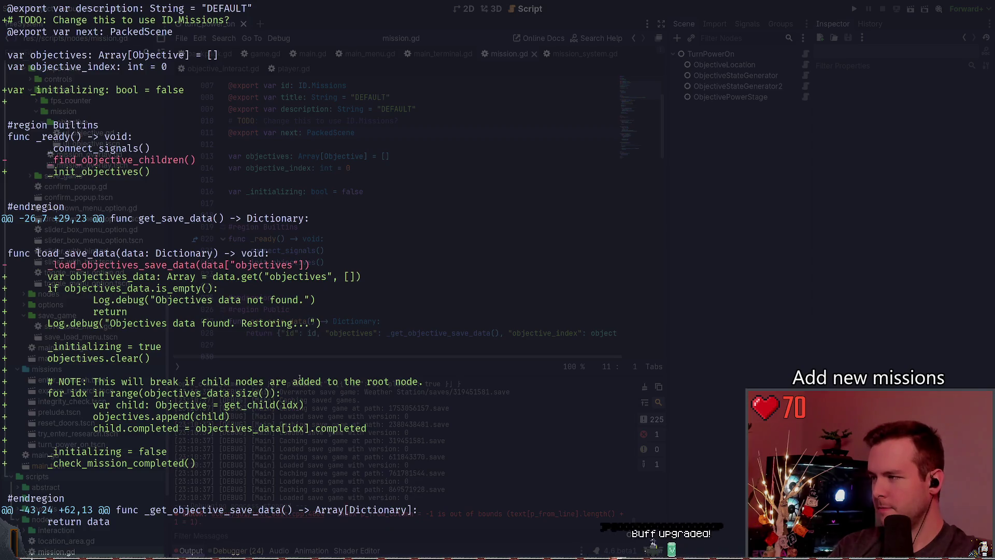
{"action": "scroll", "coordinate": [300, 377], "scroll_direction": "down", "scroll_amount": 10}
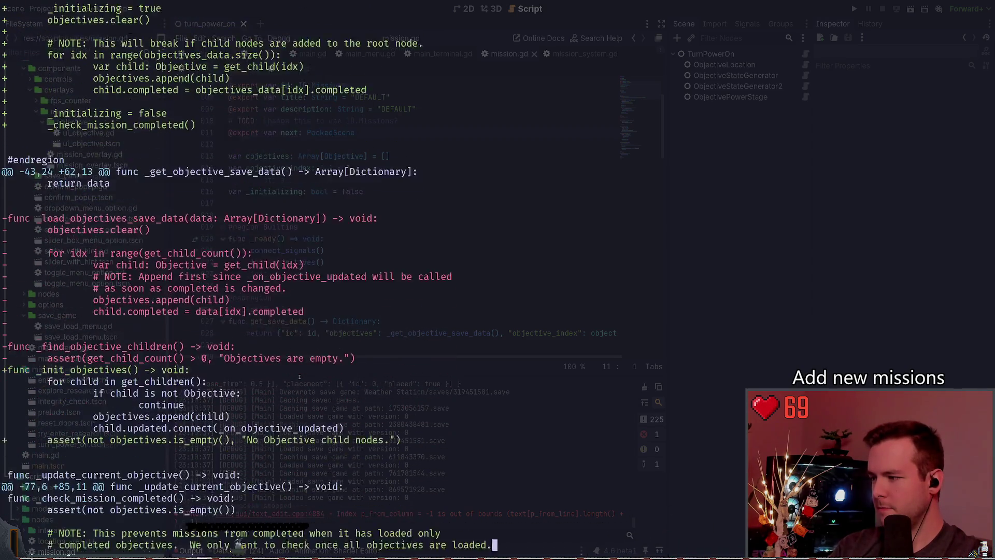
Stage .\scripts\nodes\mission.gd and check the repository status
{"action": "type", "text": "qgit add .\\scripts\\nodes\\mission.gd"}
{"action": "key", "text": "Return"}
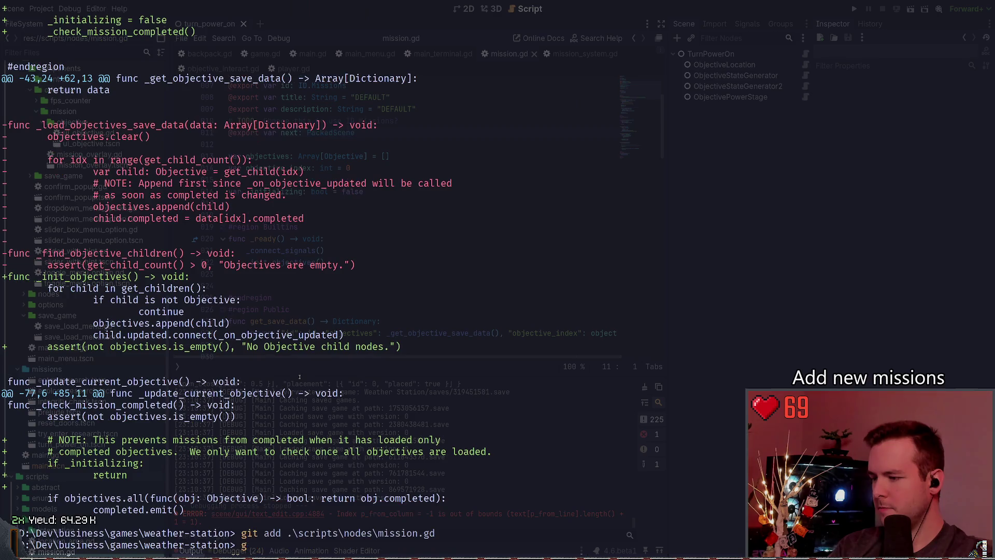
{"action": "type", "text": "git status"}
{"action": "key", "text": "Return"}
View the diff of .\scripts\enums\id.gd and recheck git status
{"action": "type", "text": "git diff "}
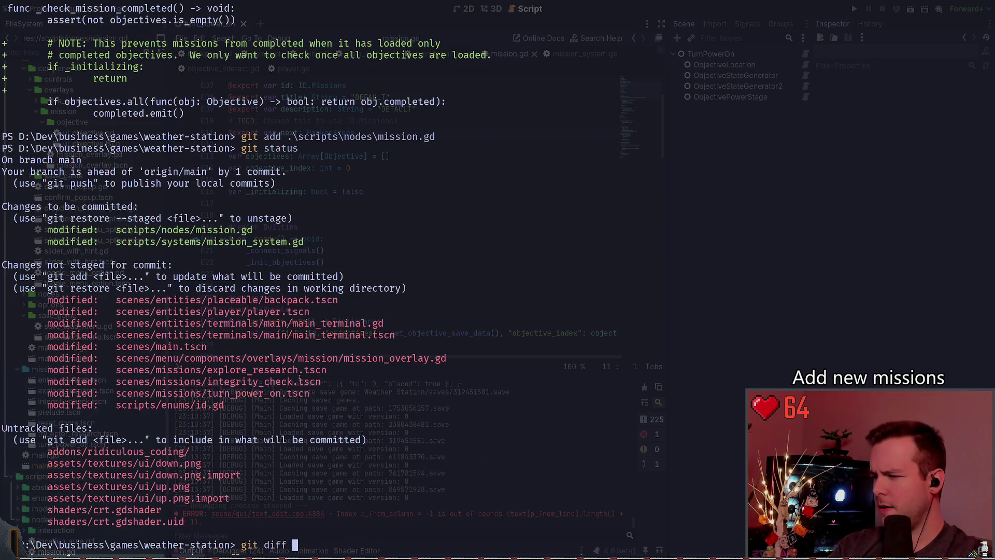
{"action": "type", "text": ".\\scripts\\enums\\id.gd"}
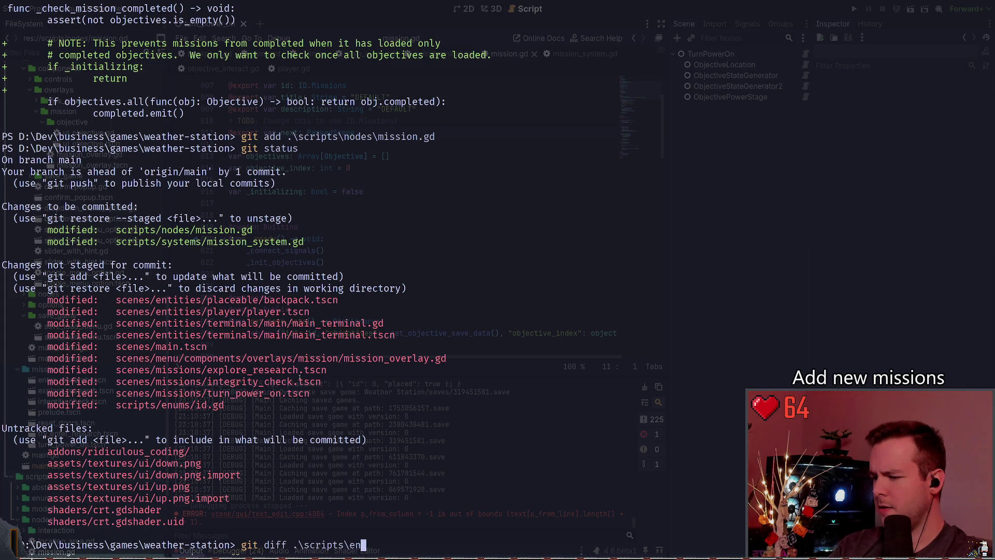
{"action": "key", "text": "Return"}
{"action": "type", "text": "t sta"}
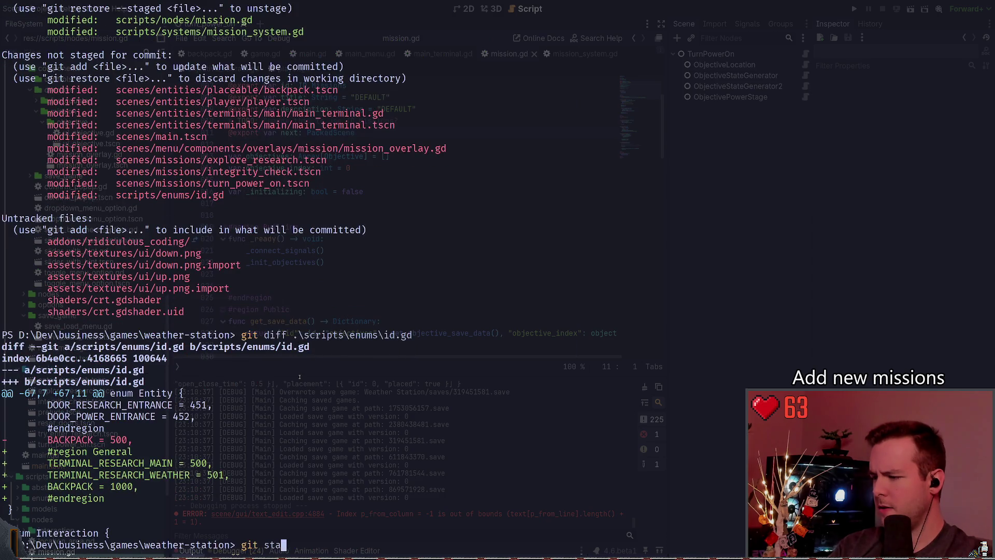
{"action": "type", "text": "tus"}
{"action": "key", "text": "Return"}
Show the diff of mission_overlay.gd under scenes\menu components overlays
{"action": "type", "text": "git diff "}
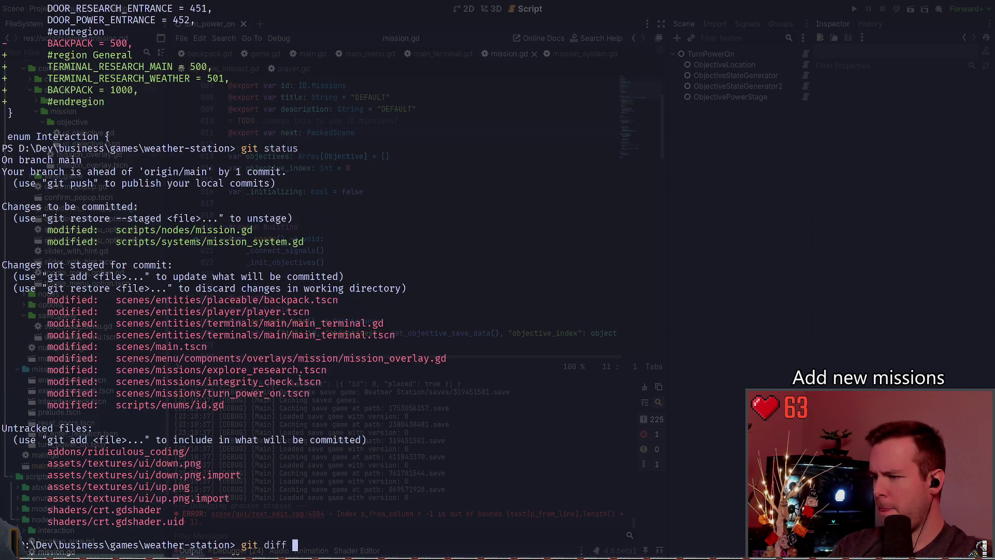
{"action": "type", "text": ".\\scenes\\menu\\c"}
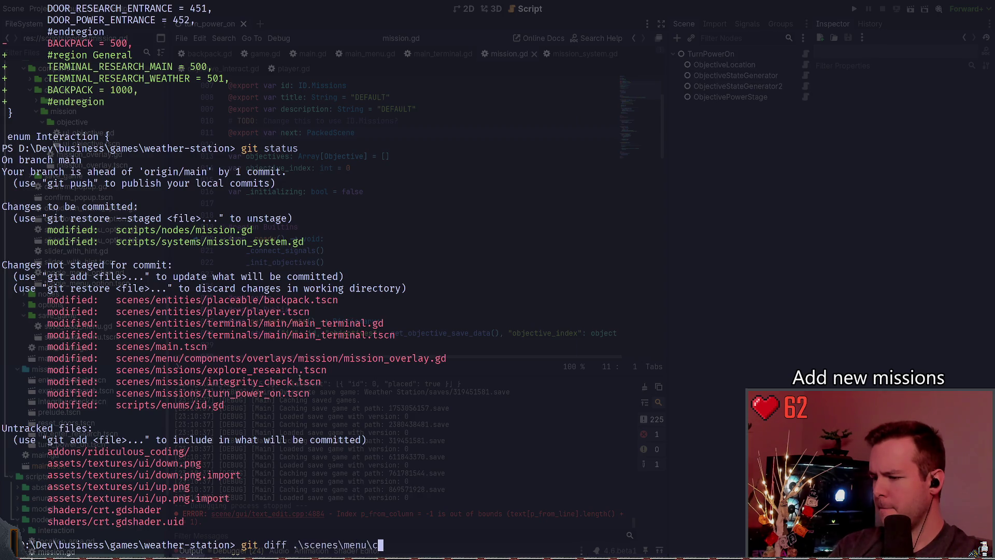
{"action": "key", "text": "Tab"}
{"action": "type", "text": "ov"}
{"action": "key", "text": "Tab"}
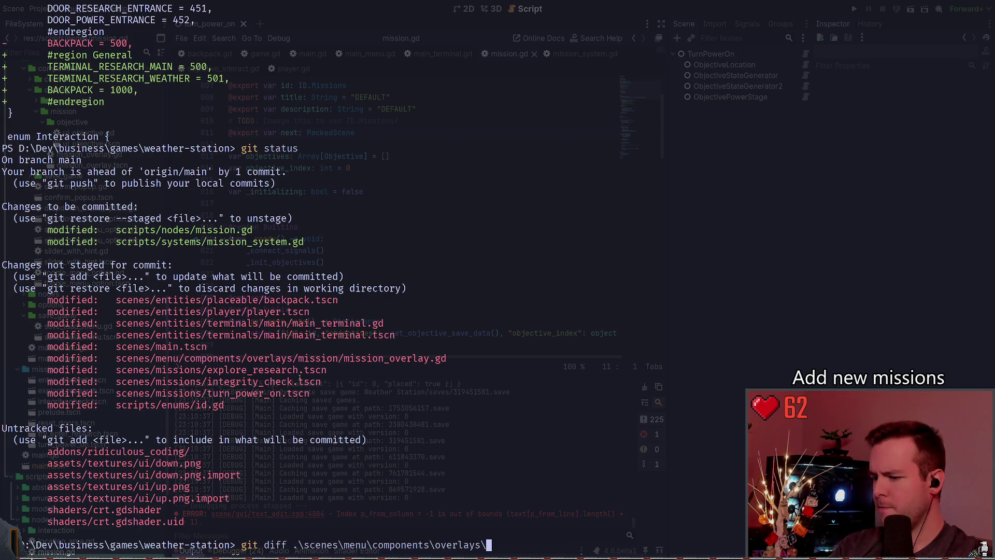
{"action": "type", "text": "m"}
{"action": "key", "text": "Tab"}
{"action": "type", "text": "m"}
{"action": "key", "text": "Tab"}
{"action": "key", "text": "Return"}
Abandon the git add, try launching vim, clear the prompt, and return to the editor
{"action": "type", "text": "git add"}
{"action": "key", "text": "ctrl+c"}
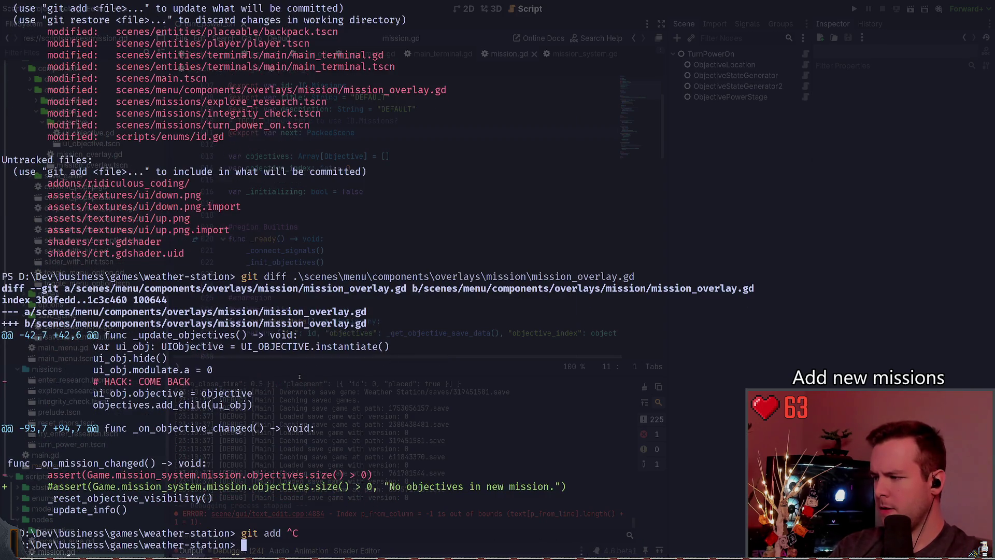
{"action": "type", "text": "vim"}
{"action": "key", "text": "Return"}
{"action": "type", "text": "s"}
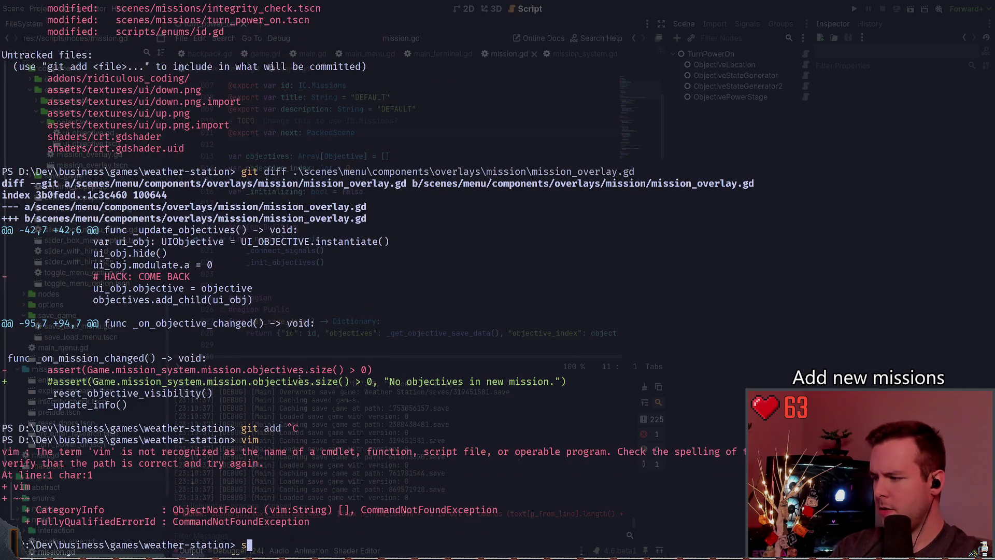
{"action": "key", "text": "BackSpace"}
{"action": "key", "text": "alt+Tab"}
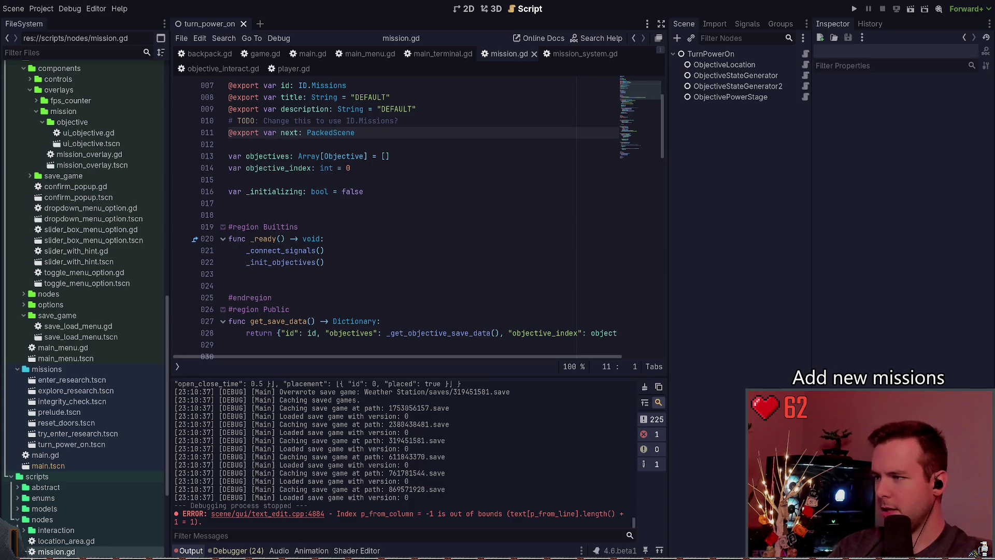
Cycle through the open scripts to mission_system.gd and start an in-file search
{"action": "scroll", "coordinate": [345, 192], "scroll_direction": "up", "scroll_amount": 1}
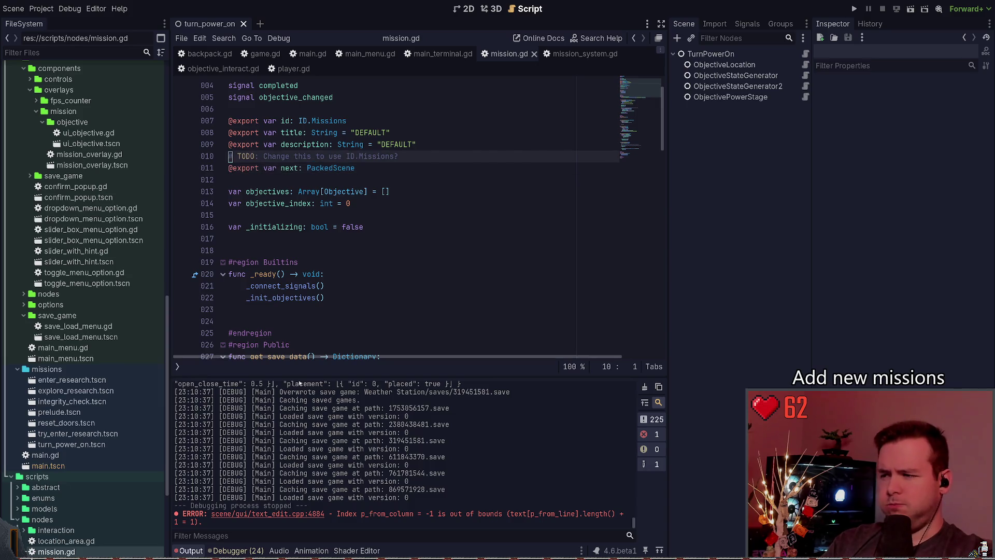
{"action": "key", "text": "ctrl+End"}
{"action": "key", "text": "ctrl+shift+period"}
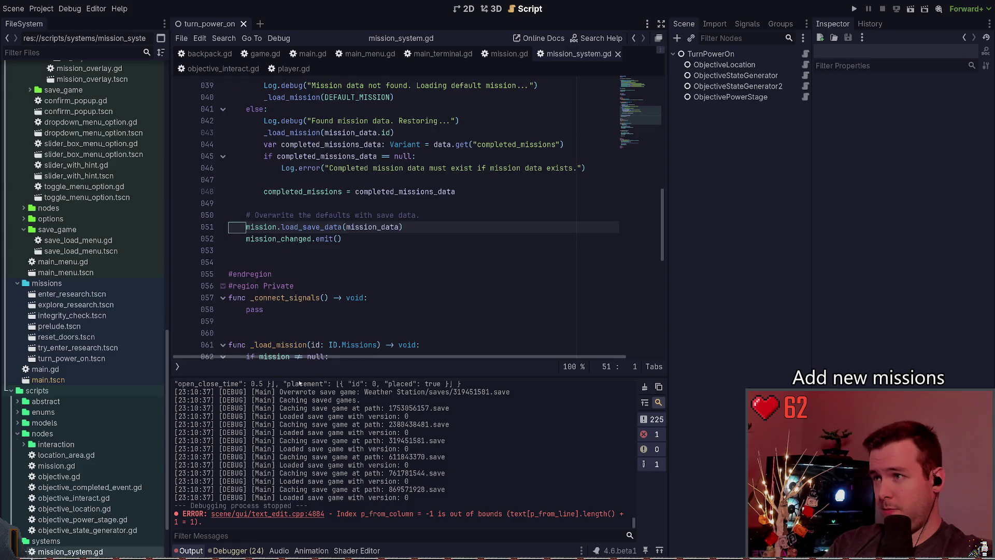
{"action": "key", "text": "ctrl+shift+comma"}
{"action": "key", "text": "ctrl+shift+comma"}
{"action": "key", "text": "ctrl+shift+comma"}
{"action": "key", "text": "ctrl+shift+comma"}
{"action": "key", "text": "ctrl+shift+comma"}
{"action": "key", "text": "ctrl+shift+comma"}
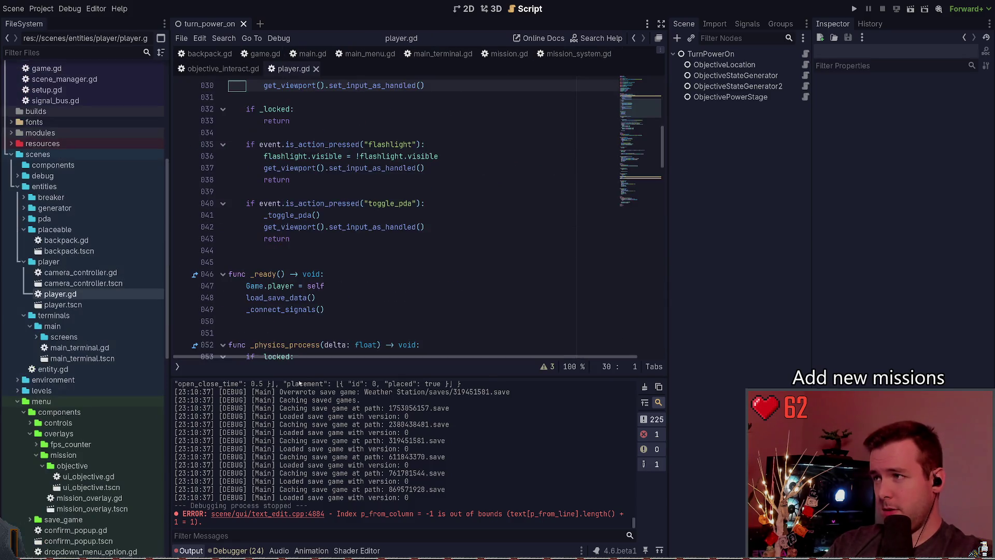
{"action": "key", "text": "ctrl+shift+period"}
{"action": "key", "text": "ctrl+shift+period"}
{"action": "key", "text": "ctrl+shift+period"}
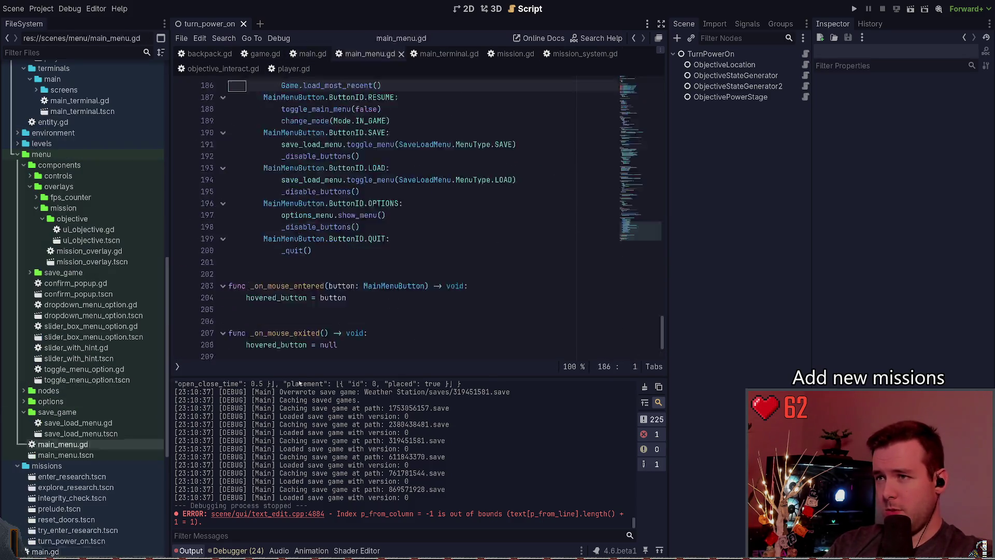
{"action": "key", "text": "Up"}
{"action": "key", "text": "Up"}
{"action": "key", "text": "Up"}
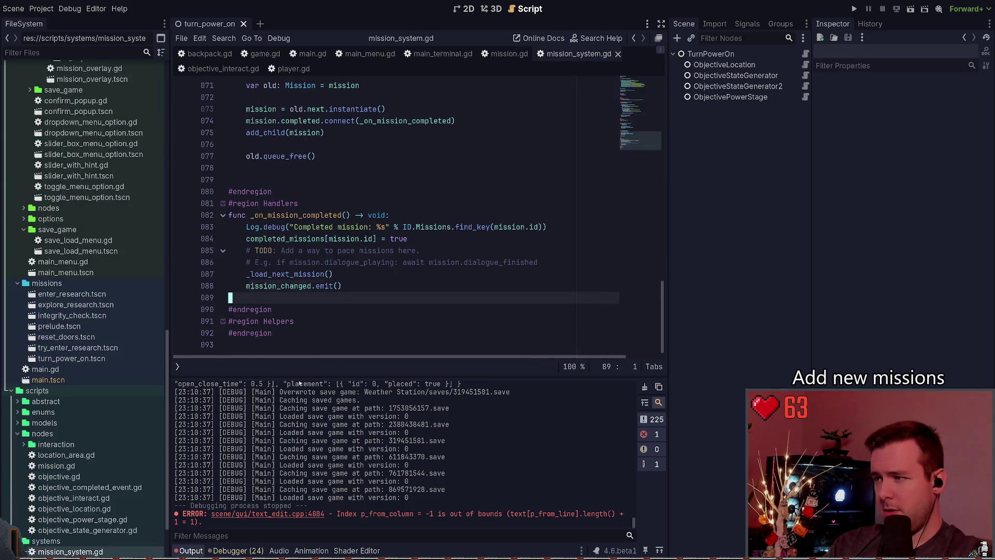
{"action": "key", "text": "ctrl+f"}
Search all project scripts for 'assert' and open the commented match at mission_overlay.gd line 97
{"action": "type", "text": "assert"}
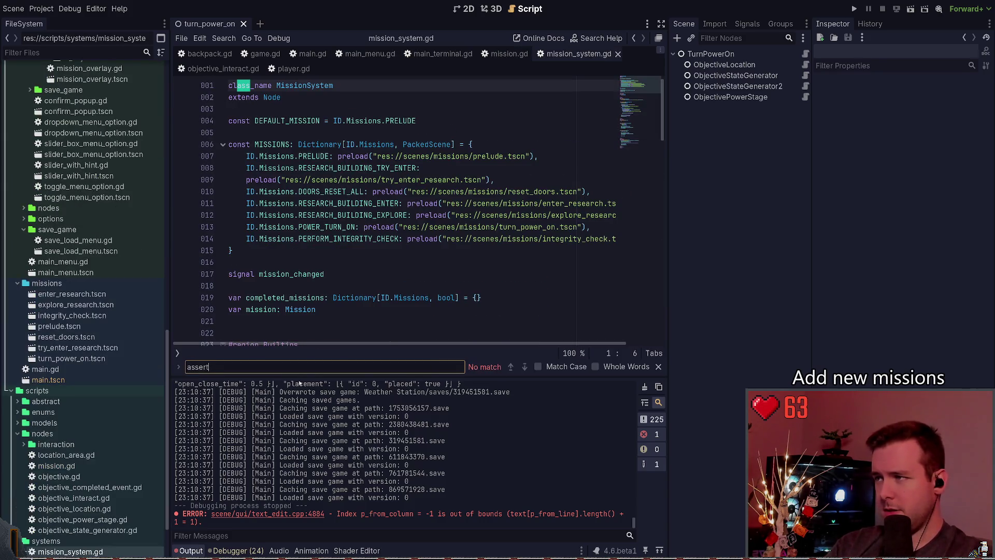
{"action": "key", "text": "Escape"}
{"action": "key", "text": "ctrl+shift+f"}
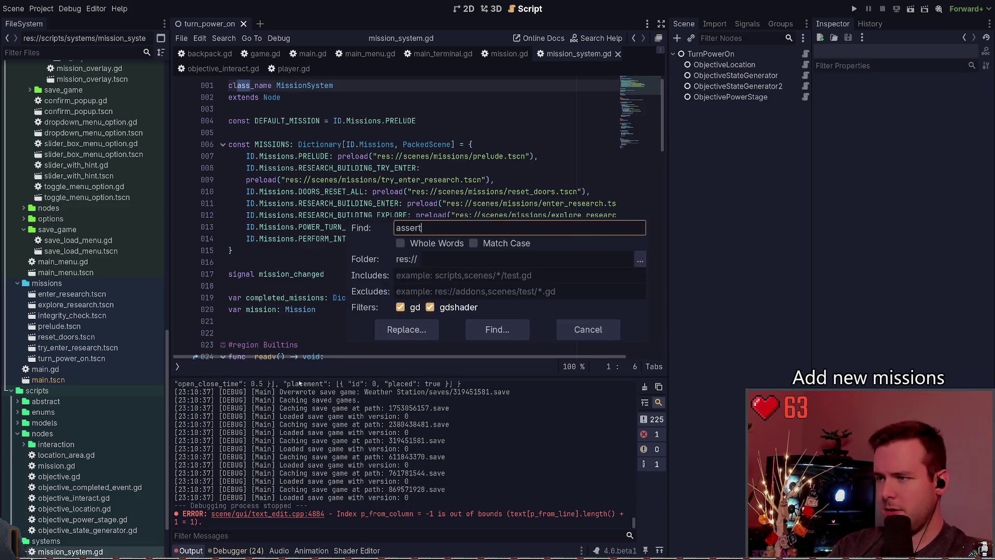
{"action": "key", "text": "Return"}
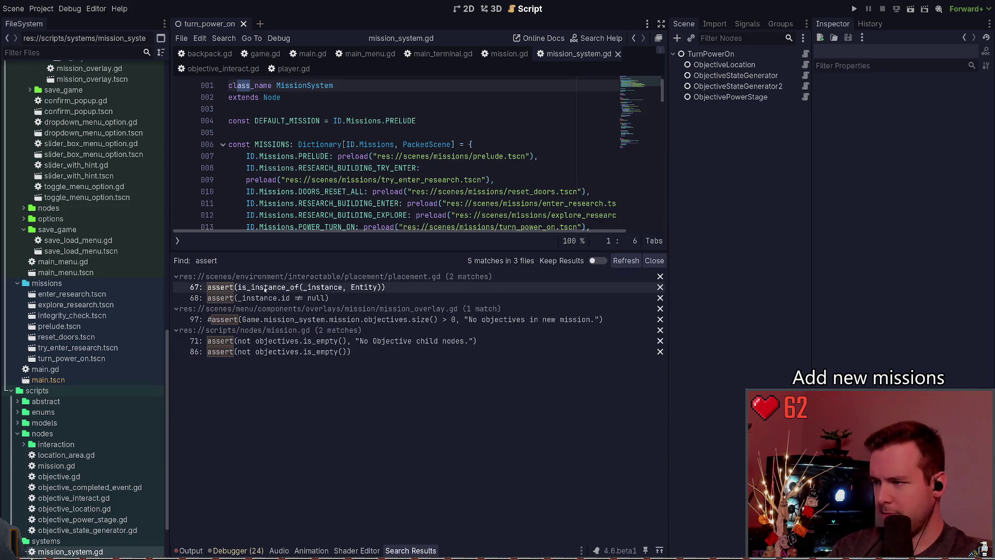
{"action": "left_click", "coordinate": [262, 341]}
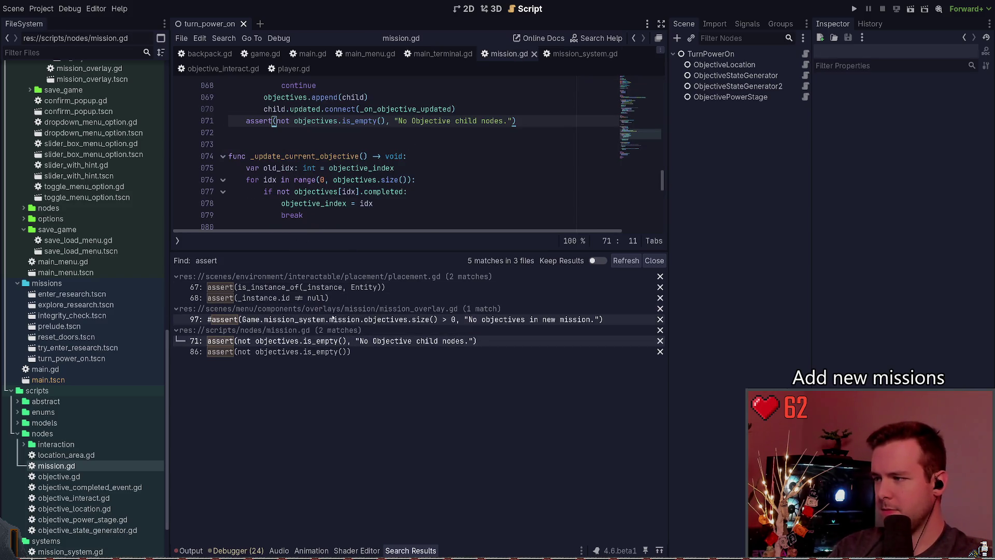
{"action": "left_click", "coordinate": [371, 319]}
Uncomment the objectives assert on line 97 and run the project
{"action": "mouse_move", "coordinate": [539, 252]}
{"action": "left_mouse_down"}
{"action": "mouse_move", "coordinate": [596, 404]}
{"action": "mouse_move", "coordinate": [651, 417]}
{"action": "left_mouse_up"}
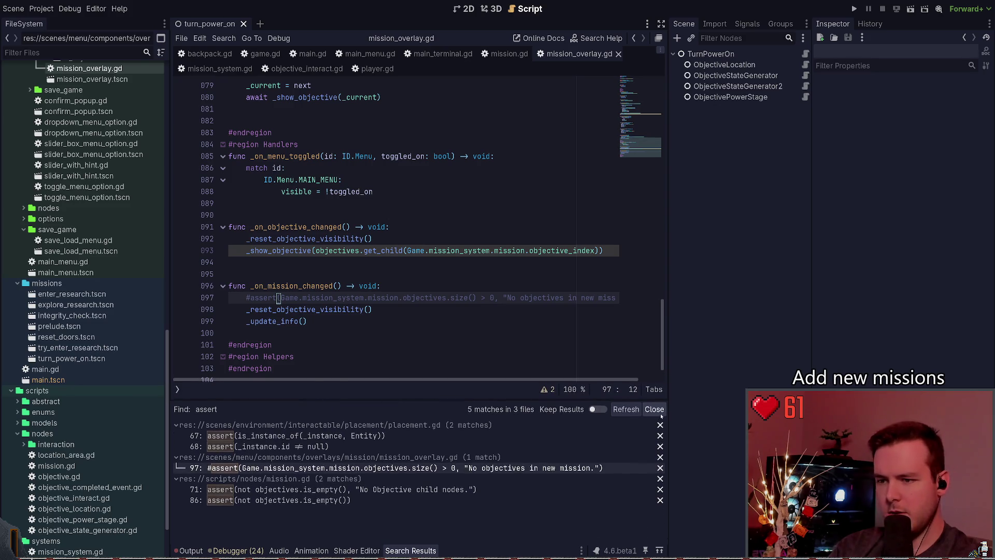
{"action": "left_click", "coordinate": [654, 428]}
{"action": "left_click", "coordinate": [189, 548]}
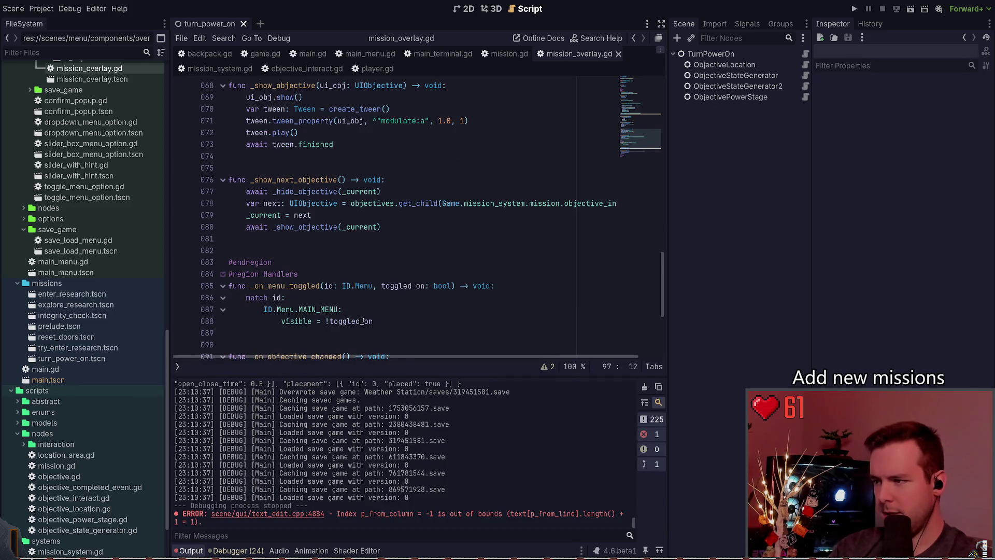
{"action": "scroll", "coordinate": [363, 321], "scroll_direction": "down", "scroll_amount": 2}
{"action": "left_click", "coordinate": [375, 296]}
{"action": "scroll", "coordinate": [377, 289], "scroll_direction": "down", "scroll_amount": 2}
{"action": "left_click", "coordinate": [334, 253]}
{"action": "left_click", "coordinate": [330, 239]}
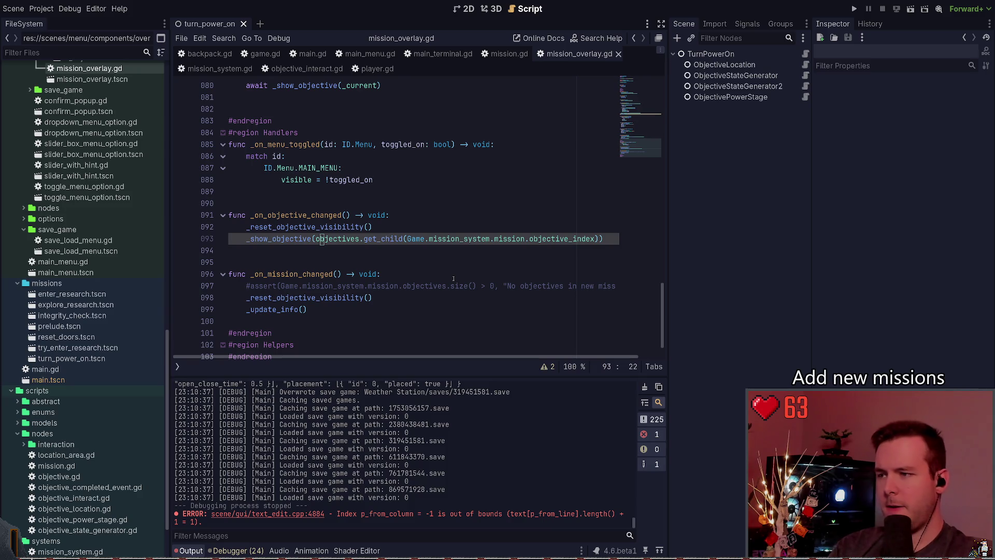
{"action": "left_click", "coordinate": [342, 286]}
{"action": "key", "text": "ctrl+k"}
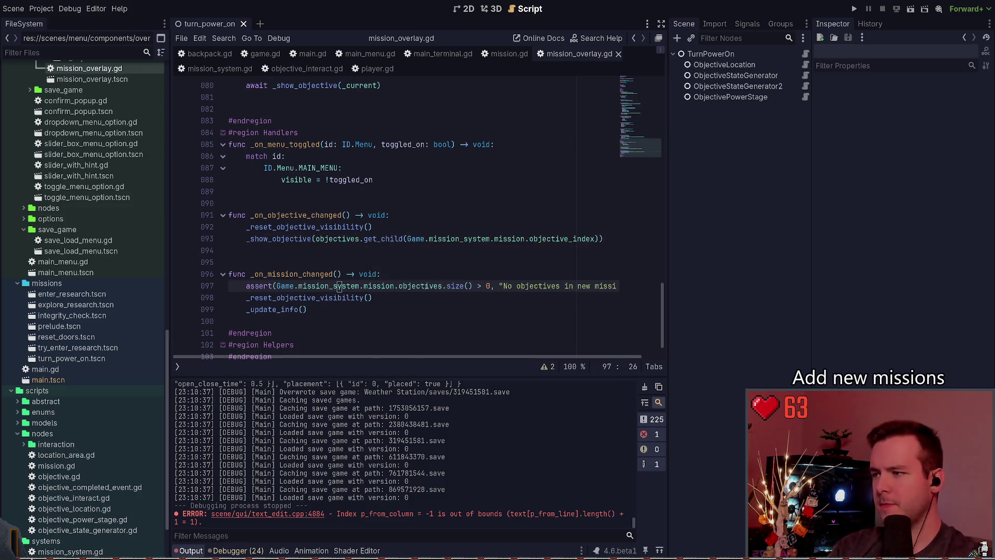
{"action": "left_click", "coordinate": [854, 8]}
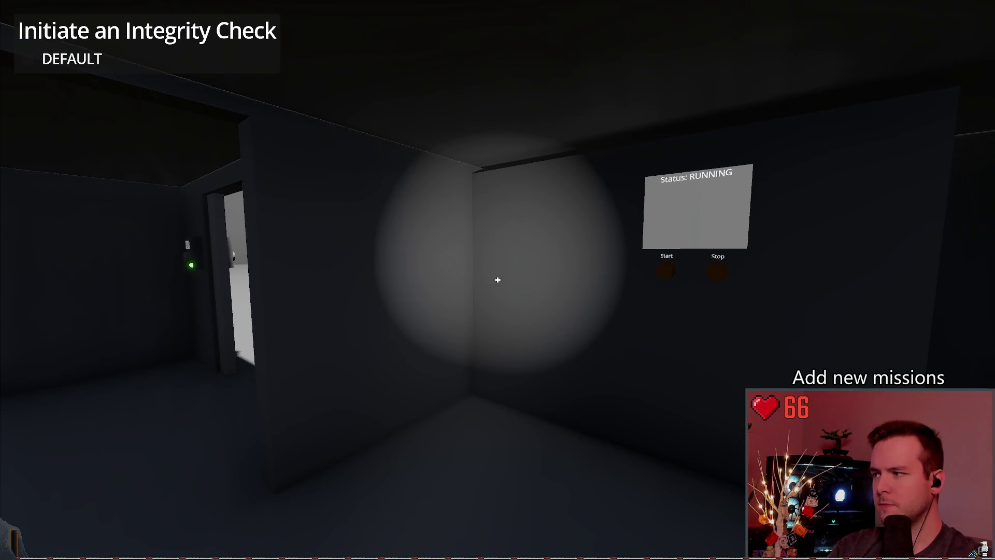
Quit the running game to the main menu and start a New Game
{"action": "key", "text": "Escape"}
{"action": "left_click", "coordinate": [52, 325]}
{"action": "left_click", "coordinate": [445, 303]}
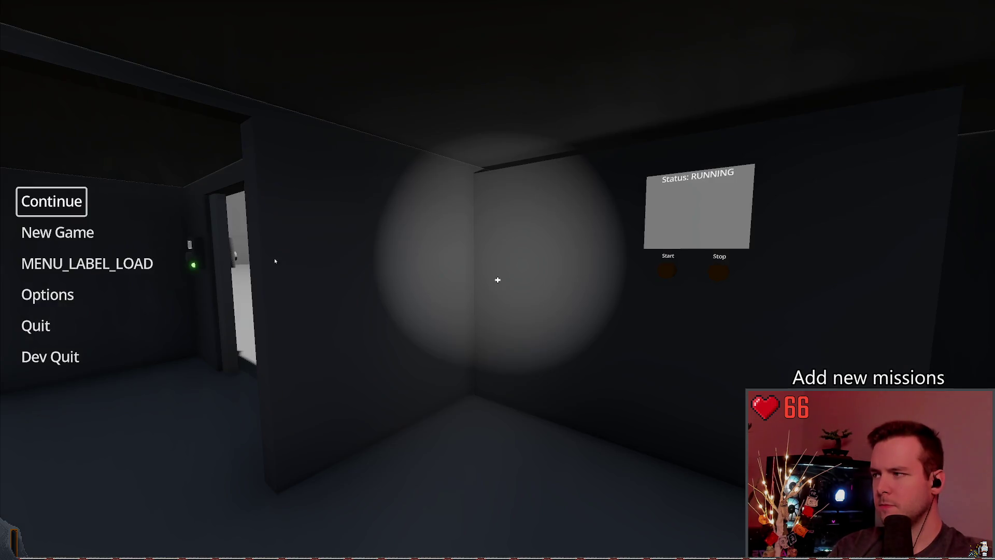
{"action": "left_click", "coordinate": [41, 232]}
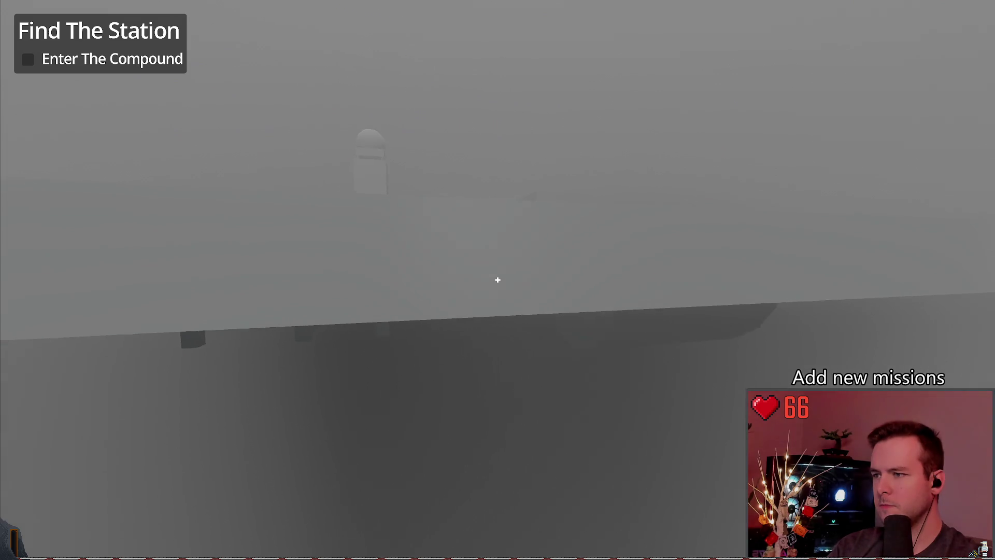
Save a new game, load it back, then Dev Quit to the editor
{"action": "key", "text": "Escape"}
{"action": "left_click", "coordinate": [85, 232]}
{"action": "left_click", "coordinate": [409, 423]}
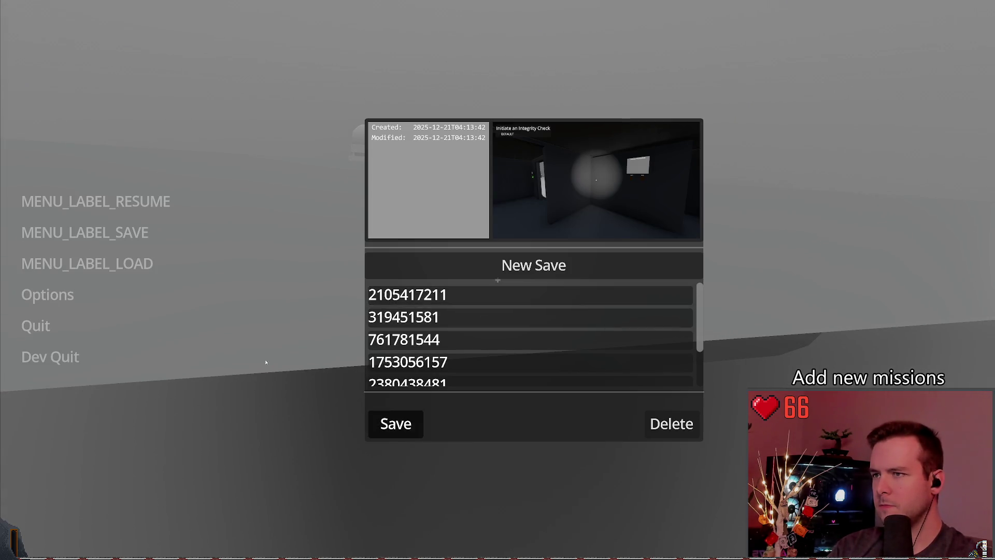
{"action": "left_click", "coordinate": [87, 263]}
{"action": "left_click", "coordinate": [422, 408]}
{"action": "key", "text": "Escape"}
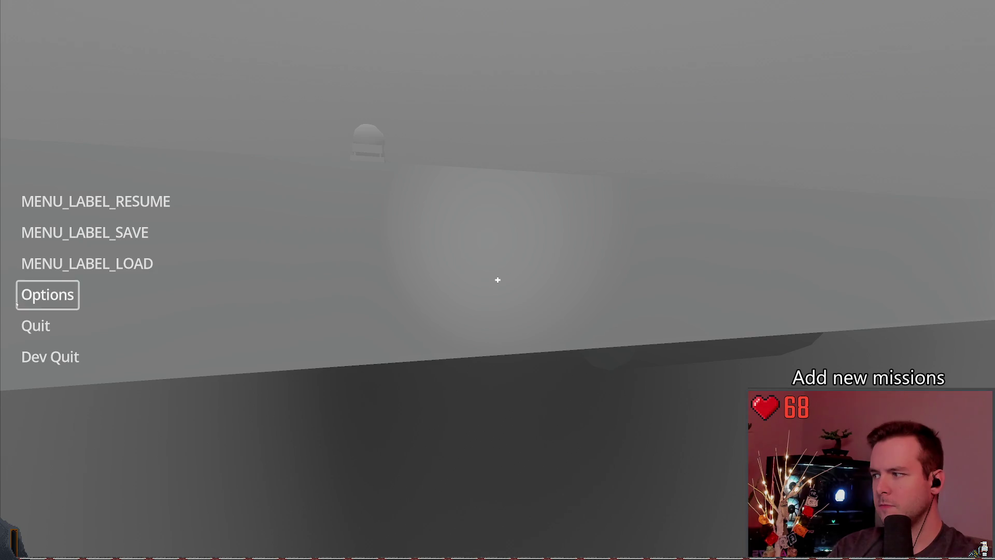
{"action": "left_click", "coordinate": [37, 355]}
{"action": "left_click", "coordinate": [360, 261]}
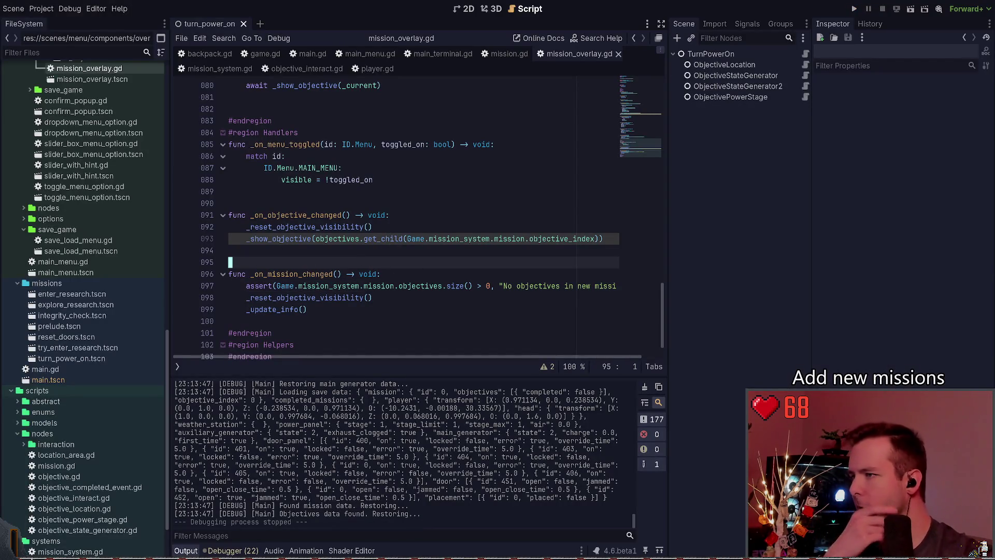
Inspect the _on_objective_changed function in mission_overlay.gd
{"action": "double_click", "coordinate": [298, 215]}
{"action": "left_click", "coordinate": [311, 253]}
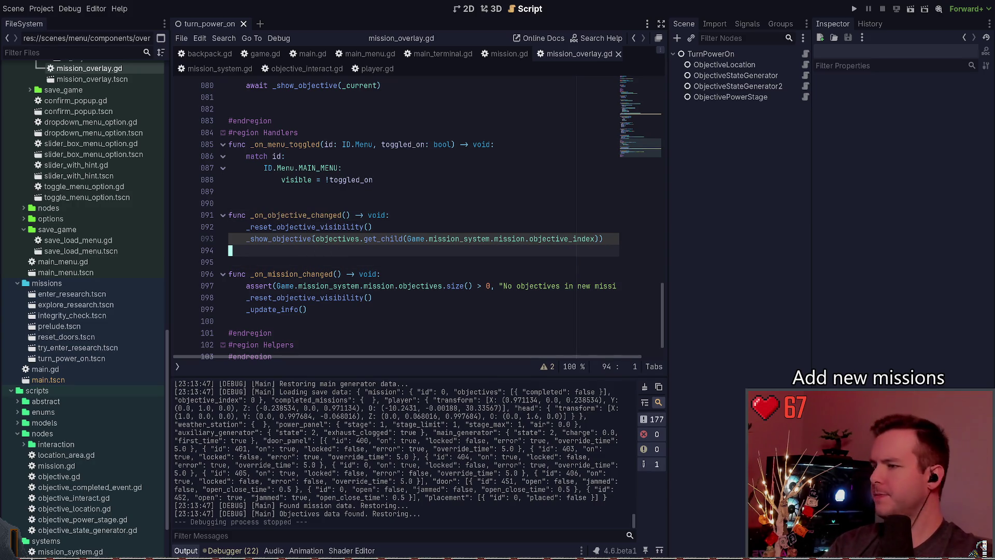
{"action": "scroll", "coordinate": [320, 258], "scroll_direction": "down", "scroll_amount": 1}
{"action": "left_click", "coordinate": [323, 298]}
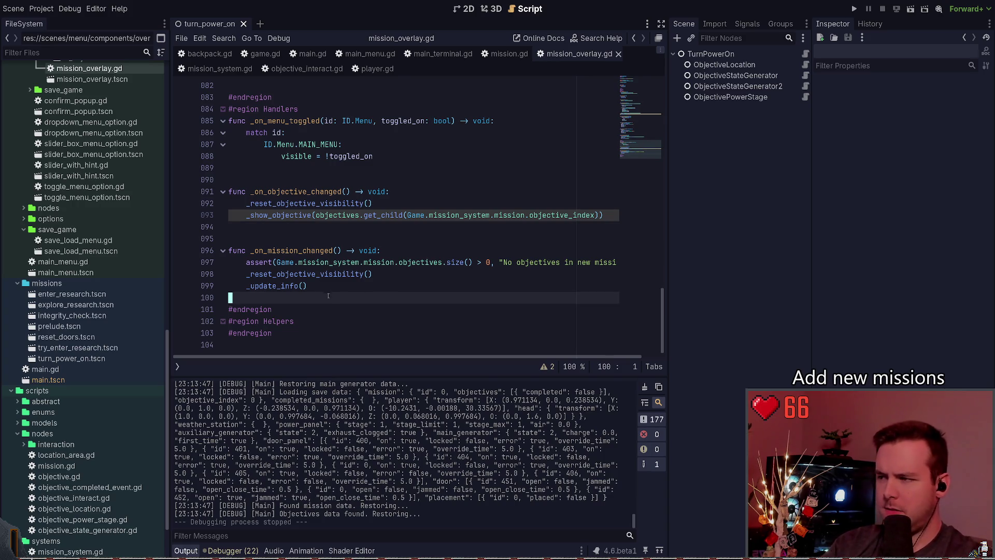
{"action": "scroll", "coordinate": [379, 244], "scroll_direction": "up", "scroll_amount": 5}
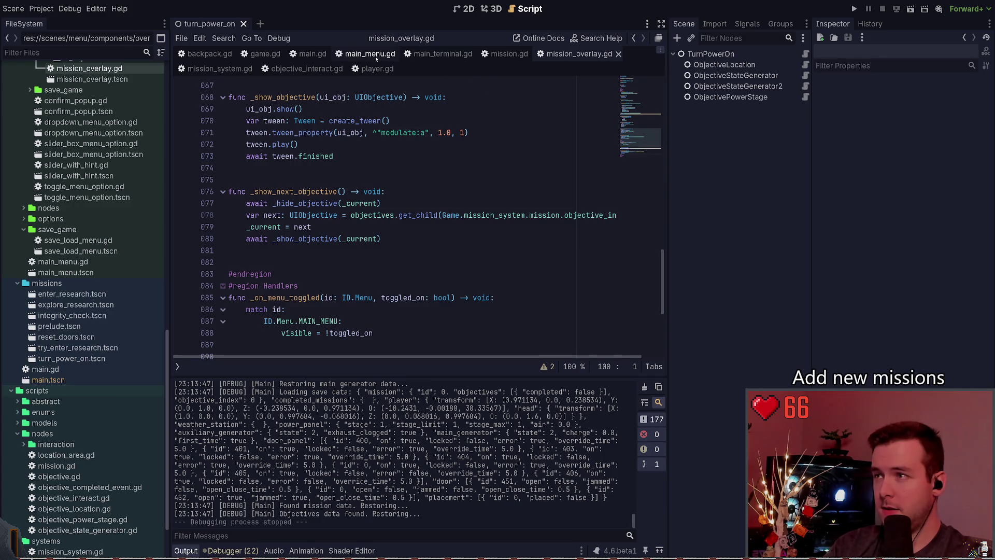
Go to mission_system.gd's _on_mission_completed and place the caret after _load_next_mission()
{"action": "left_click", "coordinate": [219, 68]}
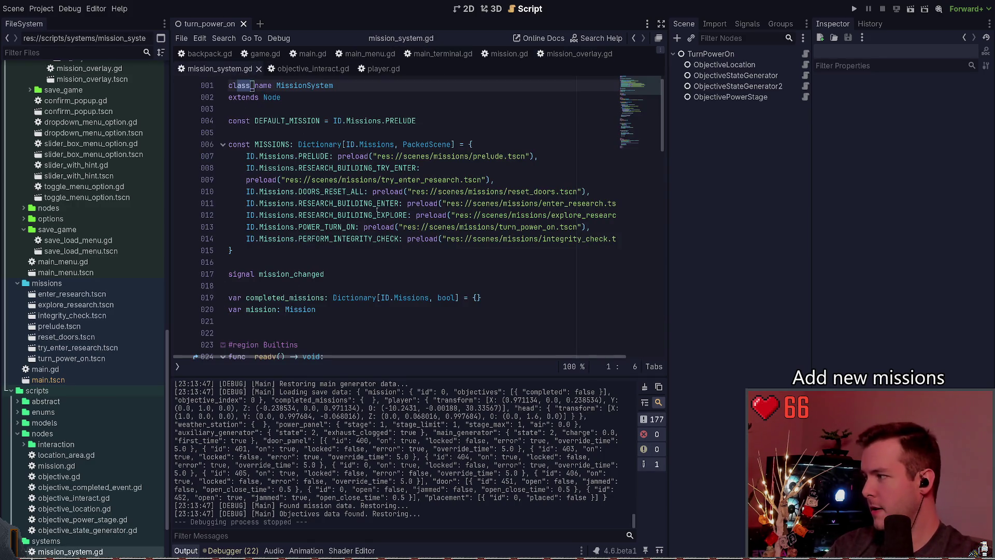
{"action": "left_click", "coordinate": [334, 253]}
{"action": "scroll", "coordinate": [322, 256], "scroll_direction": "down", "scroll_amount": 10}
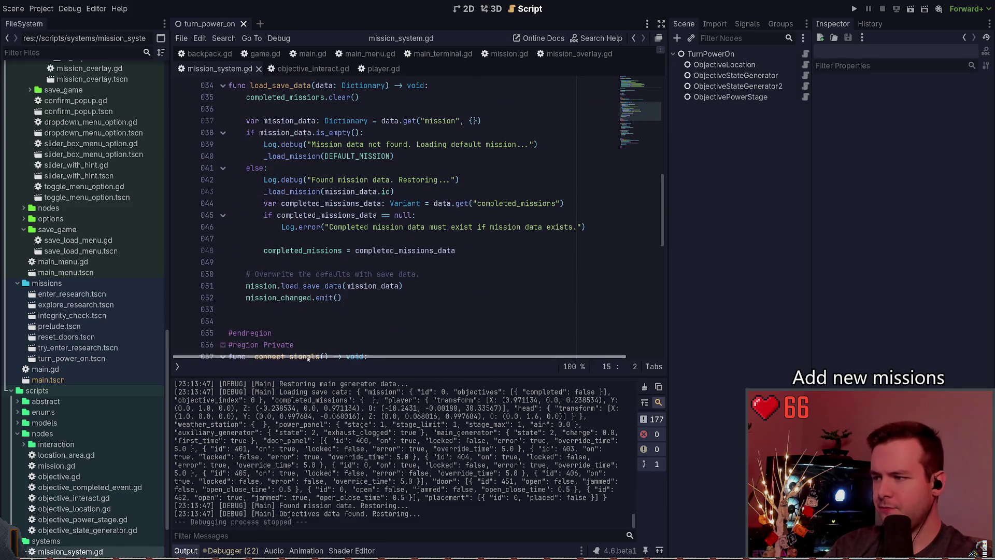
{"action": "scroll", "coordinate": [321, 247], "scroll_direction": "down", "scroll_amount": 5}
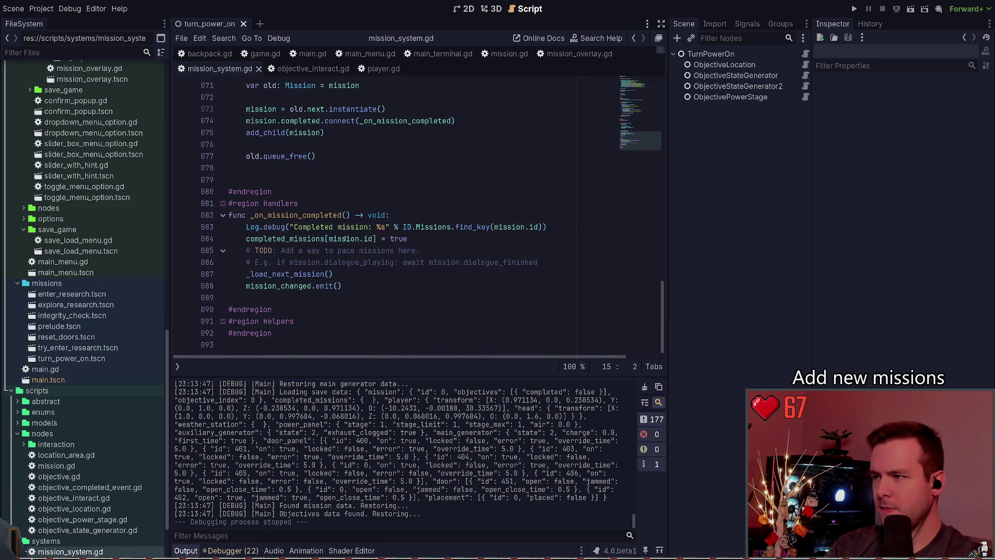
{"action": "double_click", "coordinate": [299, 273]}
{"action": "left_click", "coordinate": [350, 273]}
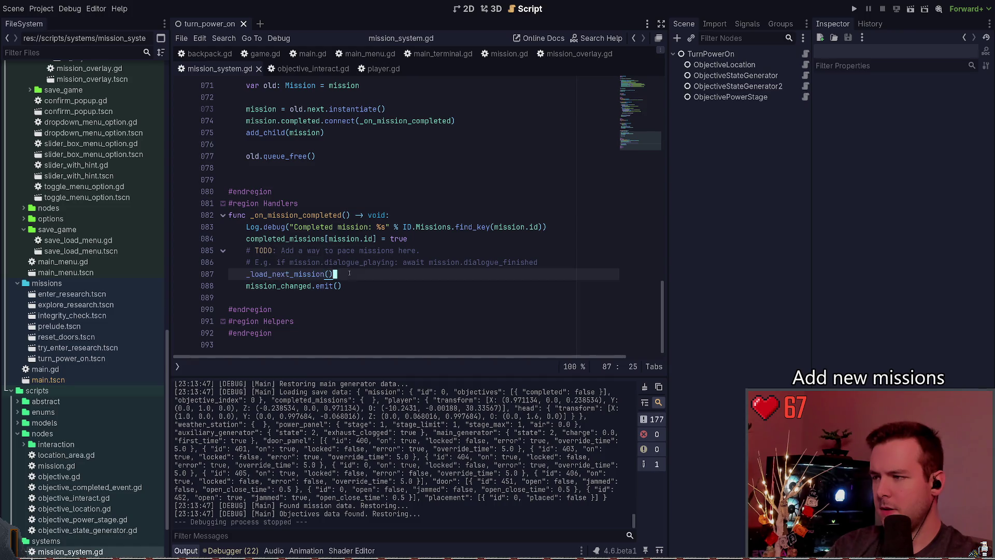
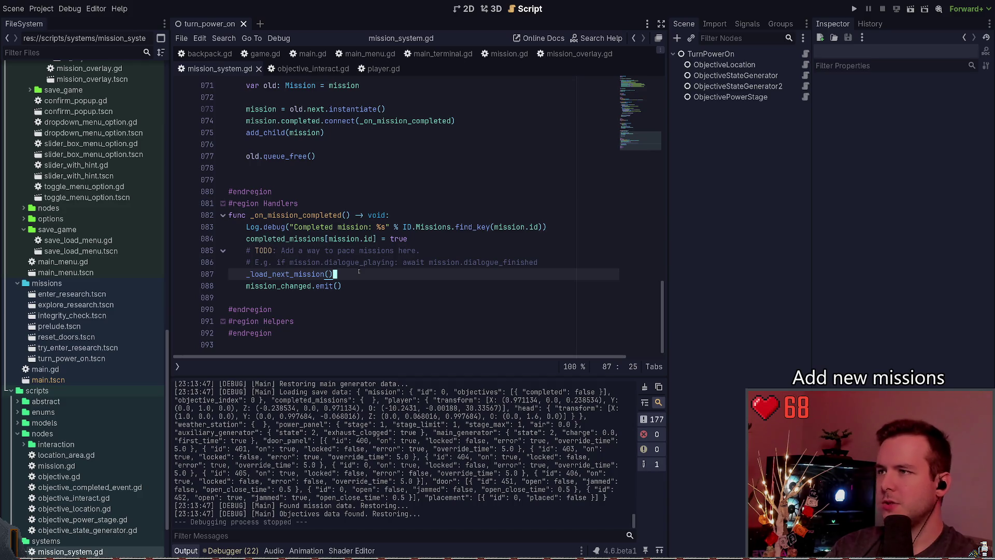
Open mission_overlay.gd and look over the _on_mission_changed handler around line 98
{"action": "left_click", "coordinate": [580, 54]}
{"action": "scroll", "coordinate": [414, 207], "scroll_direction": "down", "scroll_amount": 5}
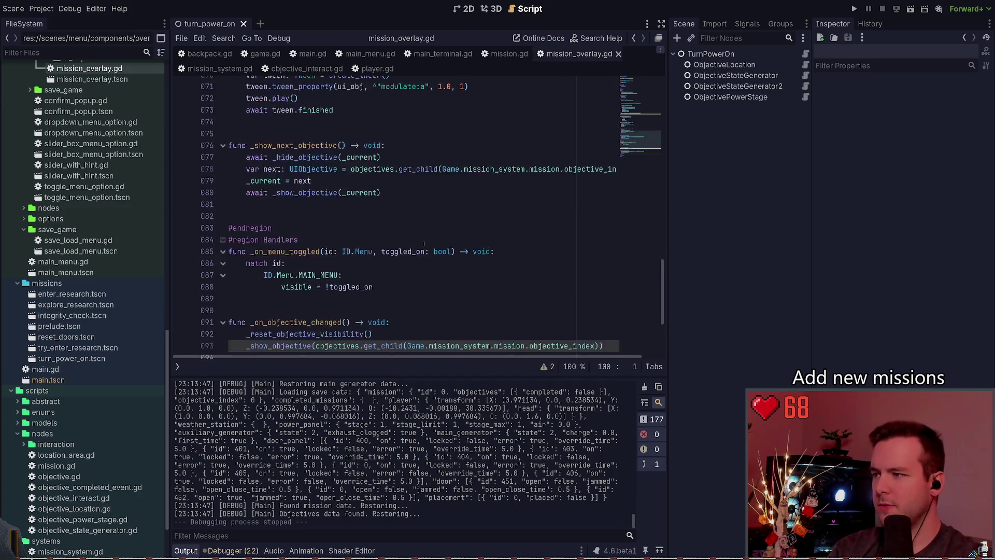
{"action": "left_click", "coordinate": [410, 273]}
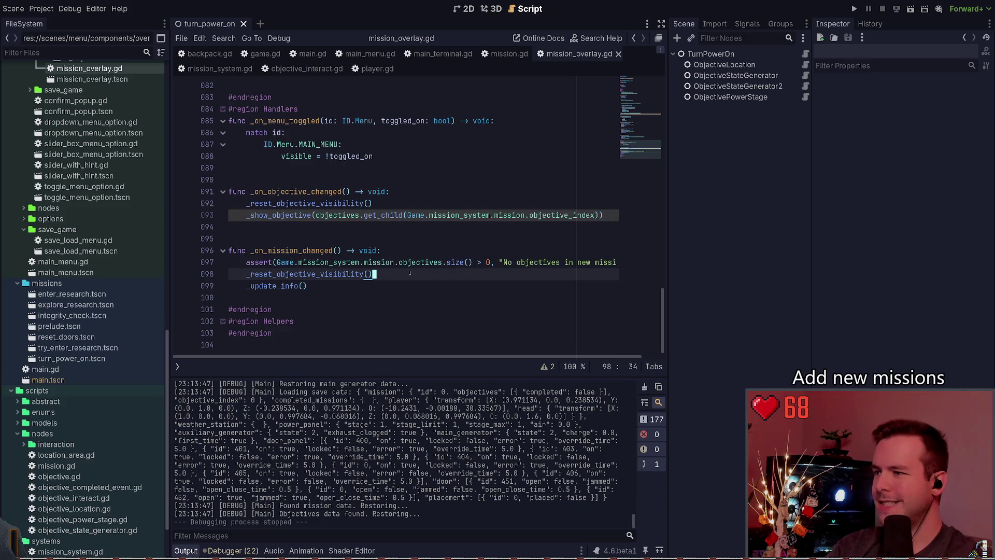
{"action": "scroll", "coordinate": [380, 228], "scroll_direction": "up", "scroll_amount": 3}
{"action": "scroll", "coordinate": [380, 228], "scroll_direction": "up", "scroll_amount": 4}
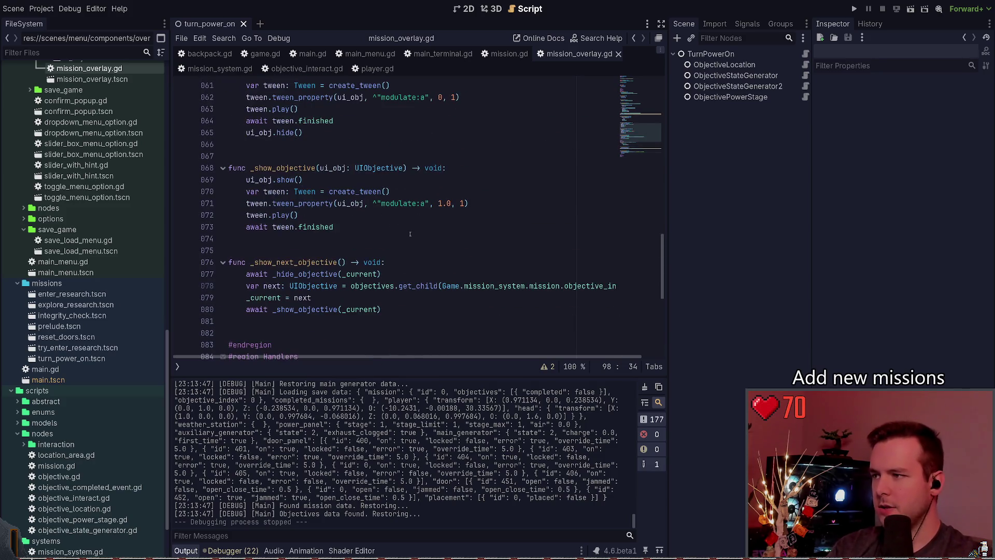
{"action": "scroll", "coordinate": [408, 254], "scroll_direction": "down", "scroll_amount": 6}
{"action": "scroll", "coordinate": [377, 218], "scroll_direction": "up", "scroll_amount": 6}
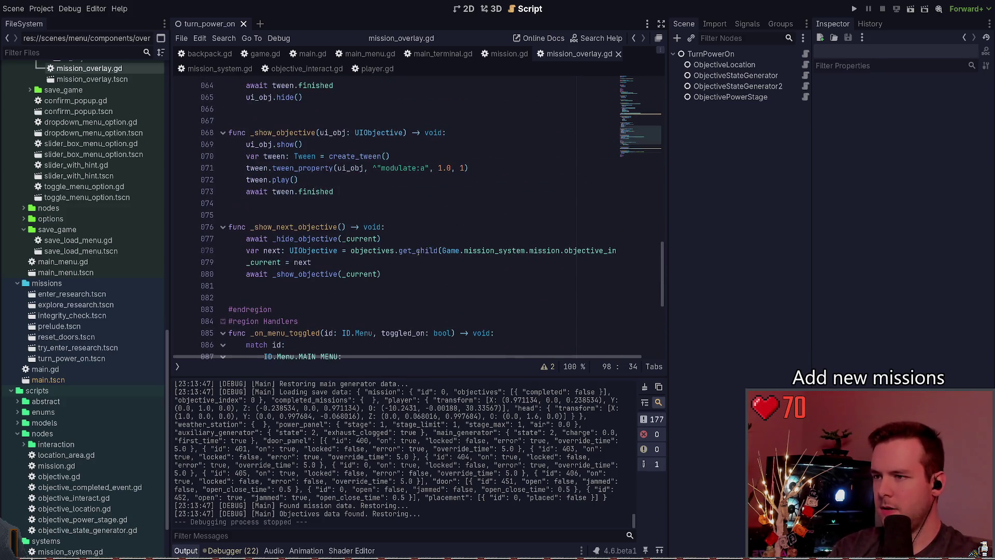
{"action": "scroll", "coordinate": [377, 217], "scroll_direction": "up", "scroll_amount": 1}
Check the fade-in tween on line 71, then return to the visibility reset on line 98
{"action": "left_click", "coordinate": [413, 238]}
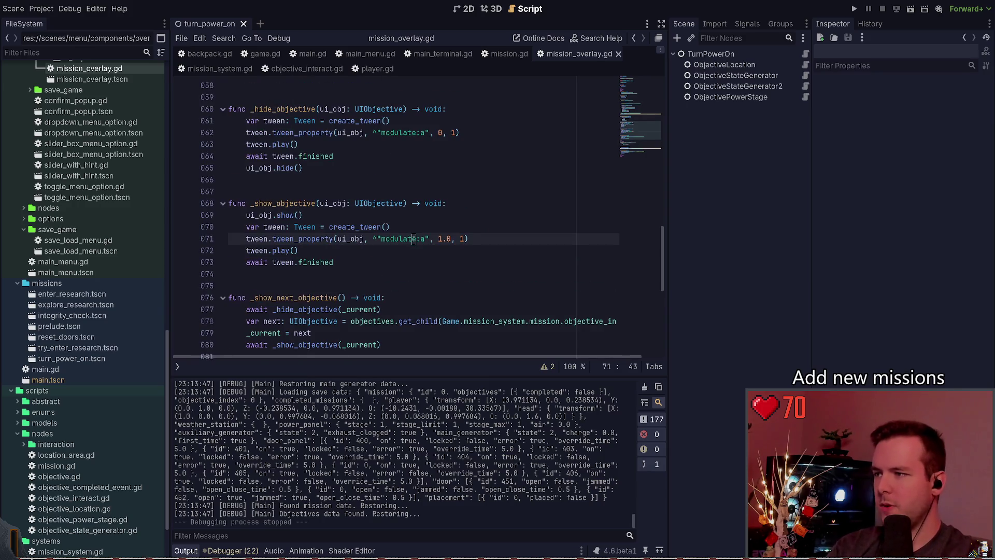
{"action": "triple_click", "coordinate": [413, 239]}
{"action": "key", "text": "Home"}
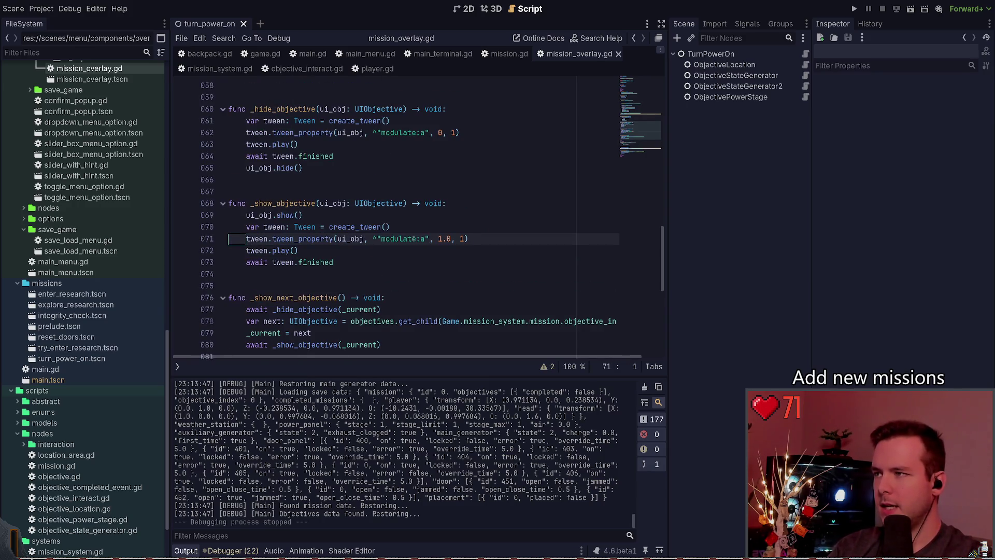
{"action": "key", "text": "ctrl+End"}
{"action": "key", "text": "Up"}
{"action": "key", "text": "Up"}
{"action": "key", "text": "Up"}
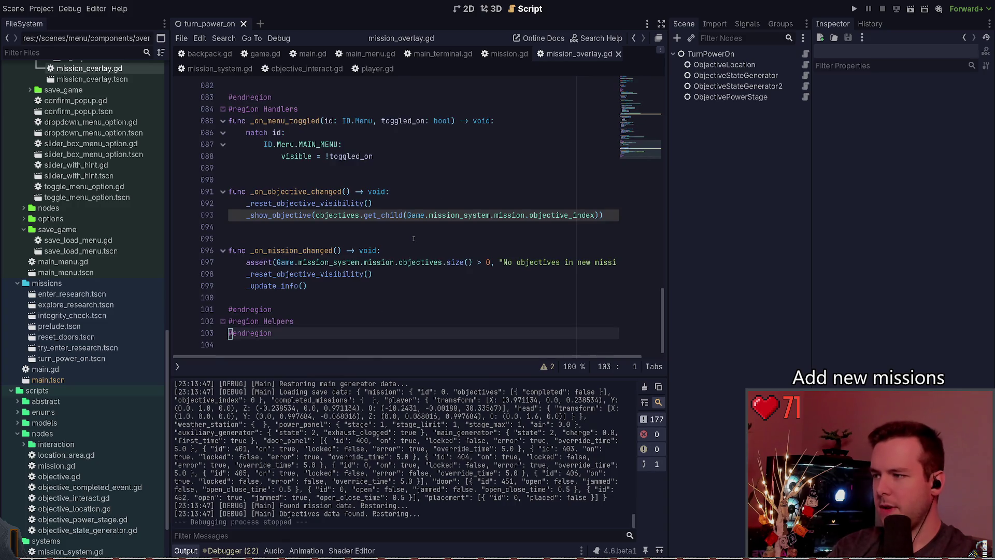
{"action": "key", "text": "Up"}
{"action": "key", "text": "Up"}
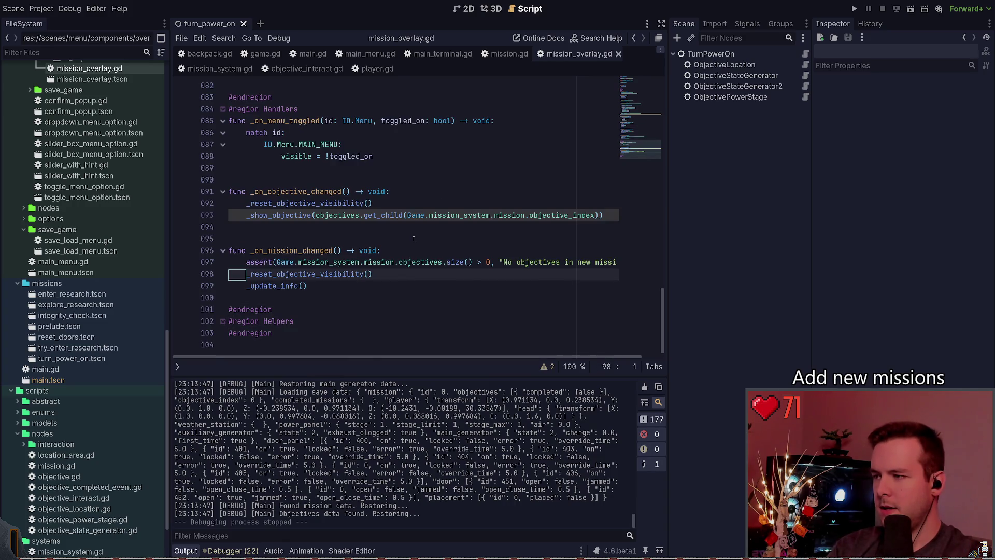
Insert a _hide_objective(_current) call above _reset_objective_visibility() and save
{"action": "key", "text": "ctrl+shift+Return"}
{"action": "type", "text": "_hide"}
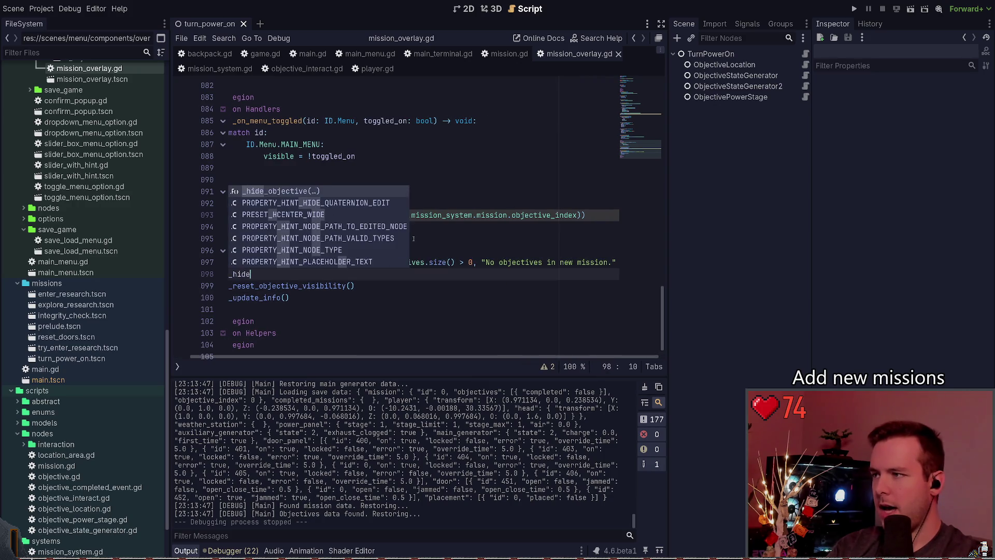
{"action": "key", "text": "Return"}
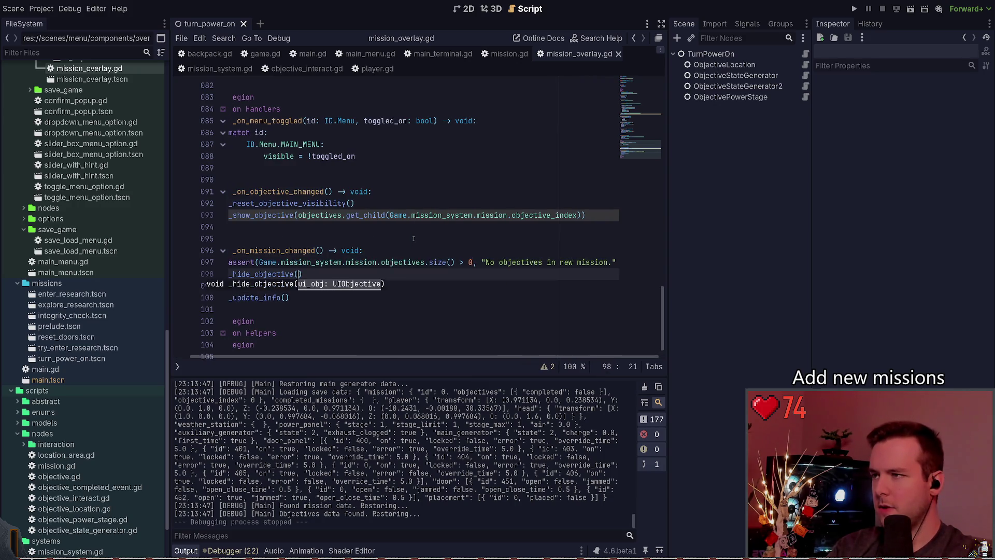
{"action": "type", "text": "_cu"}
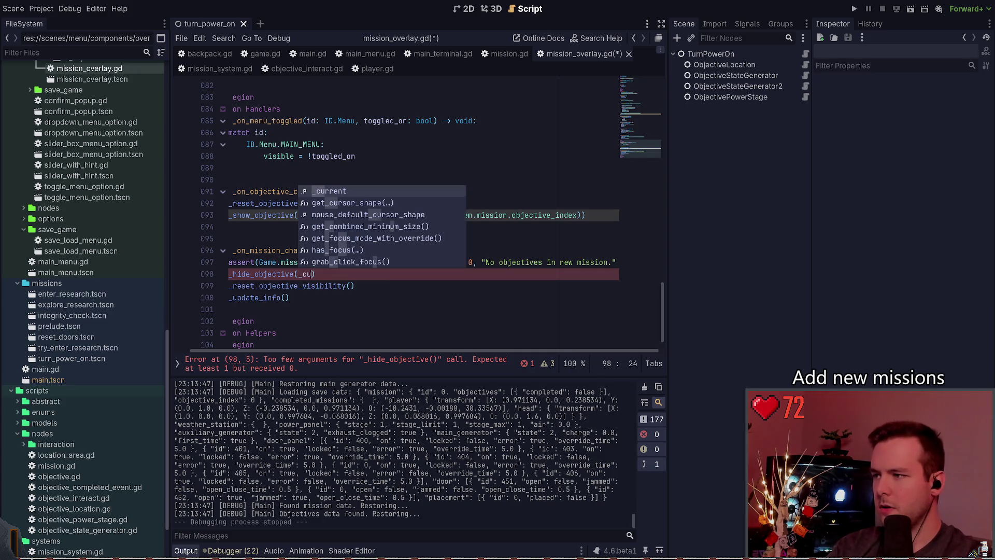
{"action": "key", "text": "Return"}
{"action": "key", "text": "ctrl+s"}
Prefix the _hide_objective(_current) call with await, save, and run the game
{"action": "scroll", "coordinate": [380, 350], "scroll_direction": "up", "scroll_amount": 4}
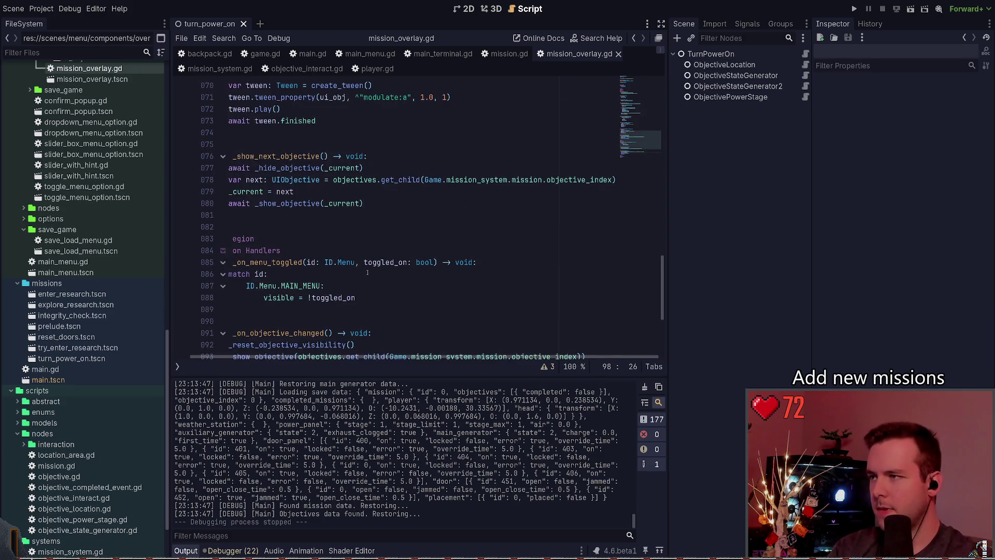
{"action": "scroll", "coordinate": [379, 349], "scroll_direction": "down", "scroll_amount": 4}
{"action": "left_click", "coordinate": [333, 251]}
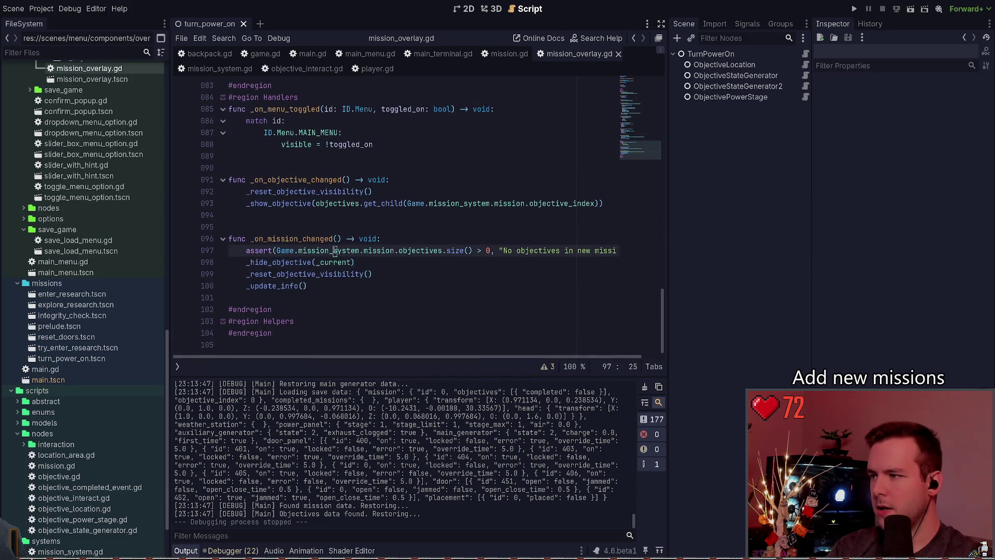
{"action": "key", "text": "Down"}
{"action": "key", "text": "Home"}
{"action": "type", "text": "await"}
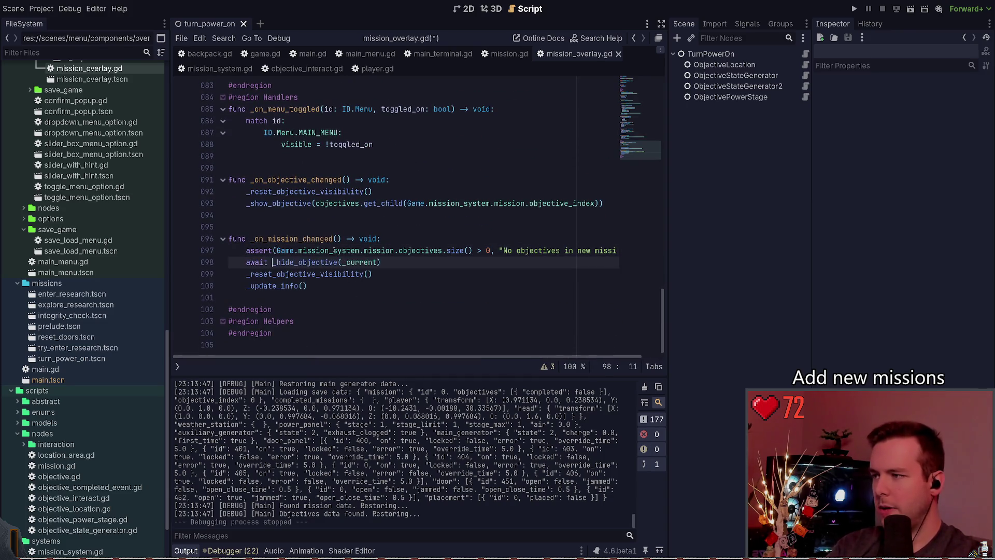
{"action": "key", "text": "ctrl+s"}
{"action": "left_click", "coordinate": [854, 9]}
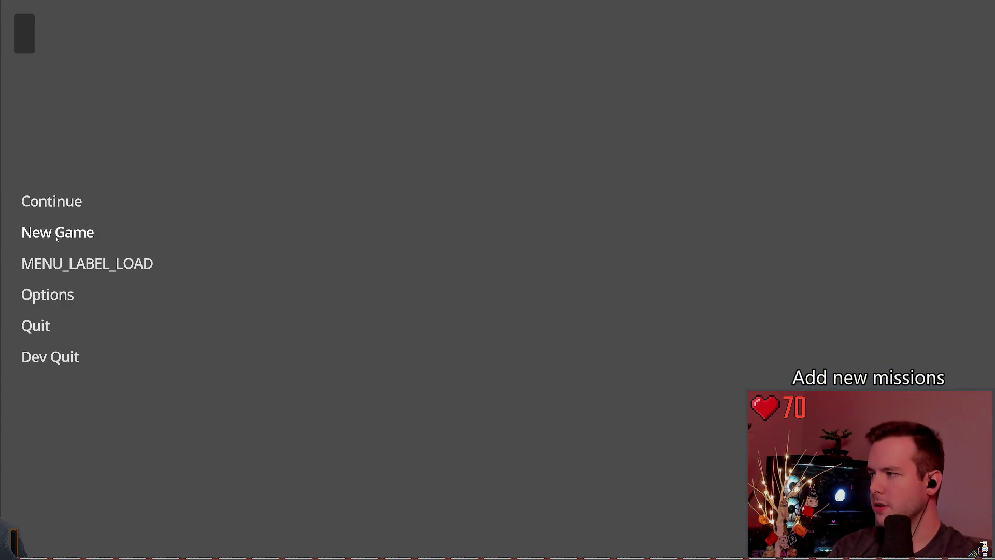
Start a New Game, stop the run with F8, and return to line 98 of the script
{"action": "left_click", "coordinate": [42, 232]}
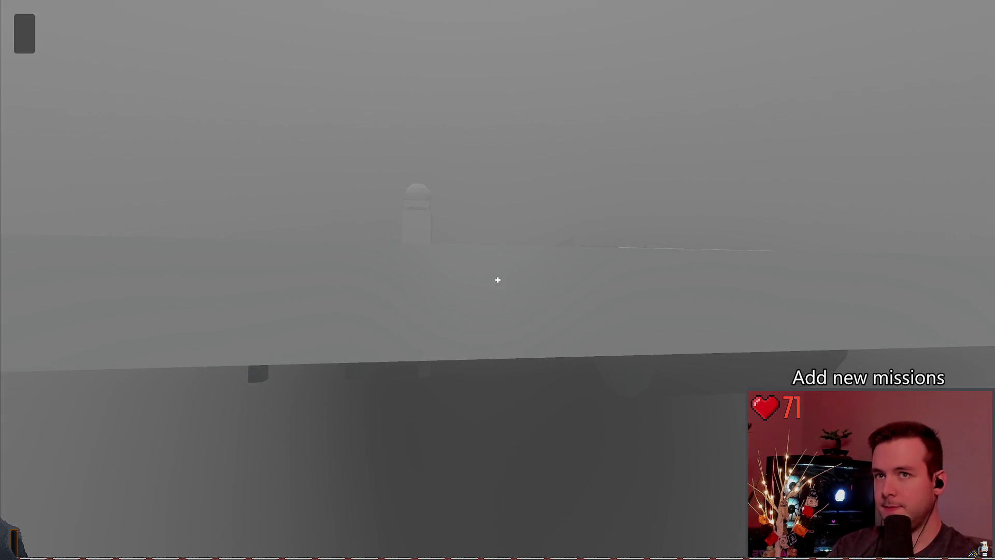
{"action": "key", "text": "F8"}
{"action": "left_click", "coordinate": [402, 264]}
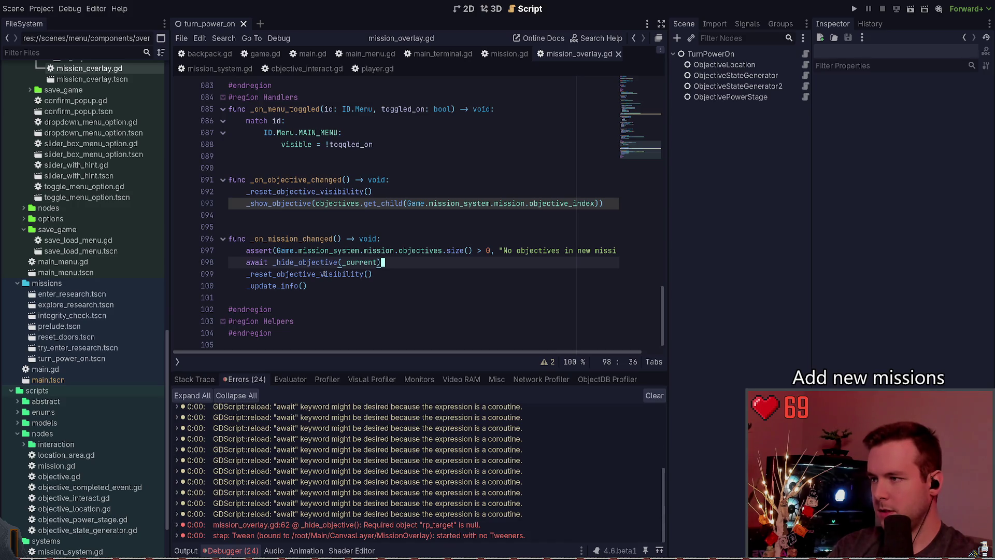
Inspect the code after the await line and the _update_info() definition
{"action": "left_click", "coordinate": [327, 251]}
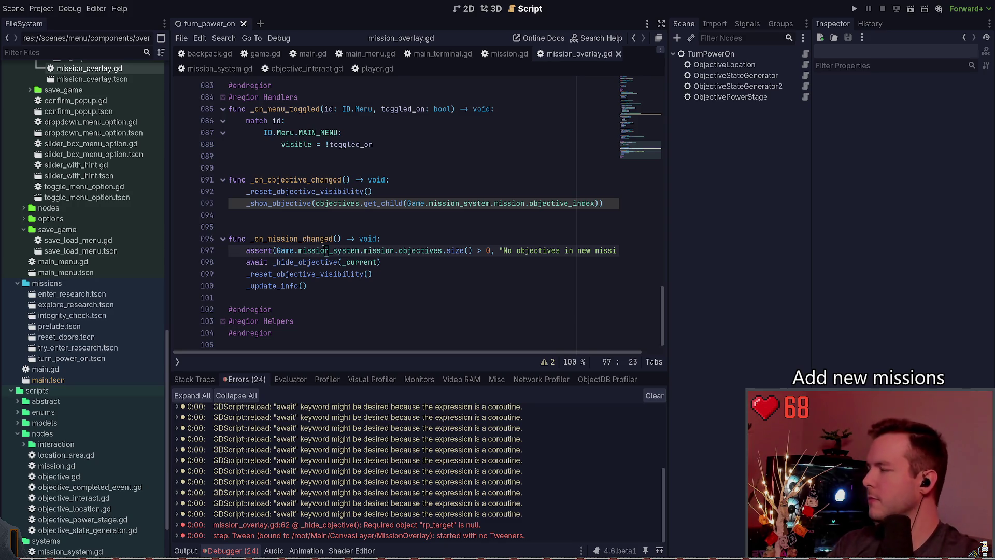
{"action": "left_click", "coordinate": [338, 286]}
{"action": "key", "text": "Down"}
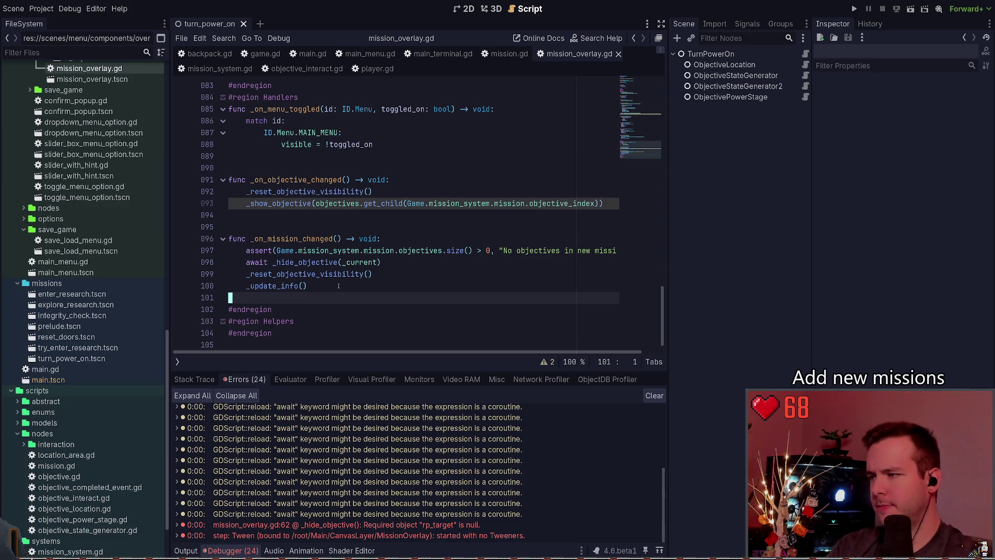
{"action": "left_click", "coordinate": [281, 286], "text": "ctrl"}
{"action": "scroll", "coordinate": [309, 251], "scroll_direction": "down", "scroll_amount": 10}
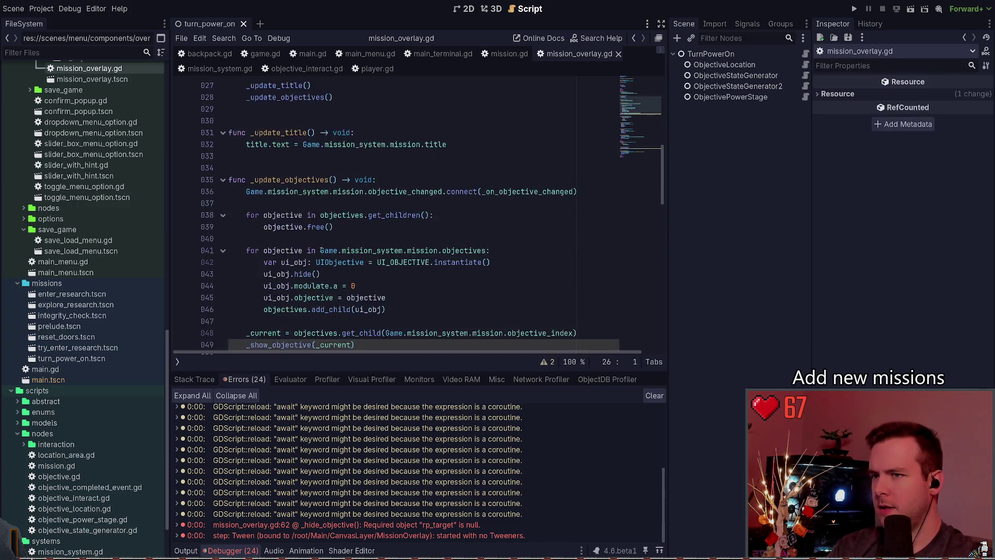
{"action": "scroll", "coordinate": [306, 253], "scroll_direction": "down", "scroll_amount": 13}
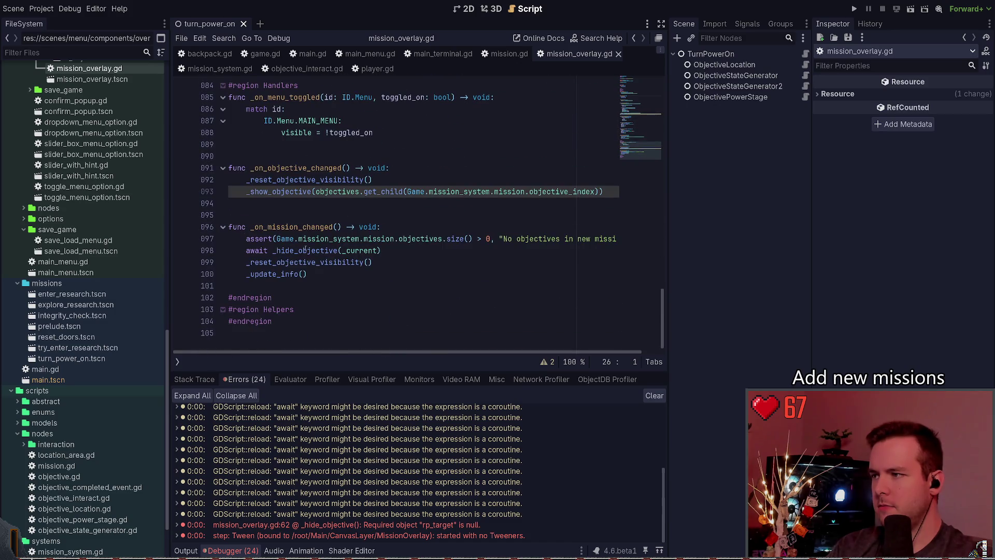
Wrap the await _hide_objective call in 'if _current != null:' and relaunch with F5
{"action": "left_click", "coordinate": [322, 250]}
{"action": "key", "text": "Up"}
{"action": "key", "text": "End"}
{"action": "key", "text": "Return"}
{"action": "type", "text": "if _current != null:"}
{"action": "key", "text": "Down"}
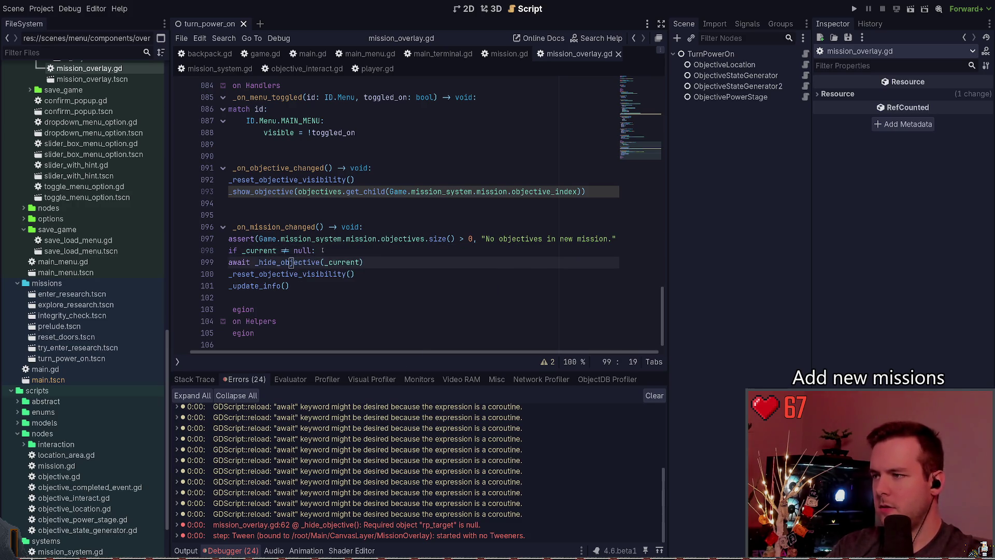
{"action": "key", "text": "Tab"}
{"action": "key", "text": "F5"}
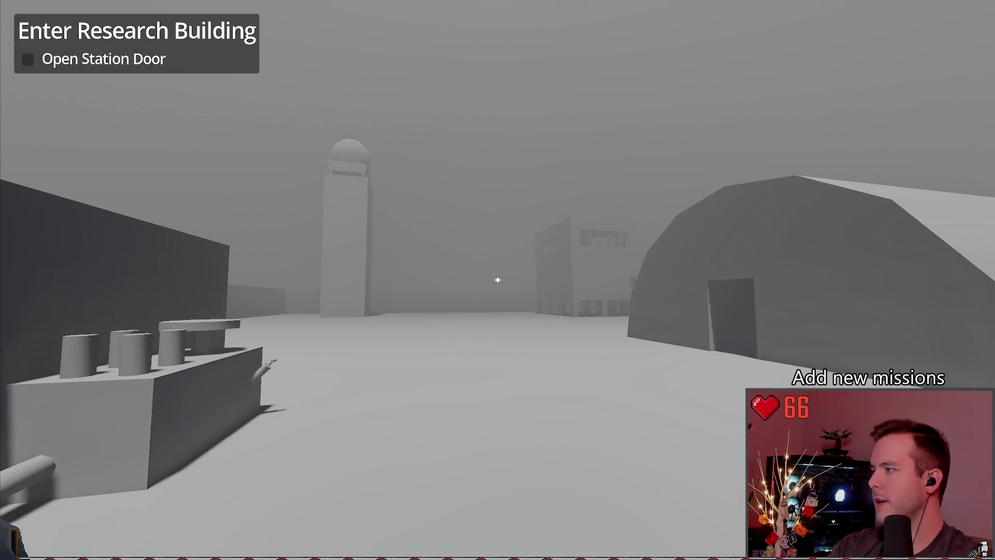
Walk up to the Research Building and open the station door with E
{"action": "key", "text": "w"}
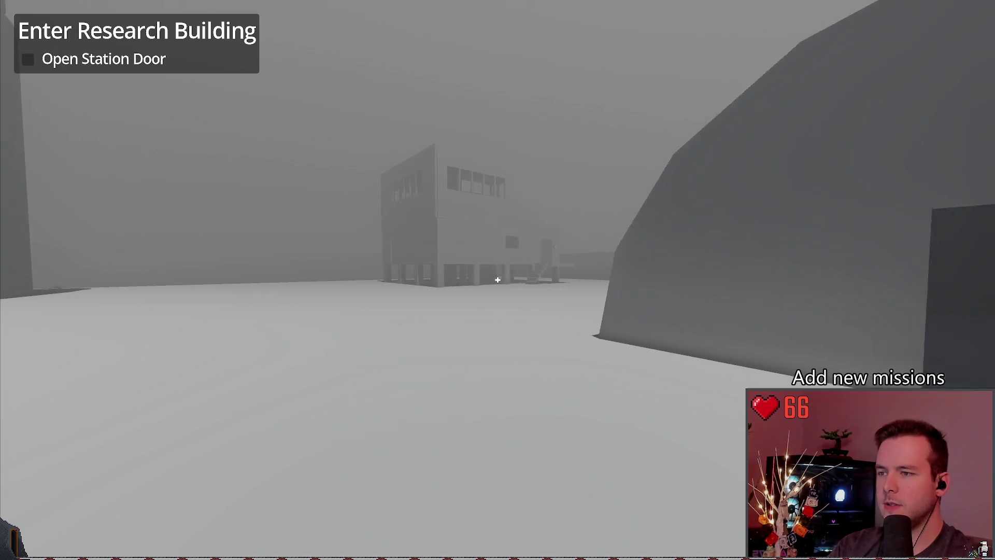
{"action": "key", "text": "w"}
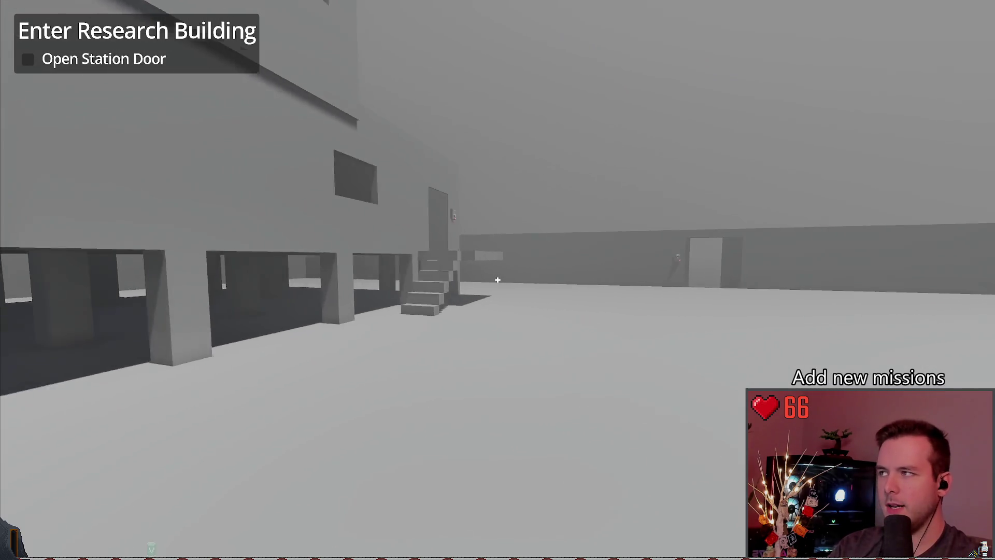
{"action": "key", "text": "w"}
{"action": "key", "text": "e"}
{"action": "key", "text": "w"}
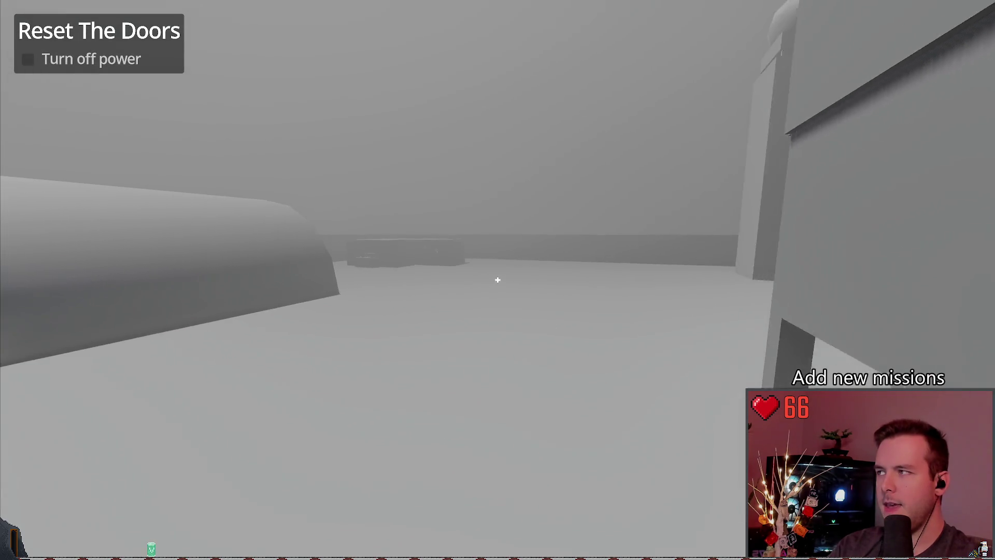
Quit the game through the pause menu's Dev Quit and return to the script editor
{"action": "key", "text": "Escape"}
{"action": "key", "text": "Up"}
{"action": "key", "text": "Return"}
{"action": "key", "text": "ctrl+s"}
{"action": "left_click", "coordinate": [337, 307]}
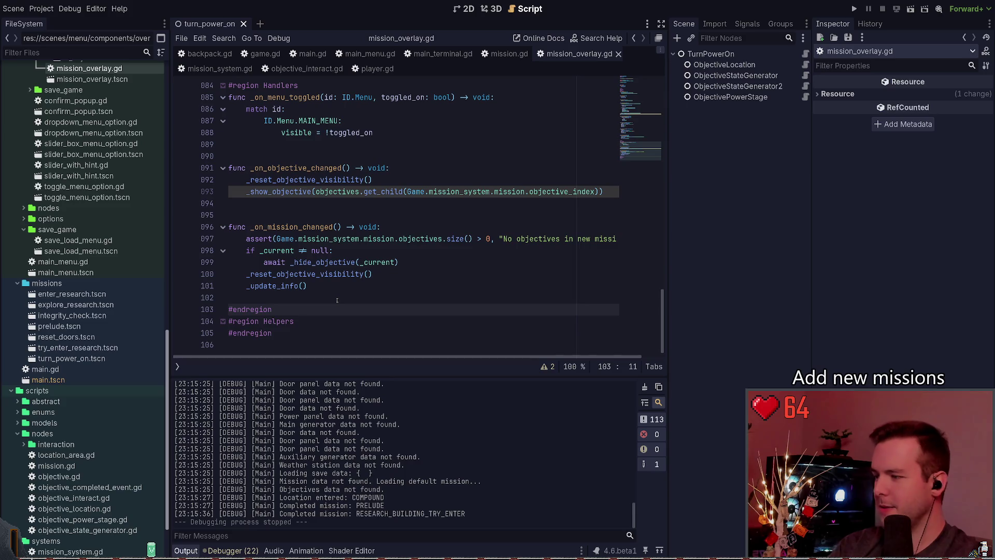
Bring up the drop-down PowerShell terminal and run git status
{"action": "key", "text": "super+grave"}
{"action": "type", "text": "git status"}
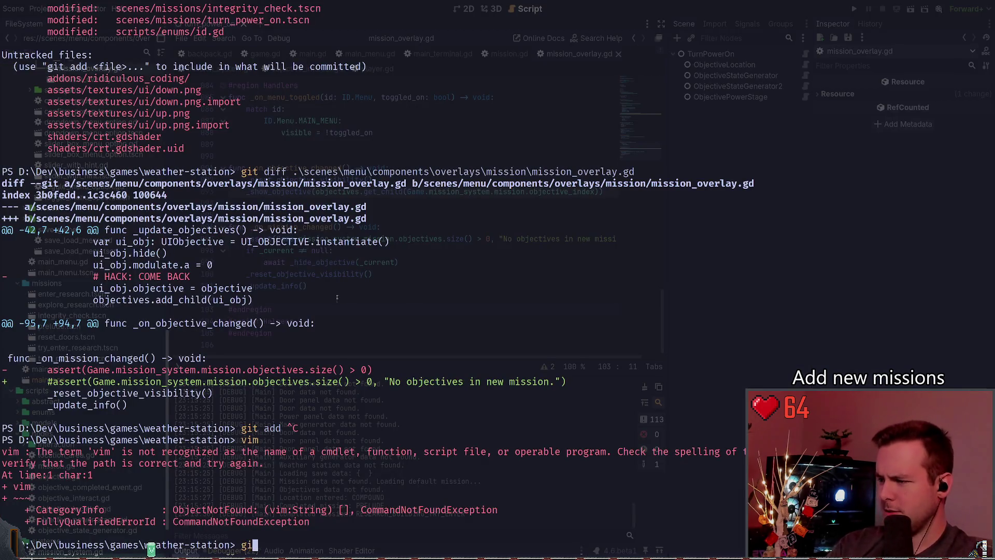
{"action": "key", "text": "Return"}
Show git diff of scenes\menu\components\overlays\mission\mission_overlay.gd, then hide the terminal
{"action": "type", "text": "g"}
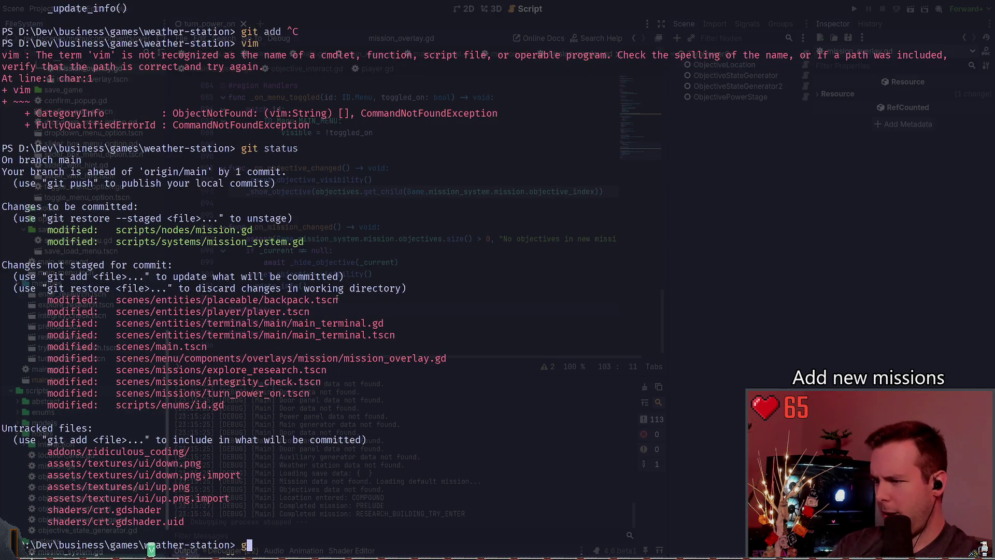
{"action": "type", "text": "it diff .\\scenes\\menu\\components\\"}
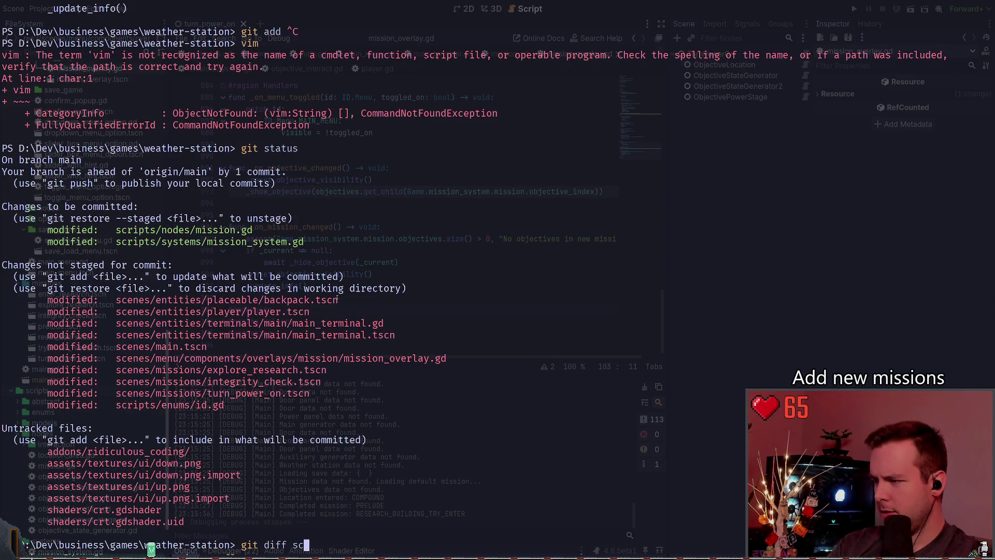
{"action": "type", "text": "overlays\\mission\\ov"}
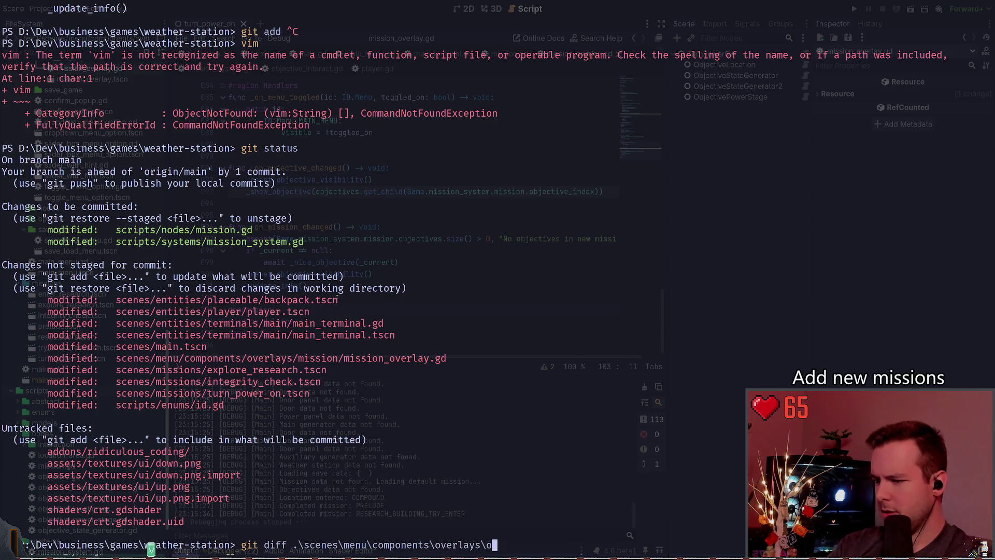
{"action": "key", "text": "BackSpace"}
{"action": "key", "text": "BackSpace"}
{"action": "type", "text": "mi"}
{"action": "key", "text": "Tab"}
{"action": "key", "text": "Return"}
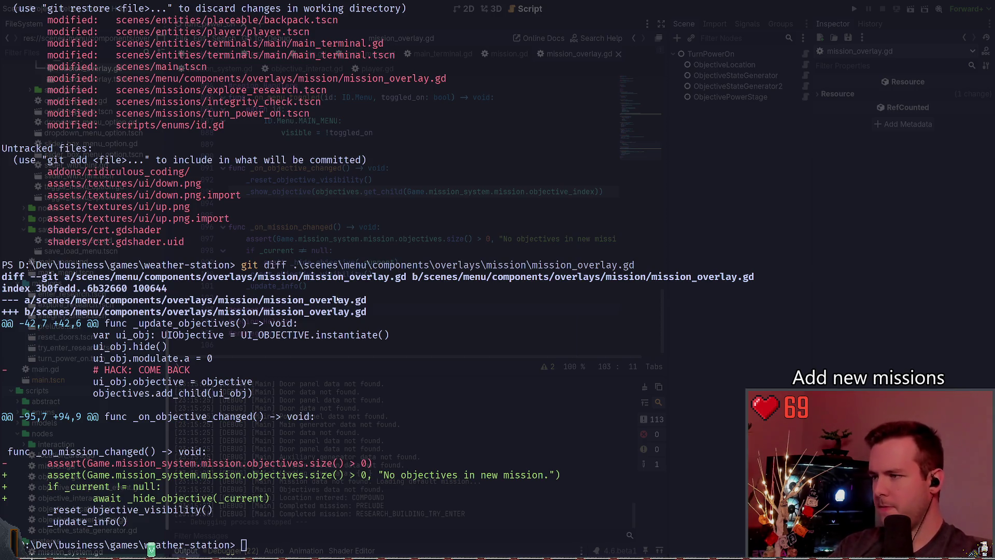
{"action": "key", "text": "super+grave"}
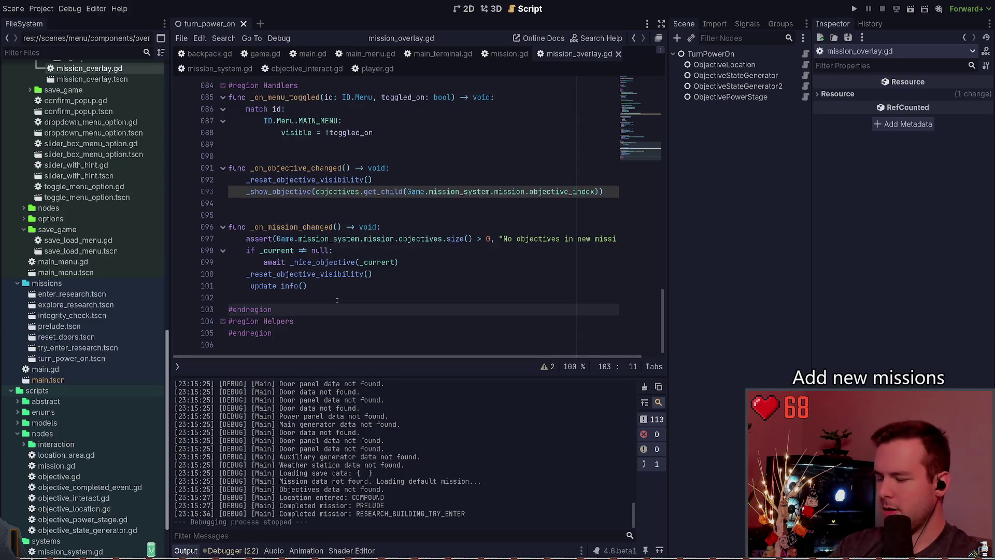
Delete the 'if _current != null' and await _hide_objective lines, save, and reopen the terminal
{"action": "left_click", "coordinate": [369, 262]}
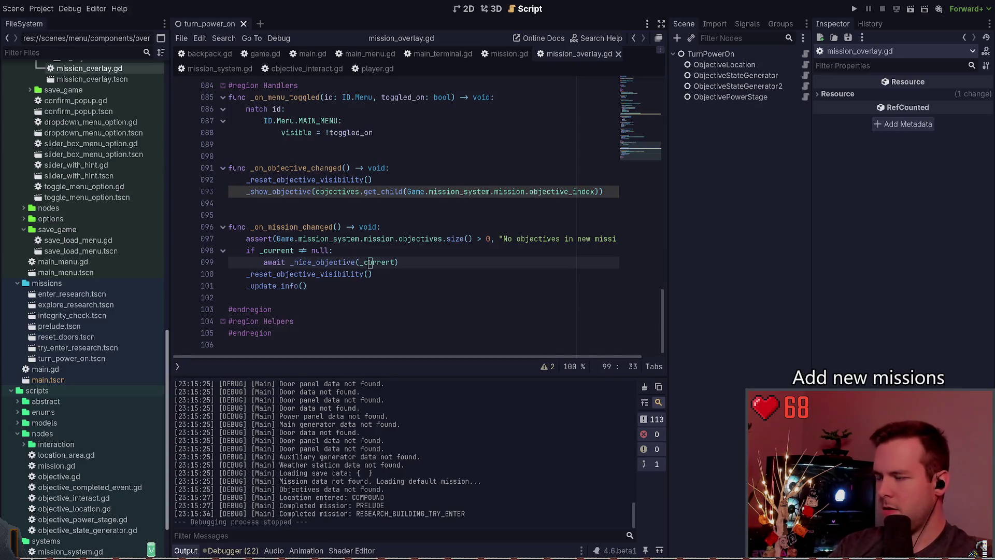
{"action": "key", "text": "shift+Up"}
{"action": "key", "text": "ctrl+shift+k"}
{"action": "key", "text": "ctrl+s"}
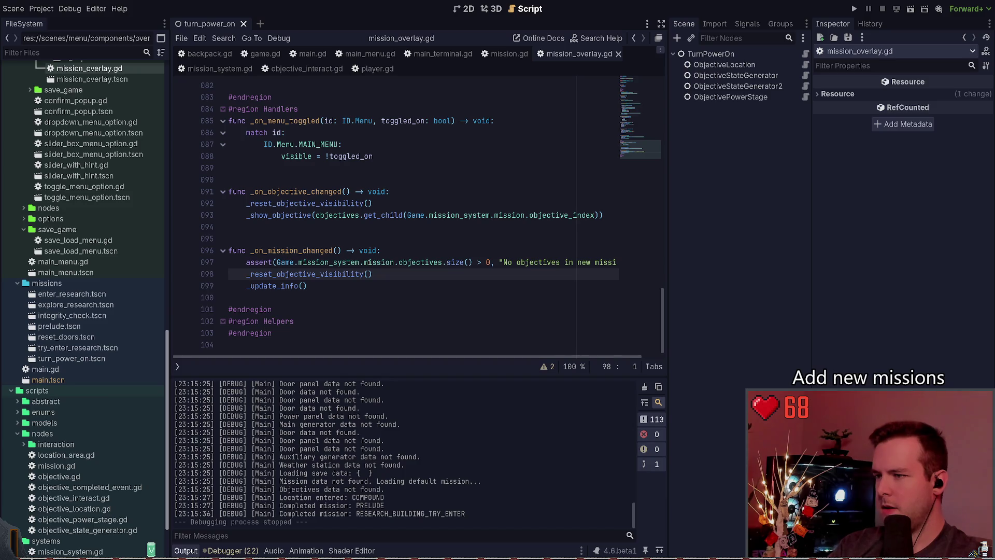
{"action": "left_click", "coordinate": [369, 214]}
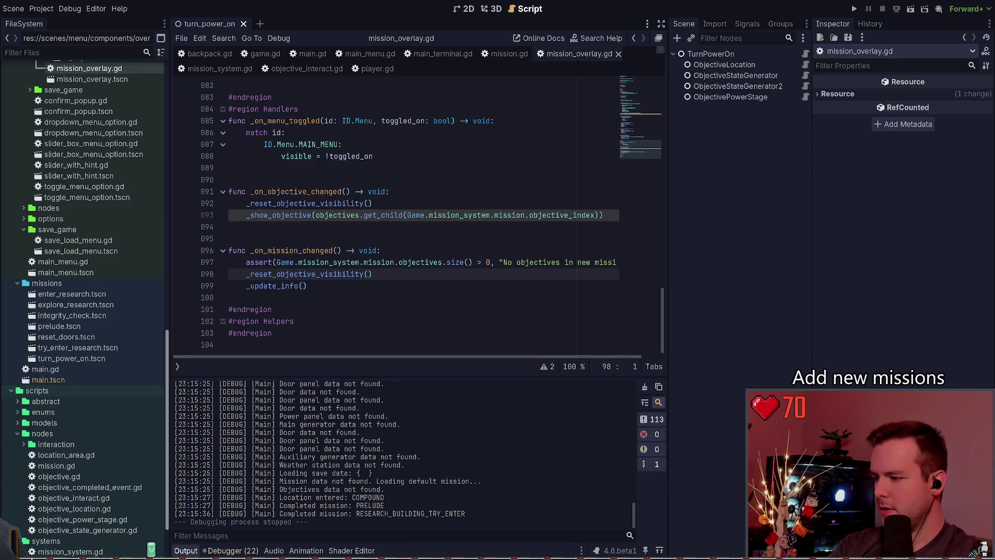
{"action": "key", "text": "super+grave"}
Review the mission_overlay.gd diff and stage it with git add
{"action": "type", "text": "git"}
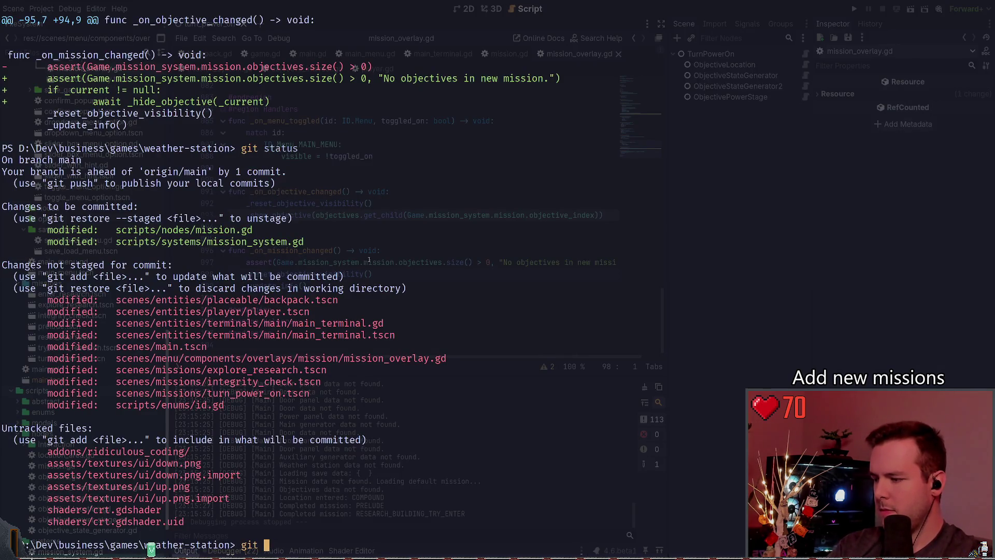
{"action": "key", "text": "ctrl+c"}
{"action": "type", "text": "git diff .\\scenes\\menu\\components\\overlays\\mission\\mission_overlay.gd"}
{"action": "key", "text": "Return"}
{"action": "type", "text": "gi"}
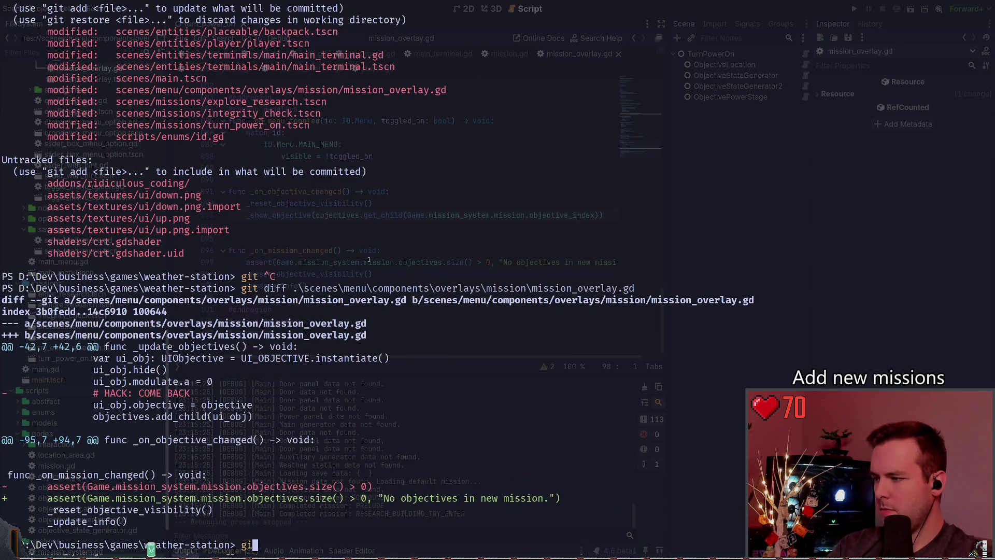
{"action": "type", "text": "t add .\\scenes\\menu\\components\\overlays\\mission\\mission_overlay.gd"}
{"action": "key", "text": "Return"}
Check git status, start a commit 'fix: Make objective system', then abandon it
{"action": "type", "text": "git co"}
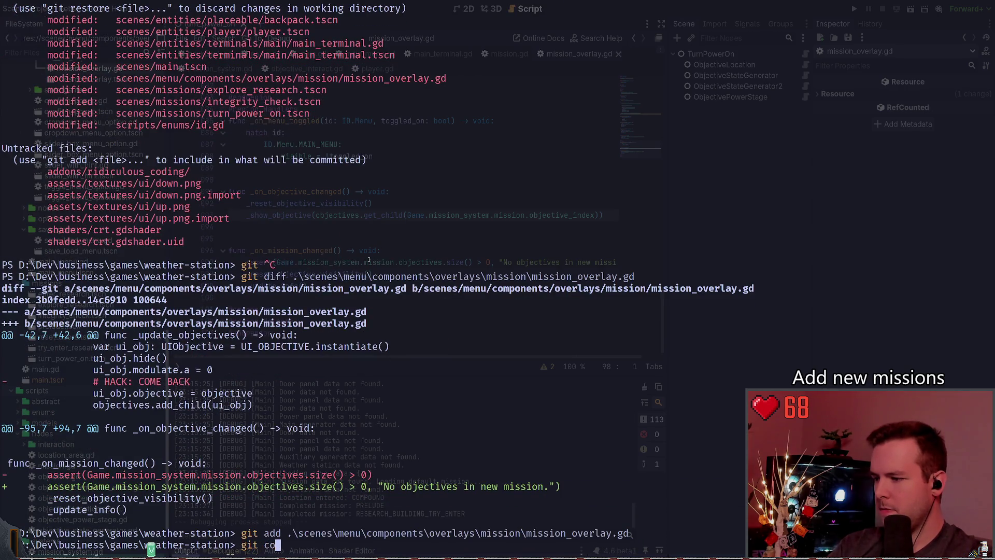
{"action": "type", "text": "mit -m"}
{"action": "key", "text": "ctrl+c"}
{"action": "type", "text": "g"}
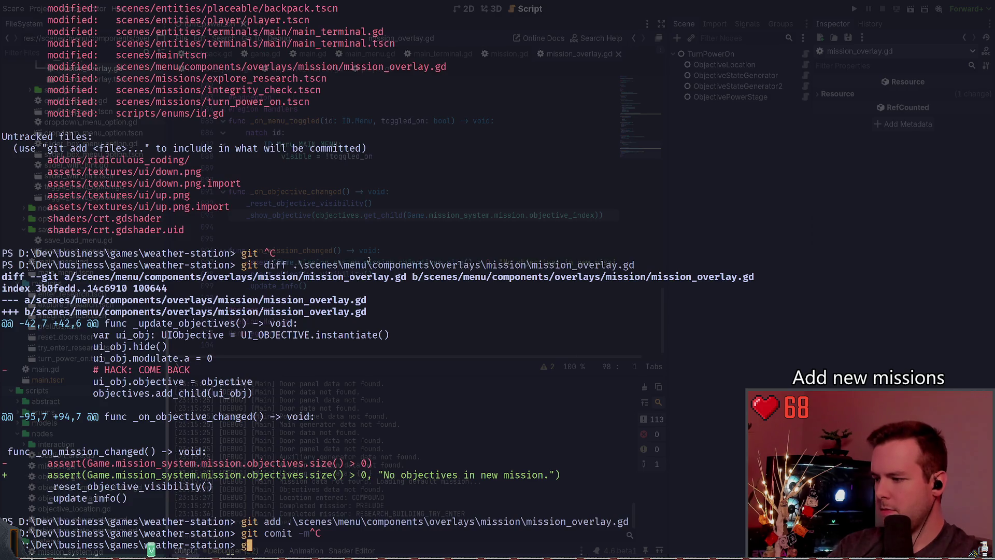
{"action": "type", "text": "it status"}
{"action": "key", "text": "Return"}
{"action": "type", "text": "git commi"}
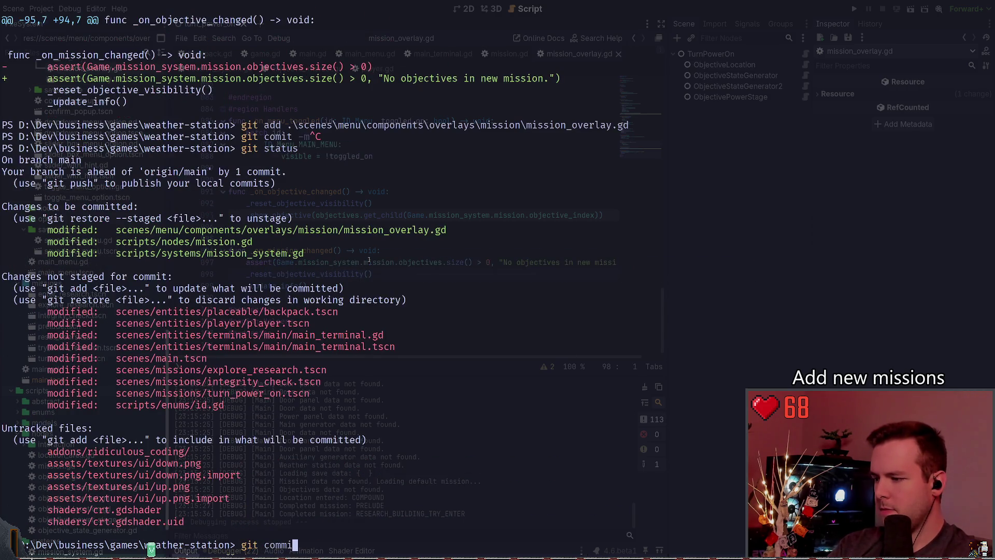
{"action": "type", "text": "t -m \"fx"}
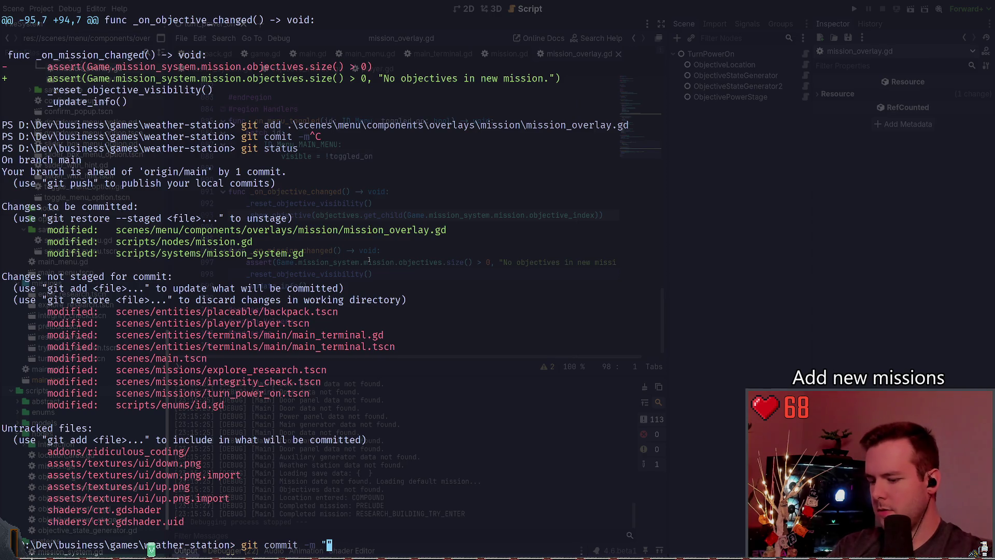
{"action": "key", "text": "BackSpace"}
{"action": "type", "text": "ix: "}
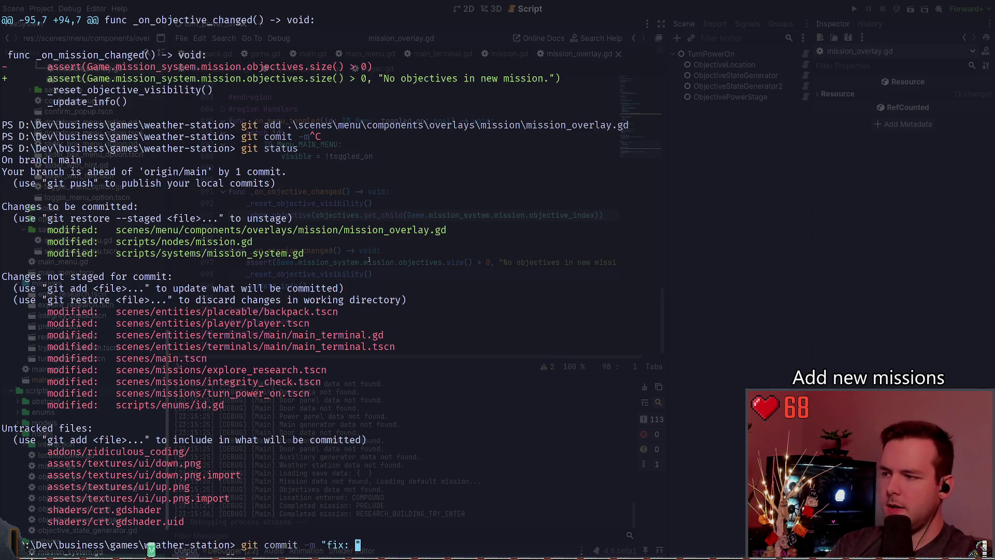
{"action": "type", "text": "Make obj"}
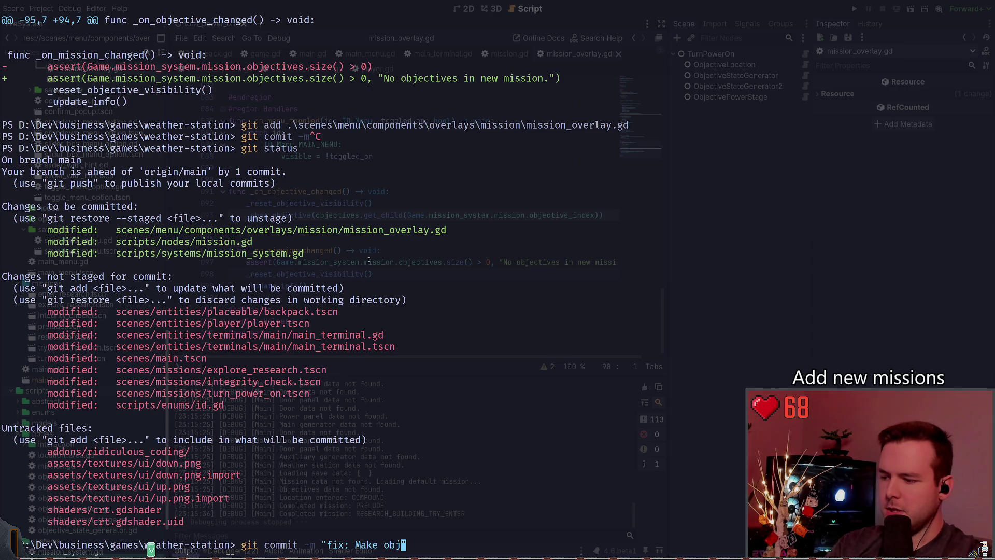
{"action": "type", "text": "ective system"}
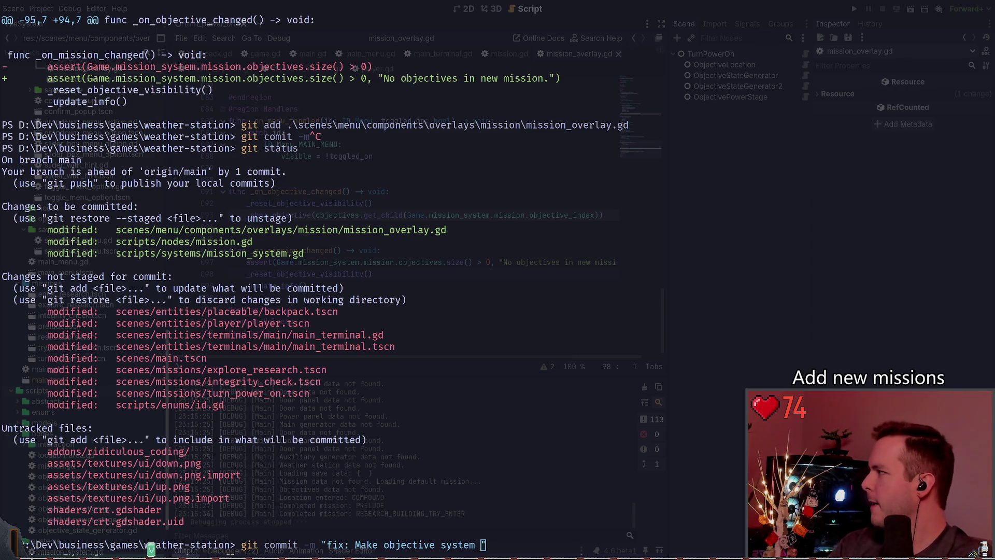
{"action": "key", "text": "ctrl+c"}
Unstage all files with git restore --staged * and check git status
{"action": "type", "text": "git restore --staged *"}
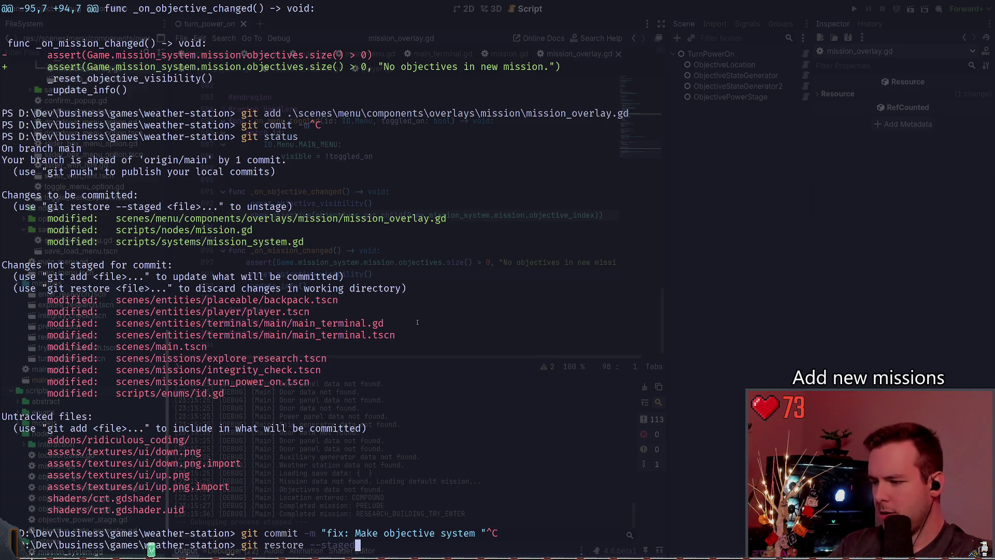
{"action": "key", "text": "Return"}
{"action": "type", "text": "git st"}
{"action": "type", "text": "s"}
{"action": "key", "text": "Return"}
Show git diff of scripts\nodes\mission.gd
{"action": "type", "text": "git diff sc"}
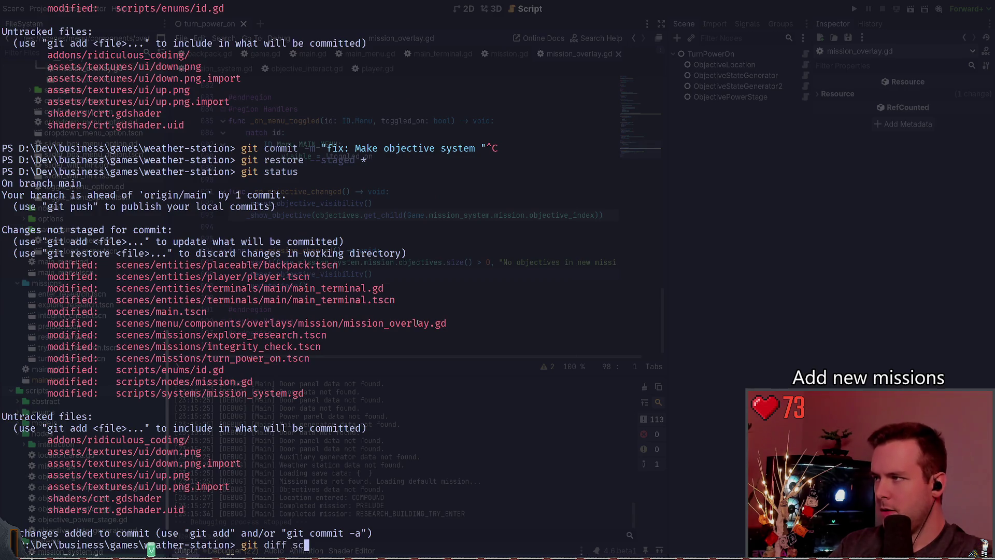
{"action": "scroll", "coordinate": [327, 407], "scroll_direction": "up", "scroll_amount": 7}
{"action": "scroll", "coordinate": [327, 407], "scroll_direction": "up", "scroll_amount": 7}
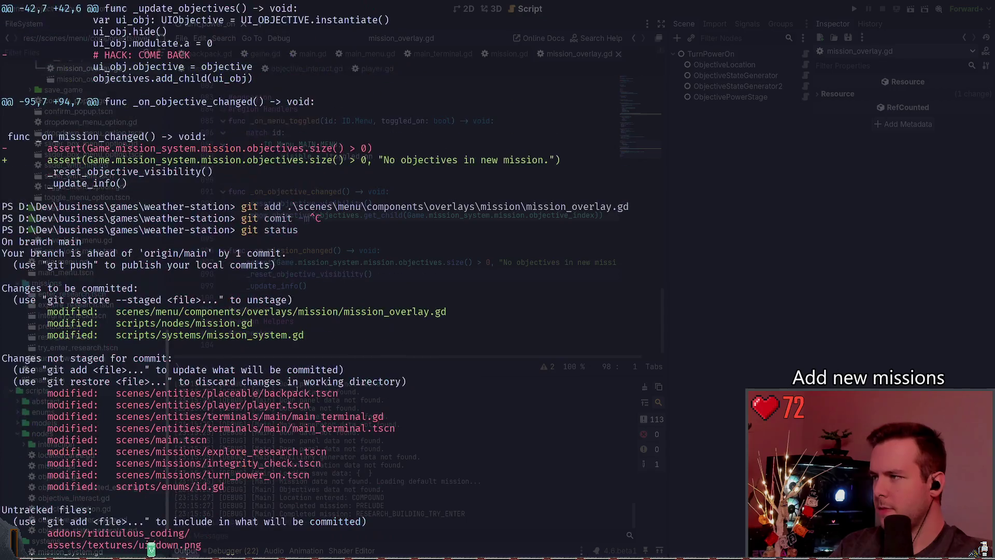
{"action": "scroll", "coordinate": [151, 548], "scroll_direction": "down", "scroll_amount": 1}
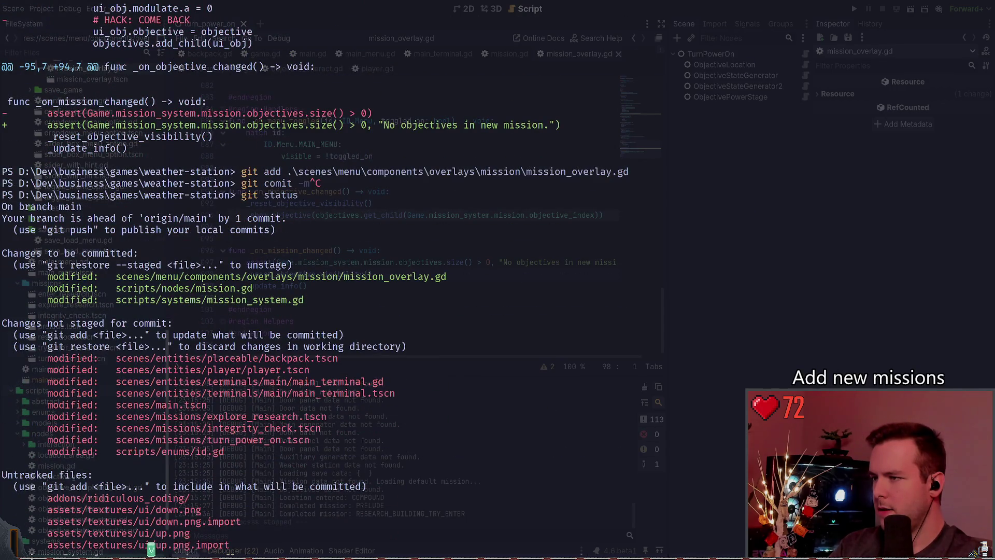
{"action": "scroll", "coordinate": [151, 548], "scroll_direction": "down", "scroll_amount": 13}
{"action": "type", "text": "diff sc"}
{"action": "key", "text": "Tab"}
{"action": "type", "text": "menu"}
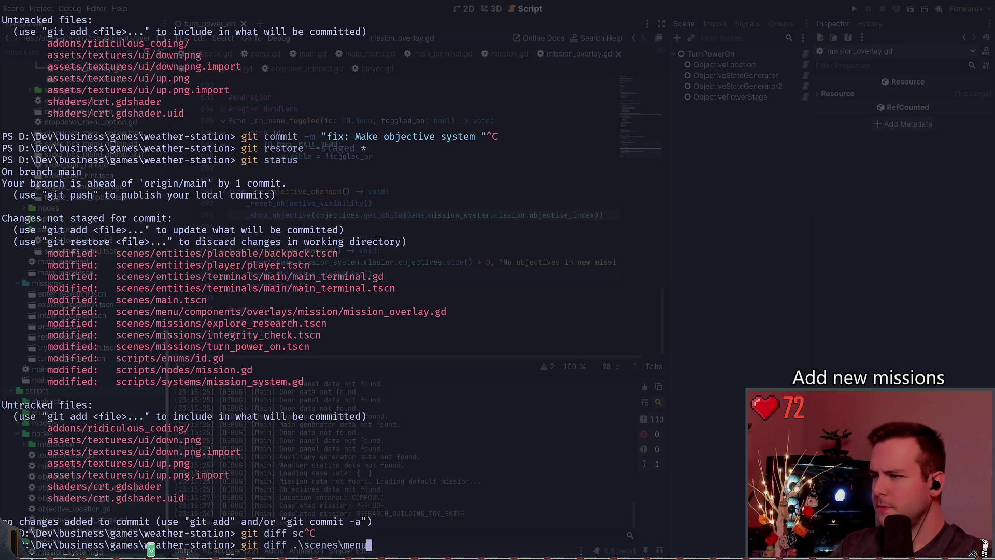
{"action": "key", "text": "BackSpace"}
{"action": "key", "text": "BackSpace"}
{"action": "key", "text": "BackSpace"}
{"action": "type", "text": "cripts\\"}
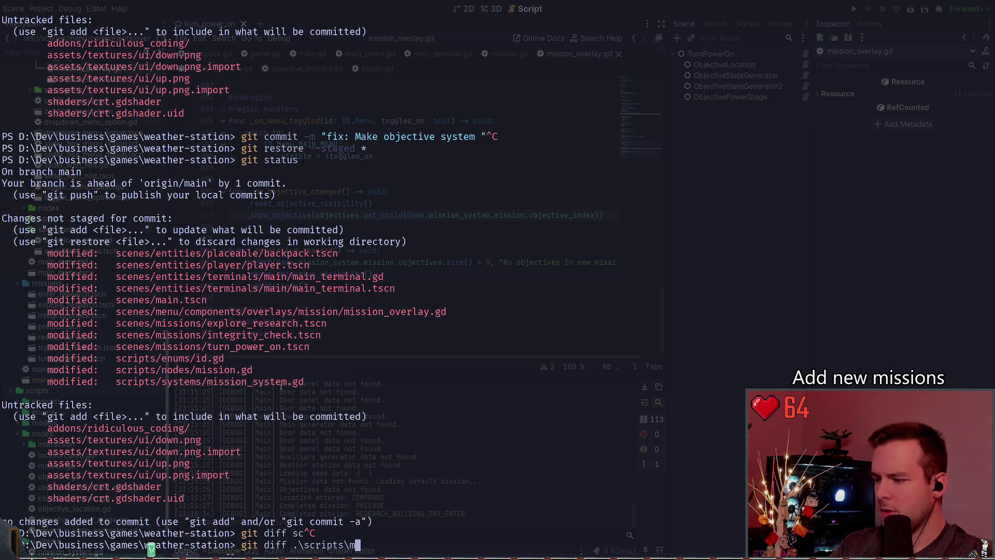
{"action": "type", "text": "nodes\\mission.gd"}
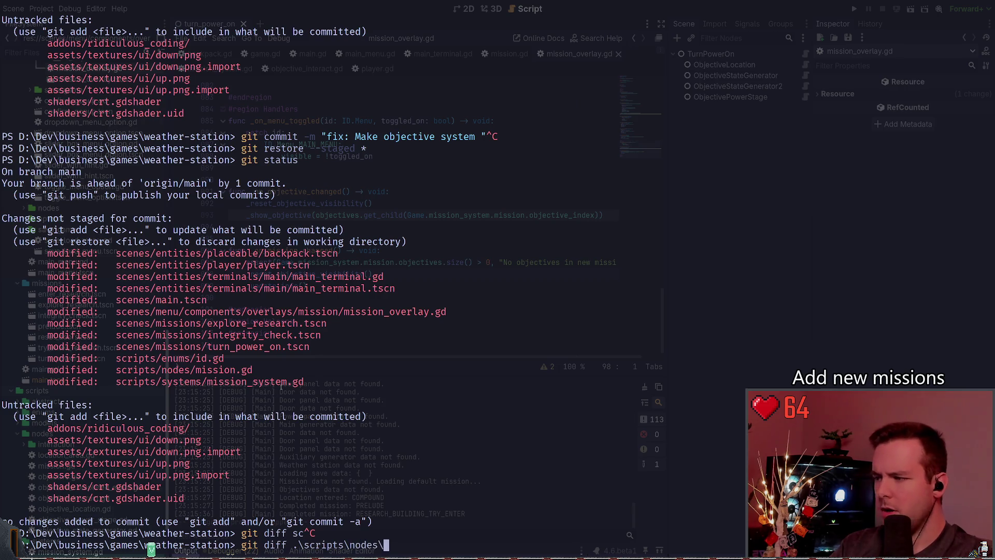
{"action": "key", "text": "Return"}
{"action": "scroll", "coordinate": [281, 386], "scroll_direction": "down", "scroll_amount": 2}
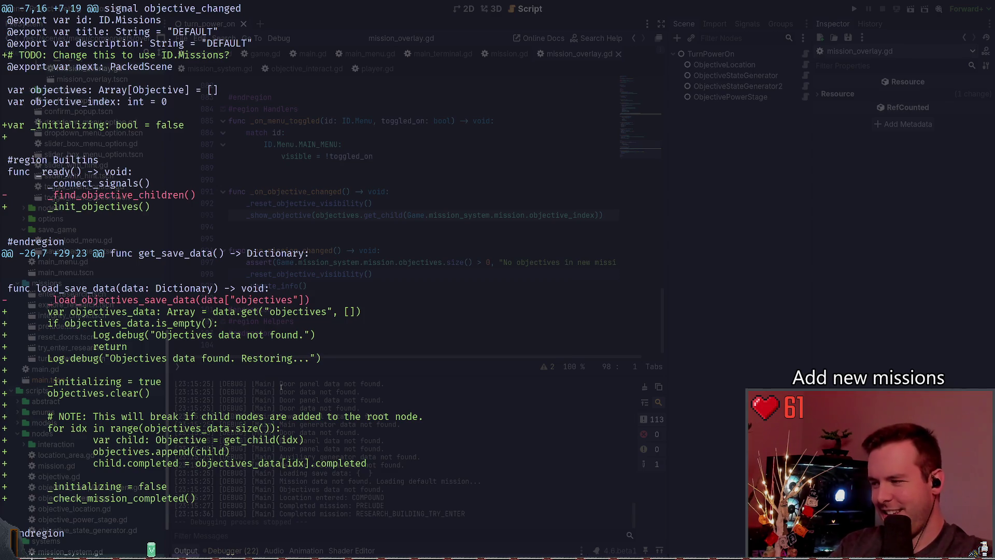
{"action": "scroll", "coordinate": [281, 387], "scroll_direction": "down", "scroll_amount": 2}
{"action": "scroll", "coordinate": [281, 386], "scroll_direction": "down", "scroll_amount": 2}
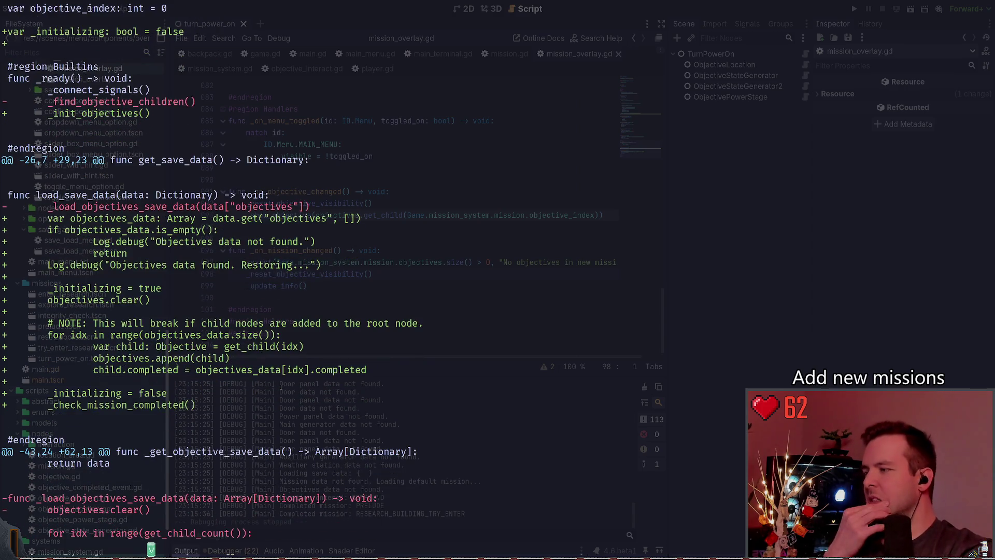
{"action": "scroll", "coordinate": [281, 386], "scroll_direction": "down", "scroll_amount": 1}
{"action": "scroll", "coordinate": [281, 387], "scroll_direction": "down", "scroll_amount": 8}
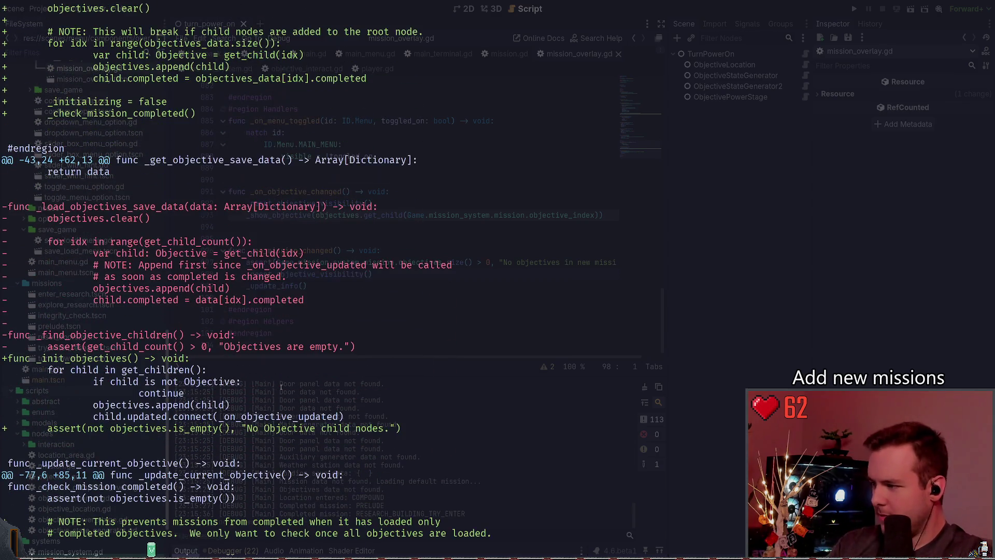
{"action": "scroll", "coordinate": [281, 386], "scroll_direction": "down", "scroll_amount": 2}
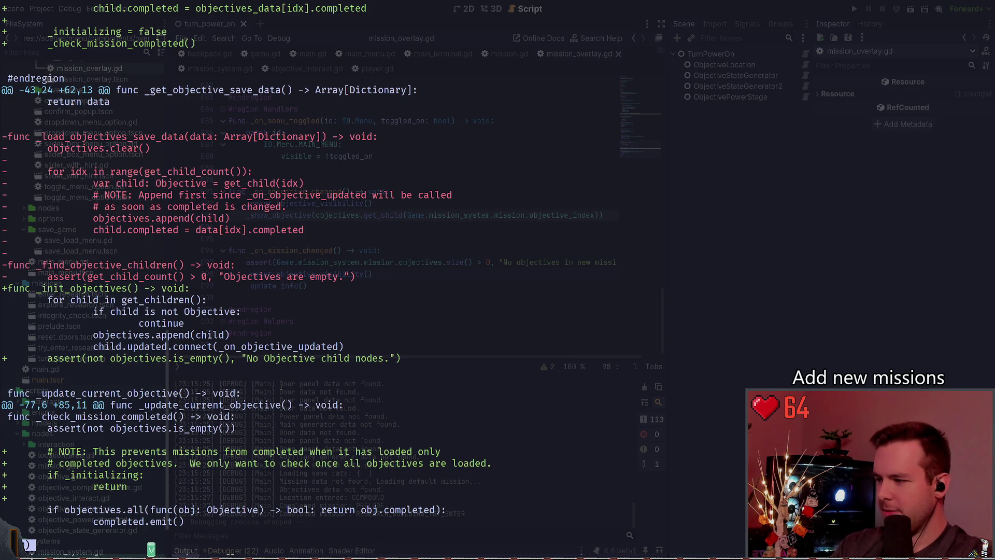
Stage scripts\nodes\mission.gd and confirm it with git status
{"action": "type", "text": "qgit add .\\scripts\\nodes\\mission.gd"}
{"action": "key", "text": "Return"}
{"action": "type", "text": "git status"}
{"action": "key", "text": "Return"}
Stage scripts\systems\mission_system.gd and check the staged set with git status
{"action": "type", "text": "git add "}
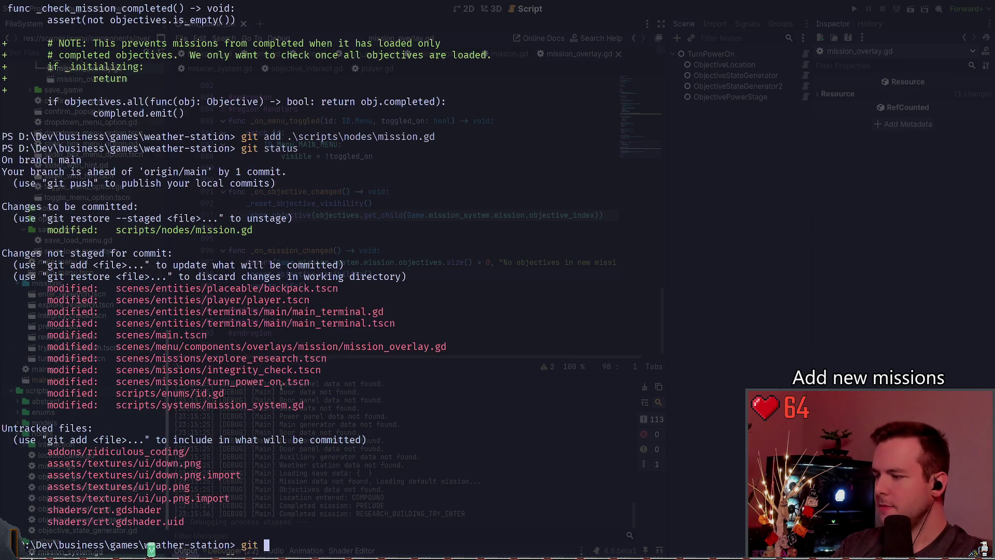
{"action": "type", "text": ".\\s"}
{"action": "key", "text": "Tab"}
{"action": "key", "text": "Tab"}
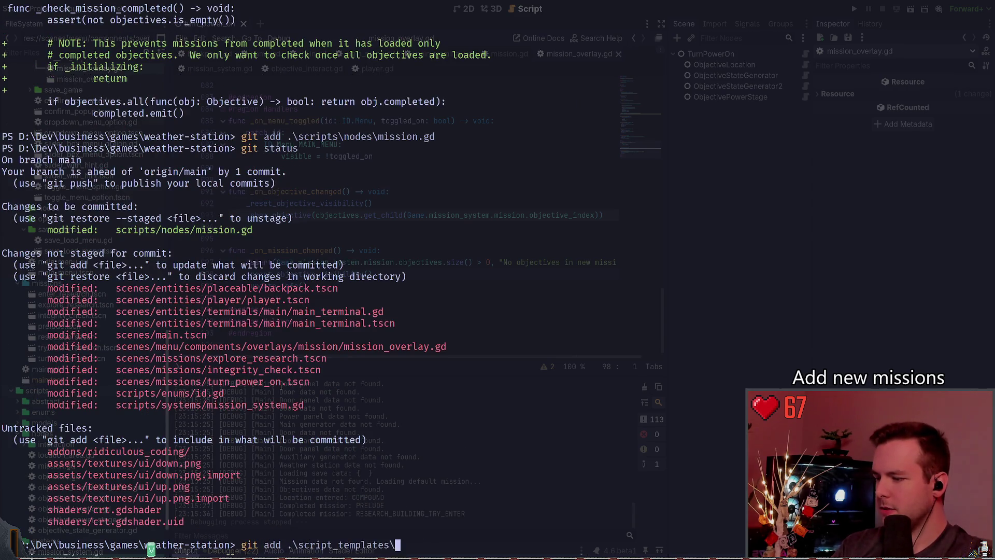
{"action": "type", "text": "m"}
{"action": "key", "text": "Tab"}
{"action": "key", "text": "BackSpace"}
{"action": "key", "text": "BackSpace"}
{"action": "key", "text": "BackSpace"}
{"action": "type", "text": "is"}
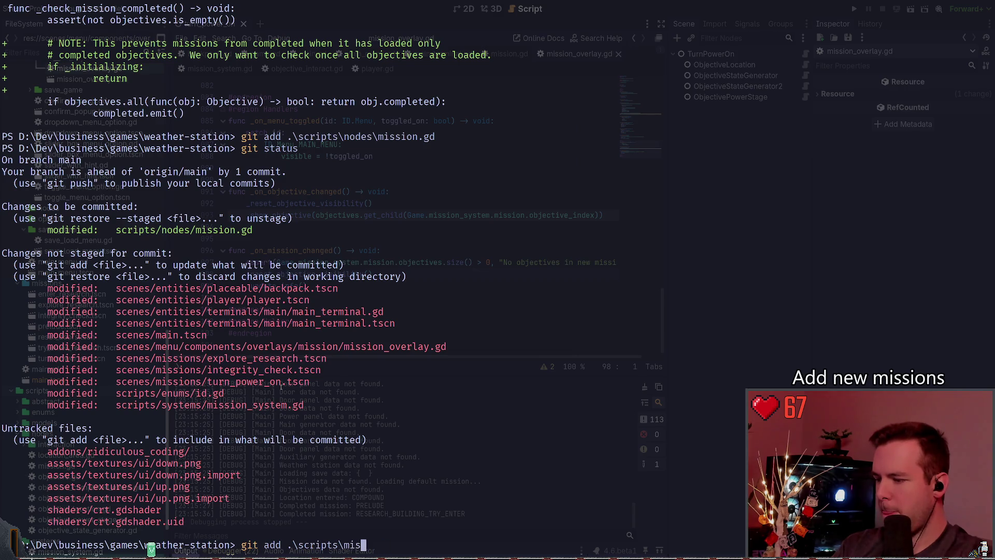
{"action": "key", "text": "BackSpace"}
{"action": "key", "text": "BackSpace"}
{"action": "key", "text": "BackSpace"}
{"action": "type", "text": "s"}
{"action": "key", "text": "Tab"}
{"action": "type", "text": "mis"}
{"action": "key", "text": "Tab"}
{"action": "key", "text": "Return"}
{"action": "type", "text": "git stat"}
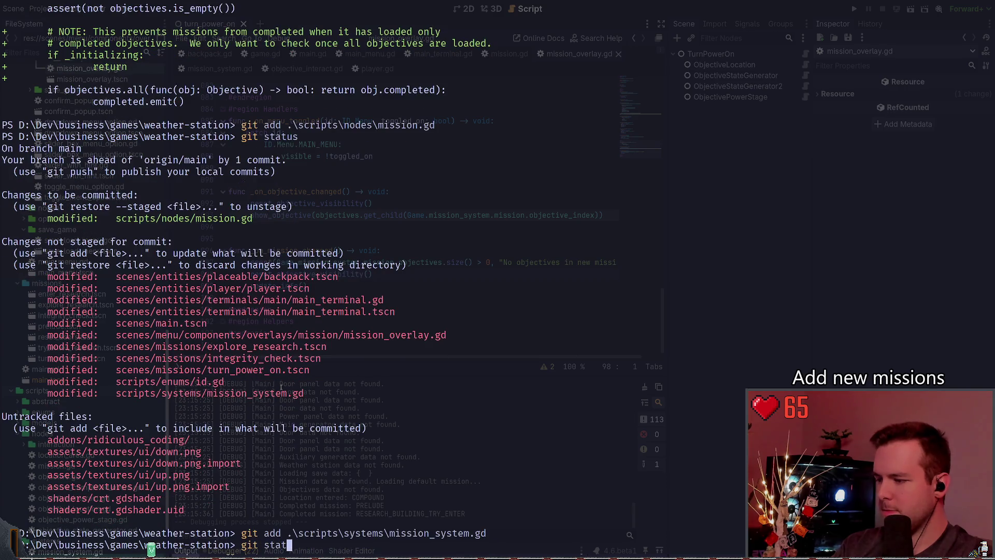
{"action": "type", "text": "us"}
{"action": "key", "text": "Return"}
Cancel a stray git add and begin a commit message 'fix: Fix objectives'
{"action": "type", "text": "git add sc"}
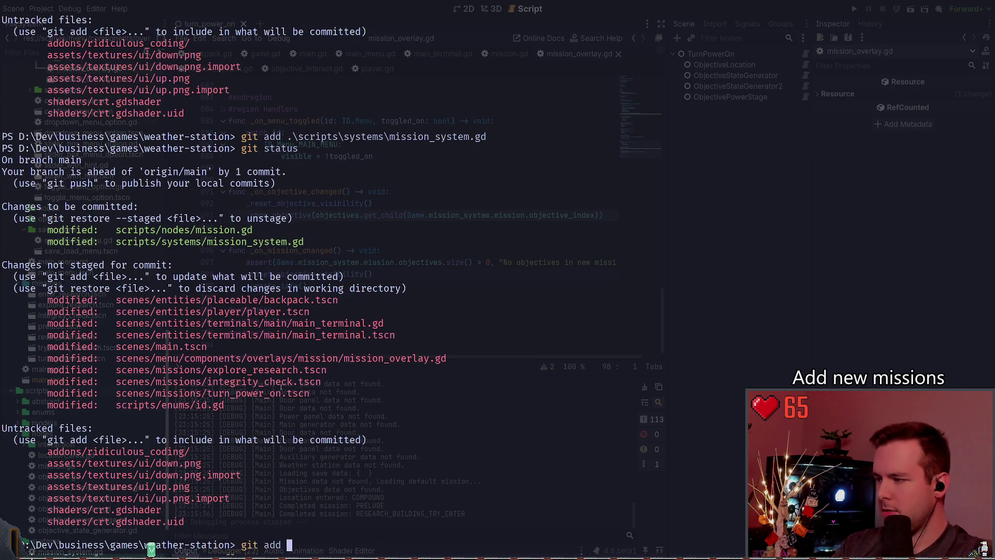
{"action": "key", "text": "Tab"}
{"action": "key", "text": "Tab"}
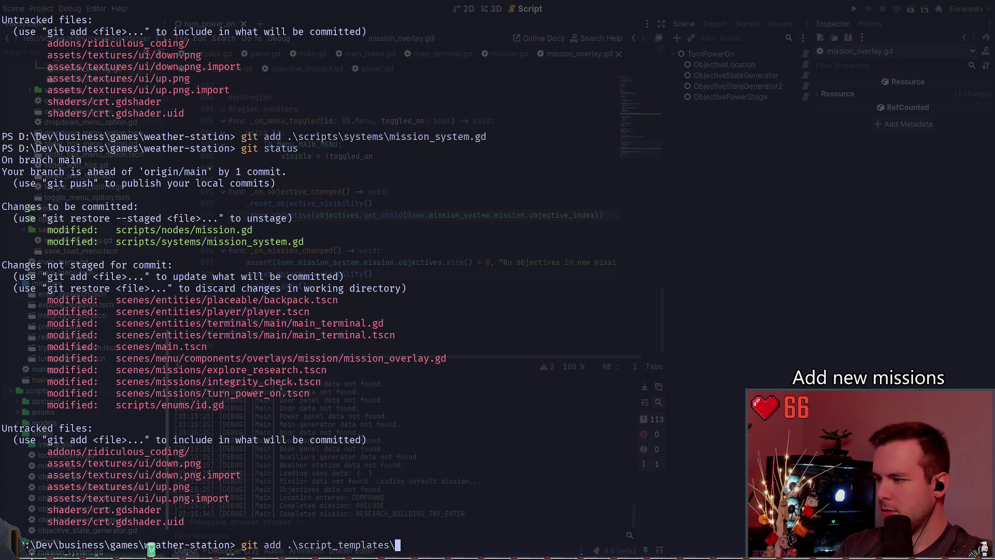
{"action": "key", "text": "ctrl+c"}
{"action": "type", "text": "git comit"}
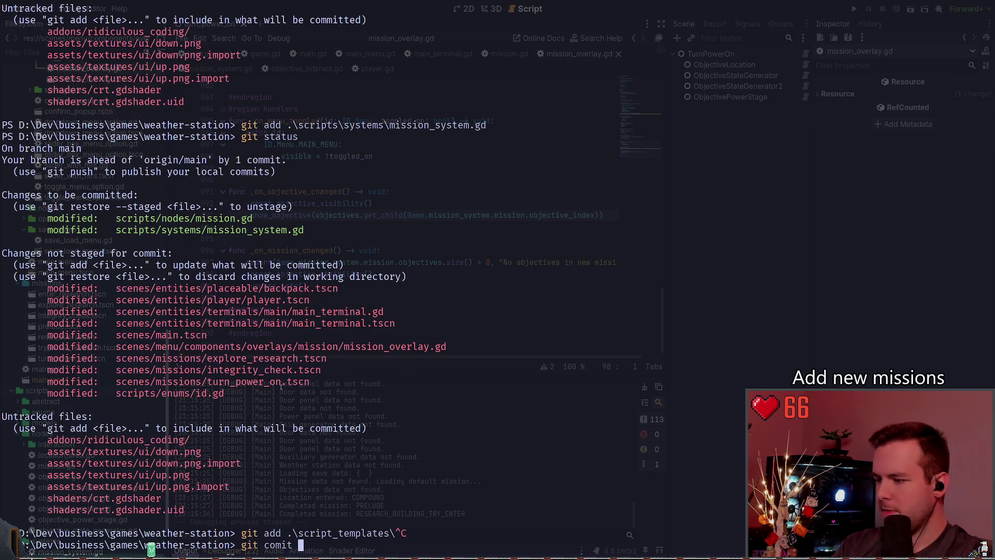
{"action": "type", "text": " -m \"\""}
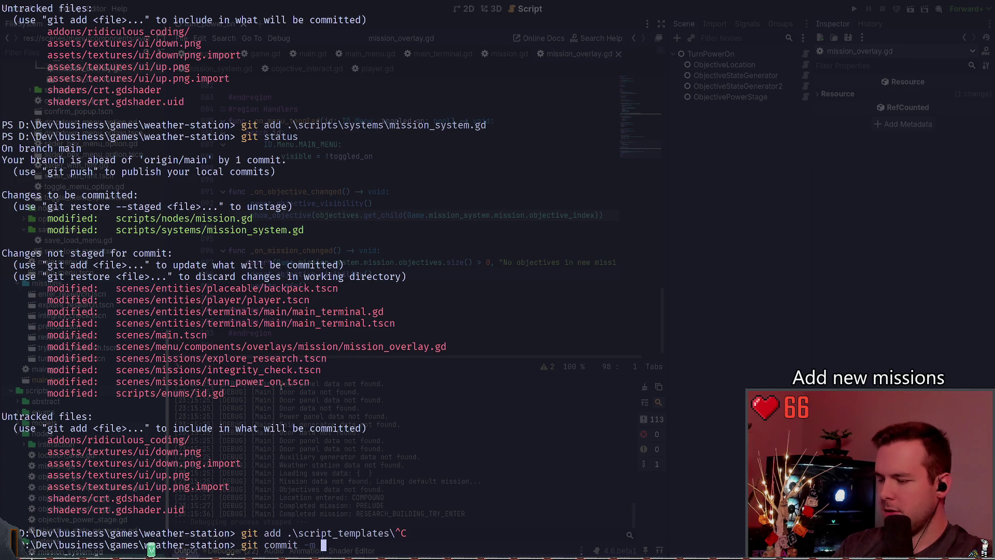
{"action": "type", "text": "fix:"}
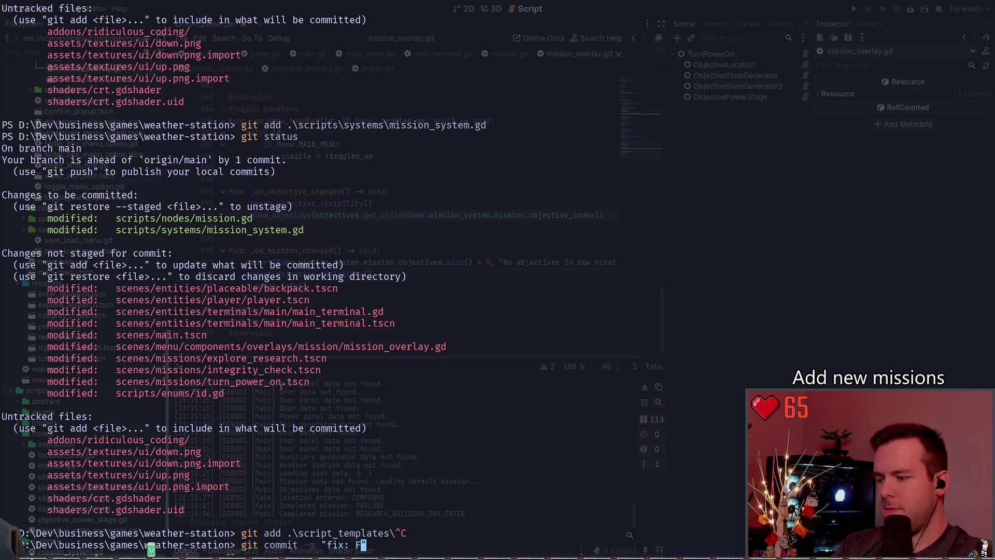
{"action": "type", "text": "Fix "}
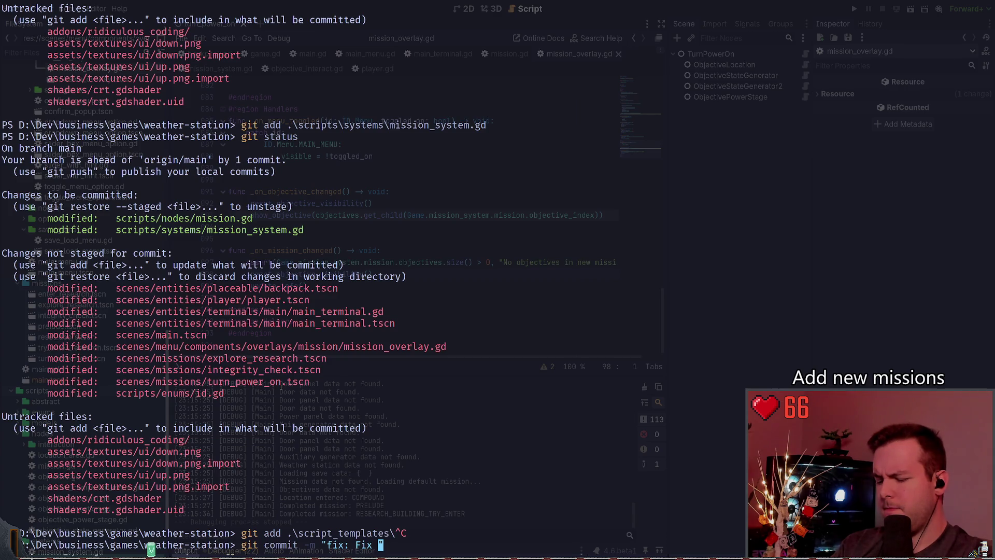
{"action": "type", "text": "objective"}
{"action": "type", "text": "s"}
Replace 'objectives' with 'missions completing upon load and' in the commit message
{"action": "key", "text": "BackSpace"}
{"action": "key", "text": "BackSpace"}
{"action": "key", "text": "BackSpace"}
{"action": "type", "text": "missions completing upon load and"}
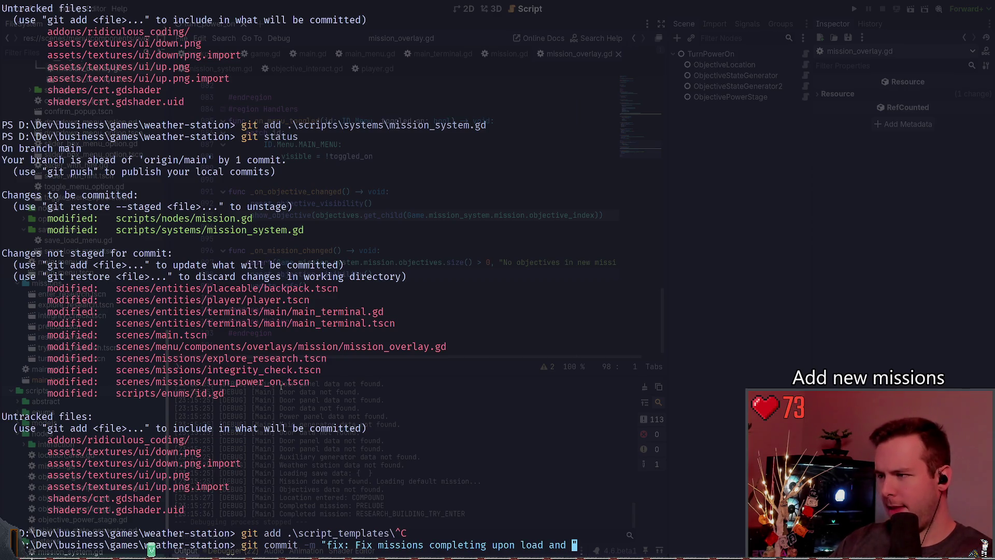
{"action": "scroll", "coordinate": [324, 360], "scroll_direction": "up", "scroll_amount": 20}
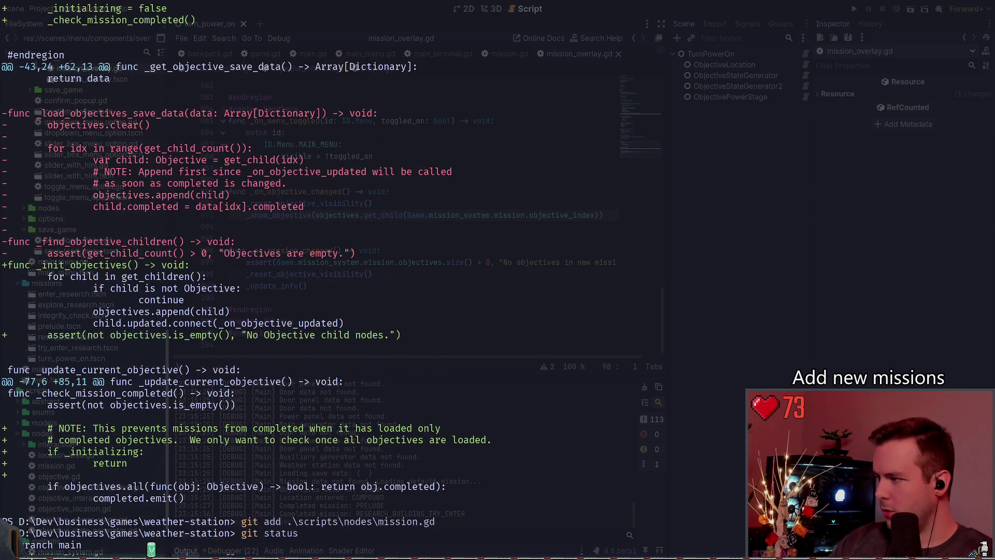
Scroll back and forth through the git diff of the objective save-data loading and initialisation changes
{"action": "scroll", "coordinate": [224, 310], "scroll_direction": "up", "scroll_amount": 15}
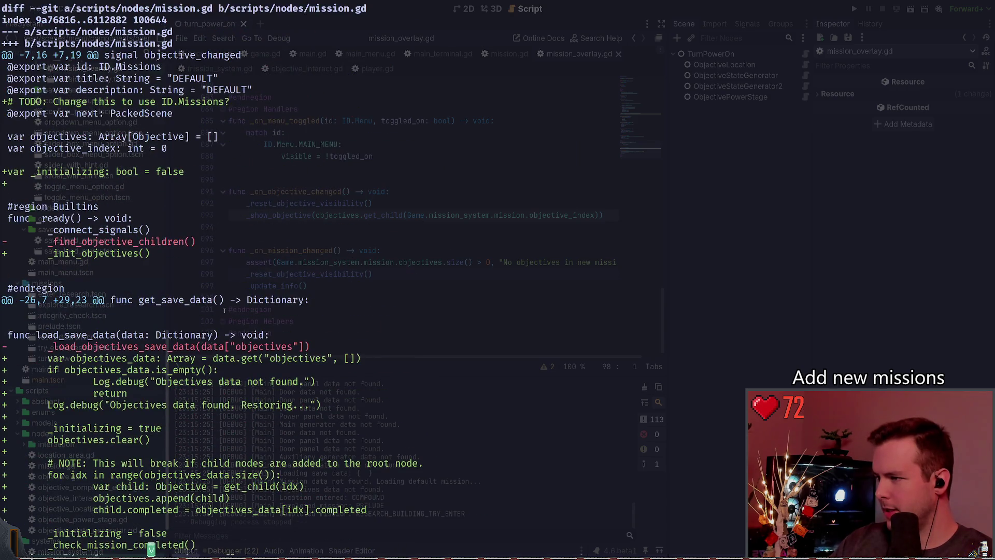
{"action": "scroll", "coordinate": [130, 267], "scroll_direction": "up", "scroll_amount": 3}
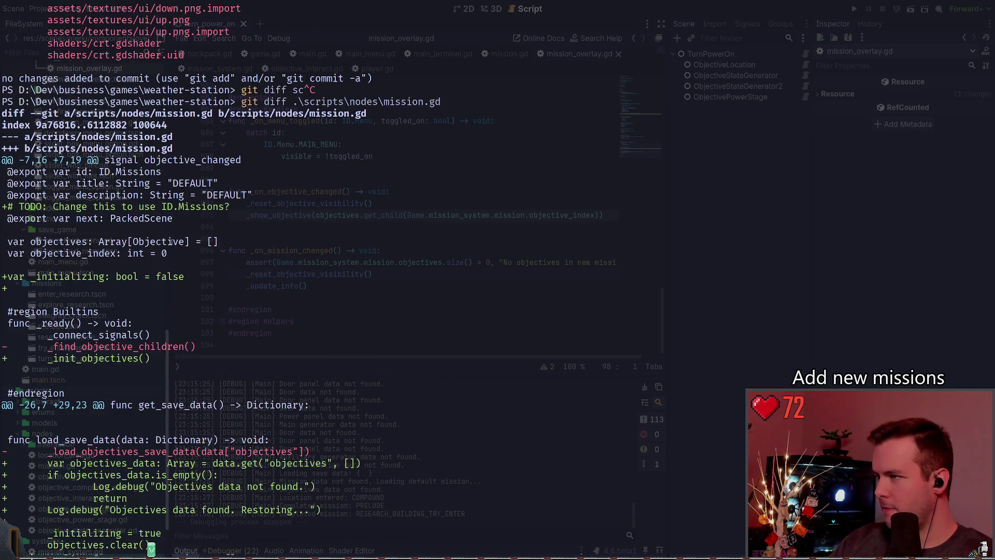
{"action": "scroll", "coordinate": [226, 272], "scroll_direction": "up", "scroll_amount": 20}
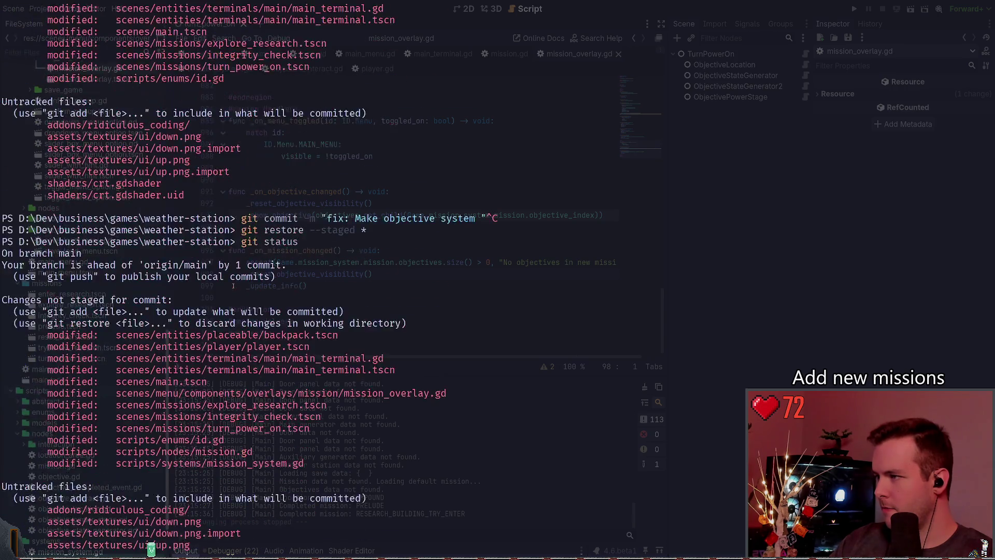
{"action": "scroll", "coordinate": [236, 317], "scroll_direction": "down", "scroll_amount": 1}
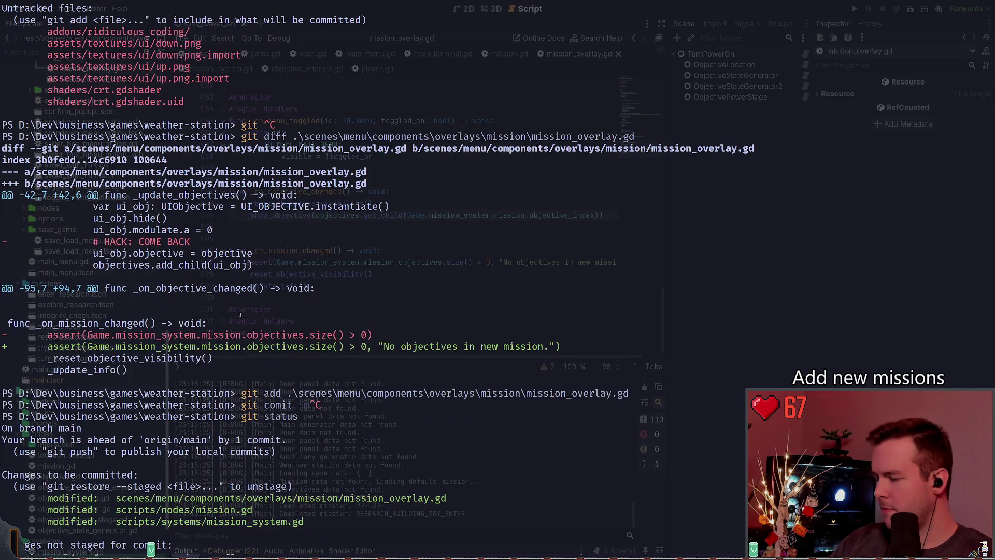
{"action": "scroll", "coordinate": [240, 314], "scroll_direction": "up", "scroll_amount": 20}
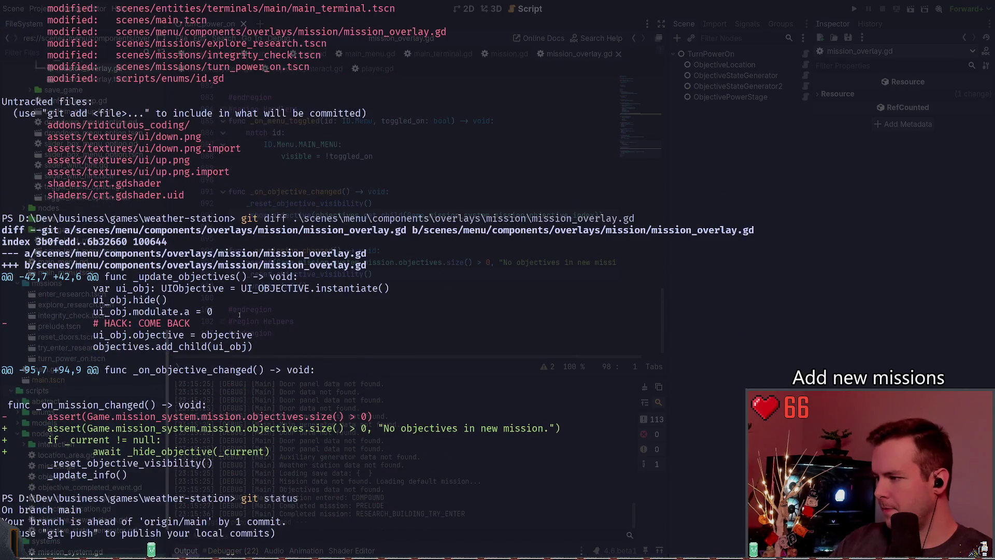
{"action": "scroll", "coordinate": [240, 314], "scroll_direction": "up", "scroll_amount": 7}
{"action": "scroll", "coordinate": [189, 365], "scroll_direction": "down", "scroll_amount": 10}
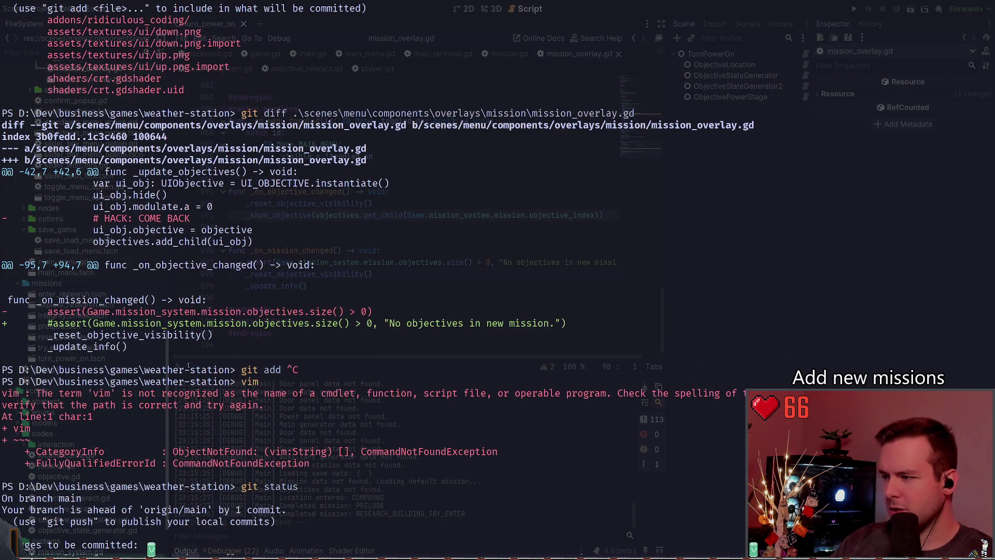
{"action": "scroll", "coordinate": [188, 366], "scroll_direction": "up", "scroll_amount": 9}
{"action": "scroll", "coordinate": [218, 353], "scroll_direction": "down", "scroll_amount": 20}
{"action": "scroll", "coordinate": [247, 339], "scroll_direction": "up", "scroll_amount": 4}
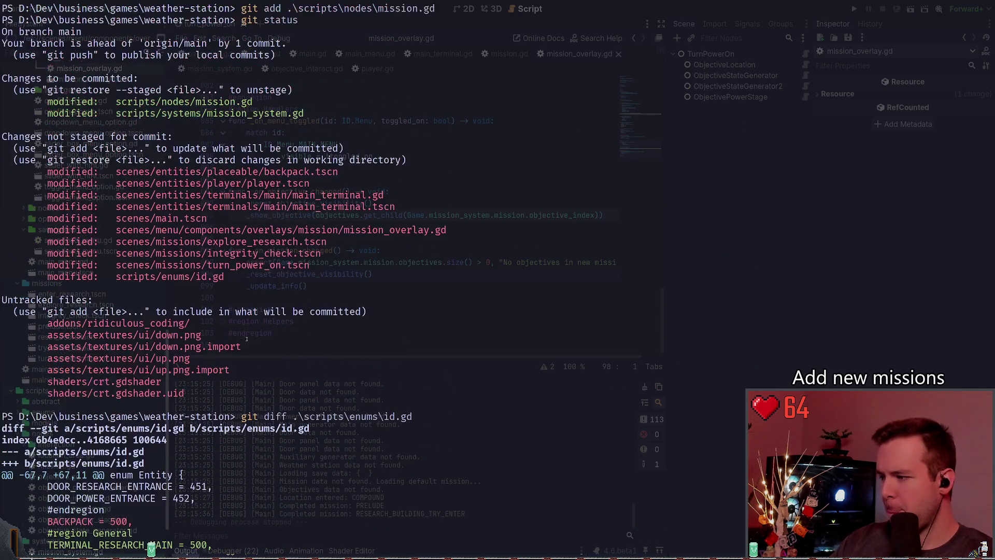
{"action": "scroll", "coordinate": [246, 340], "scroll_direction": "up", "scroll_amount": 7}
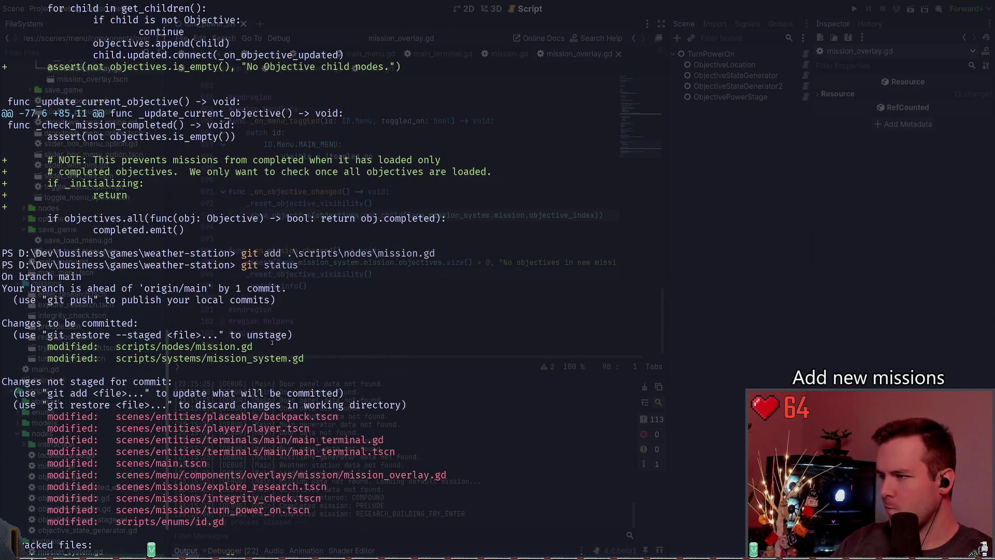
{"action": "scroll", "coordinate": [218, 340], "scroll_direction": "up", "scroll_amount": 13}
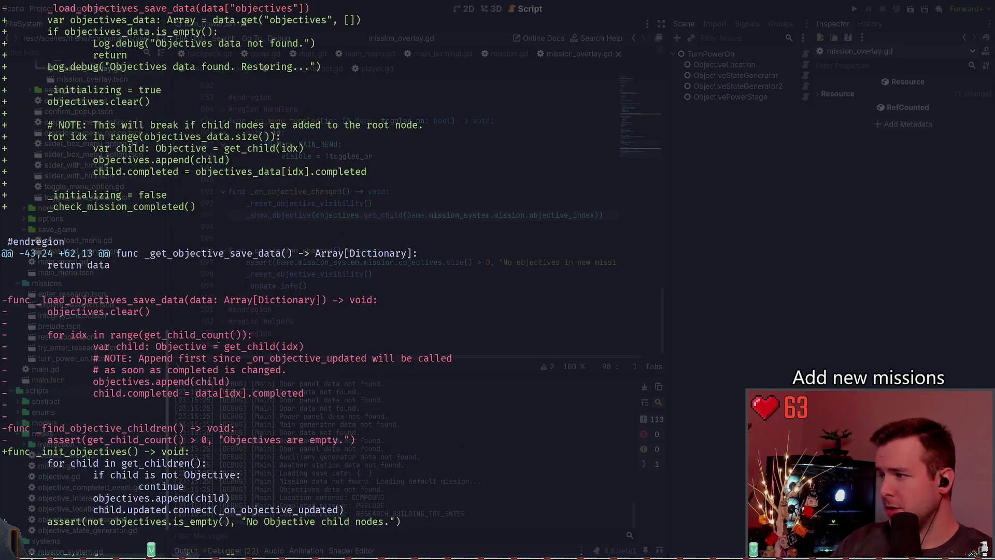
{"action": "scroll", "coordinate": [315, 288], "scroll_direction": "up", "scroll_amount": 7}
{"action": "scroll", "coordinate": [260, 223], "scroll_direction": "up", "scroll_amount": 5}
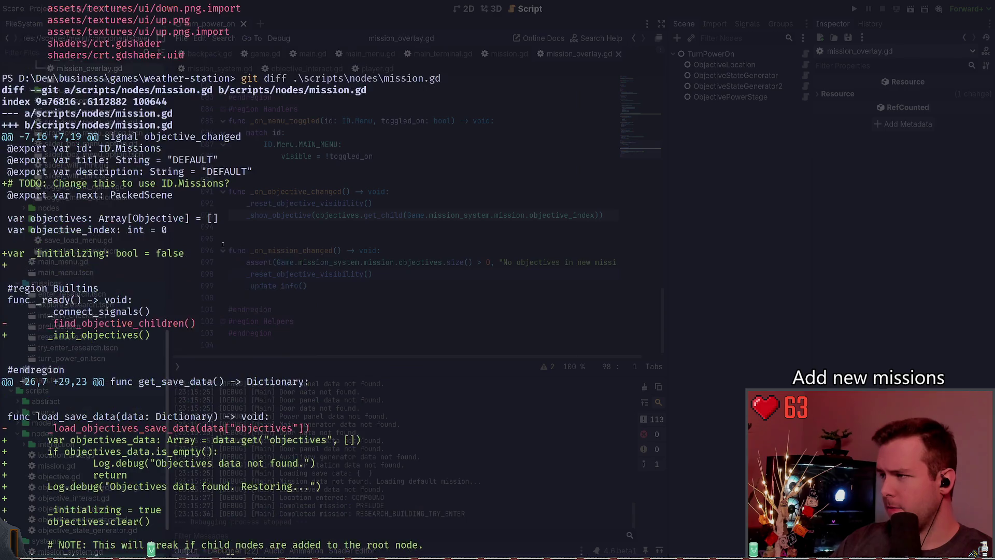
{"action": "scroll", "coordinate": [318, 229], "scroll_direction": "up", "scroll_amount": 8}
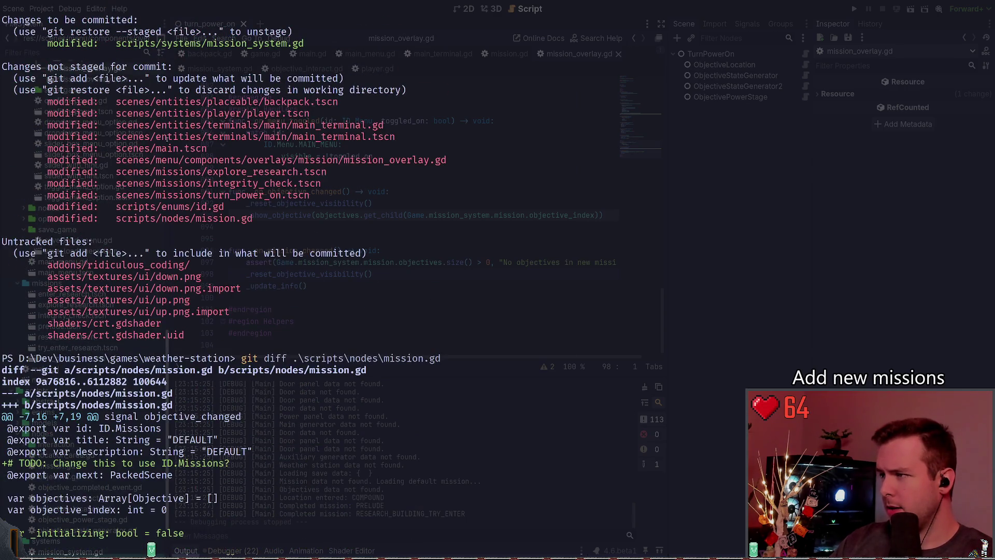
{"action": "scroll", "coordinate": [314, 206], "scroll_direction": "up", "scroll_amount": 5}
{"action": "scroll", "coordinate": [171, 223], "scroll_direction": "up", "scroll_amount": 5}
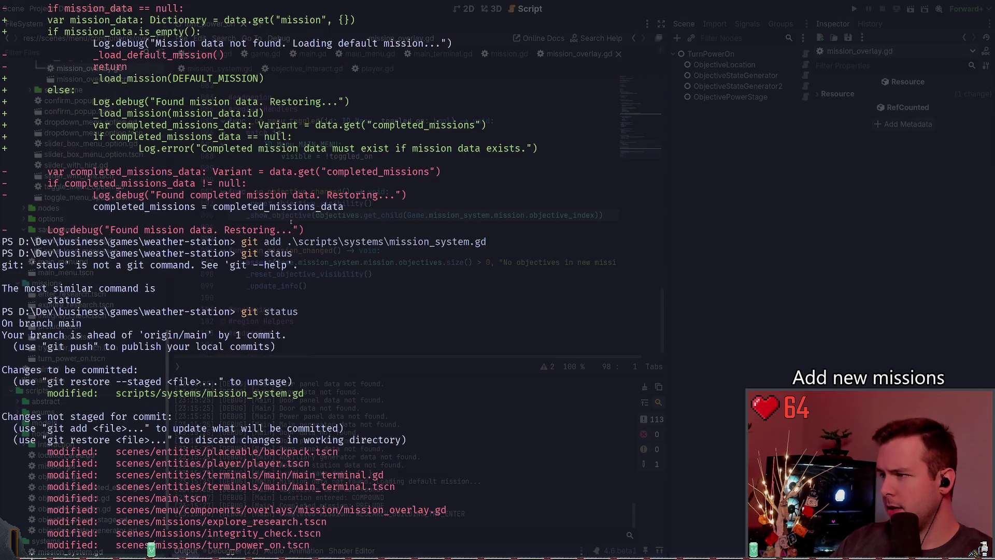
{"action": "scroll", "coordinate": [319, 233], "scroll_direction": "up", "scroll_amount": 5}
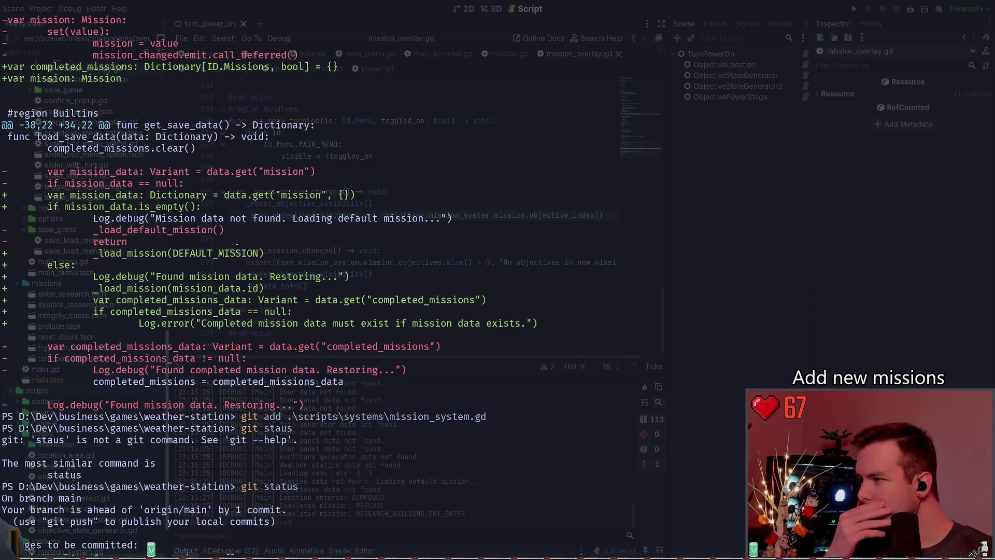
{"action": "scroll", "coordinate": [237, 243], "scroll_direction": "up", "scroll_amount": 1}
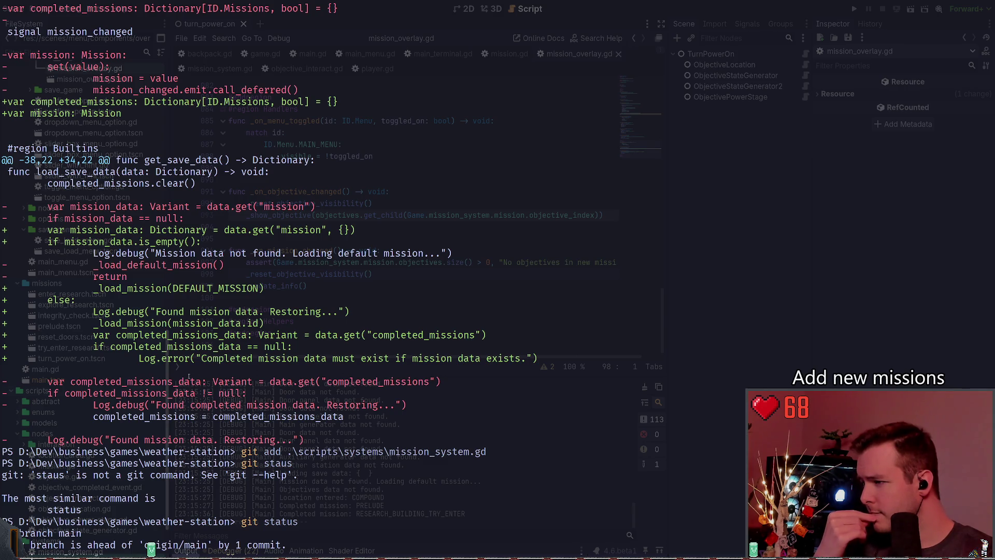
{"action": "scroll", "coordinate": [190, 370], "scroll_direction": "up", "scroll_amount": 3}
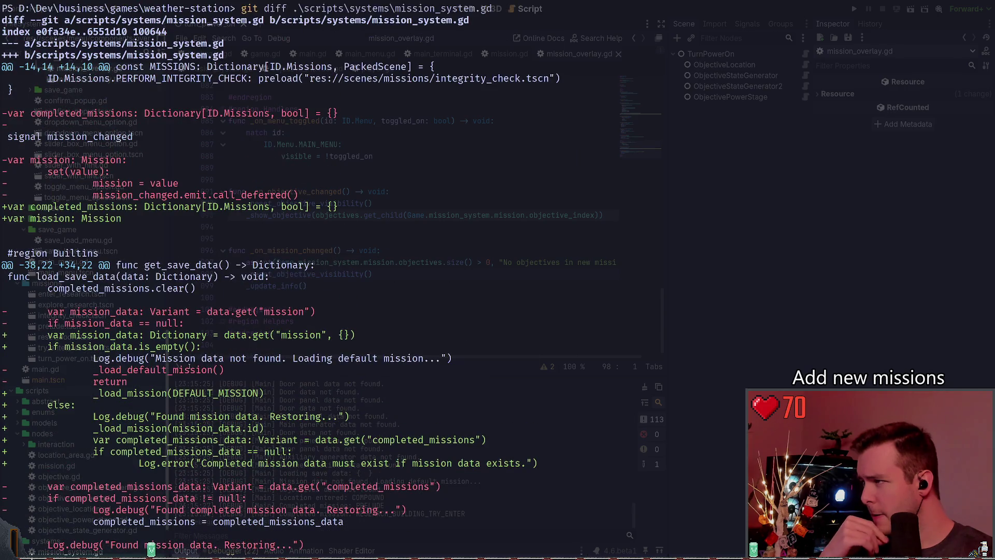
{"action": "scroll", "coordinate": [191, 347], "scroll_direction": "up", "scroll_amount": 3}
{"action": "scroll", "coordinate": [190, 342], "scroll_direction": "down", "scroll_amount": 20}
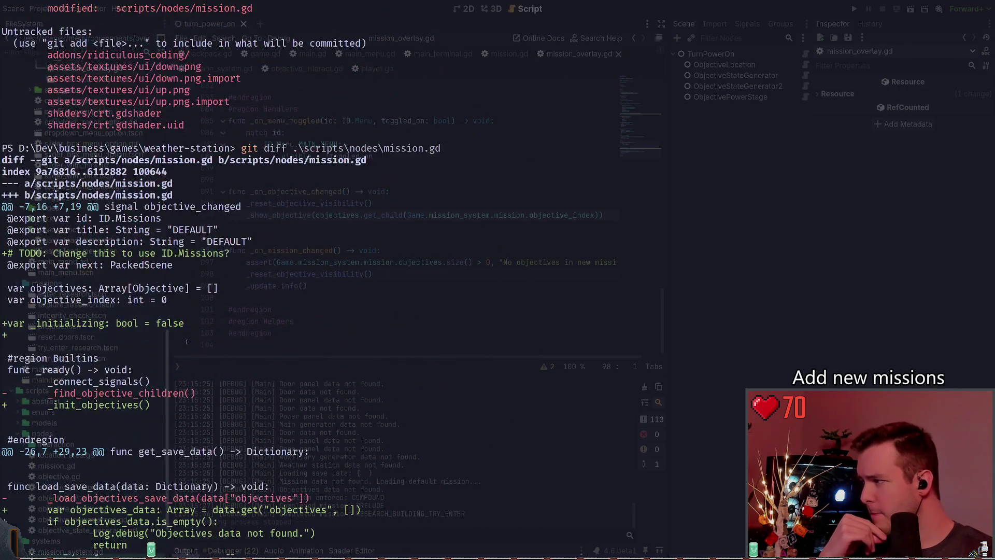
{"action": "scroll", "coordinate": [190, 336], "scroll_direction": "down", "scroll_amount": 20}
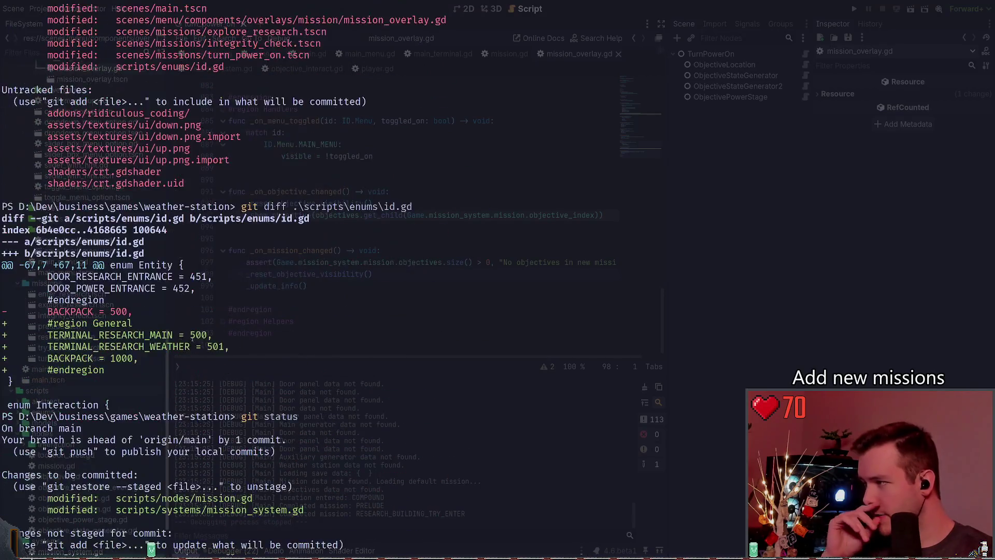
{"action": "scroll", "coordinate": [191, 336], "scroll_direction": "down", "scroll_amount": 20}
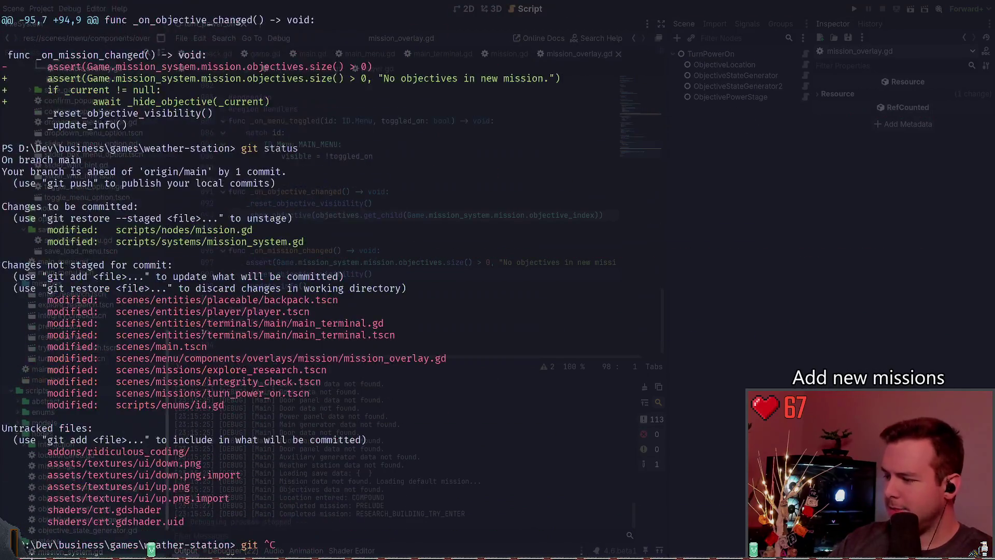
{"action": "scroll", "coordinate": [200, 344], "scroll_direction": "down", "scroll_amount": 20}
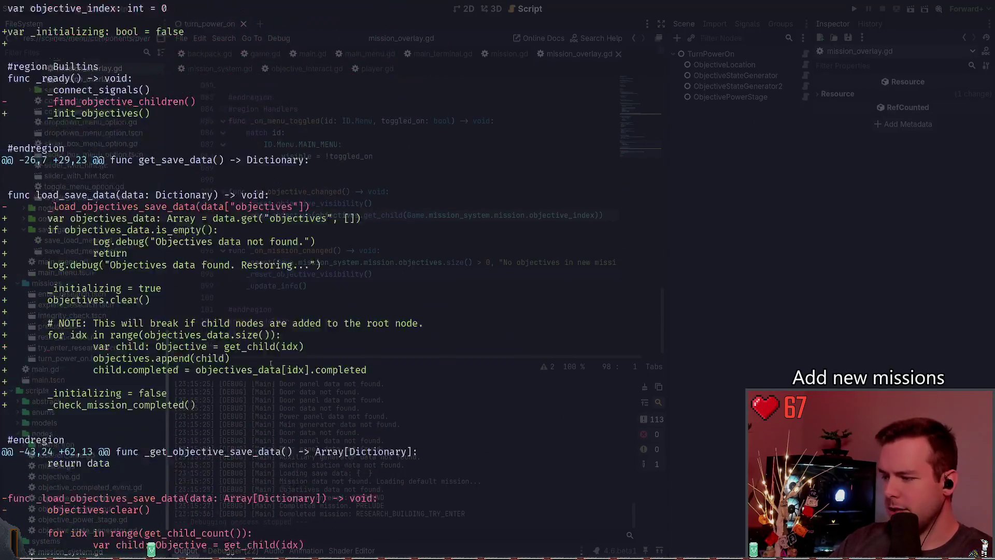
{"action": "scroll", "coordinate": [308, 370], "scroll_direction": "down", "scroll_amount": 20}
{"action": "type", "text": "git commit -m \"fix: Fix missions completing upon load and"}
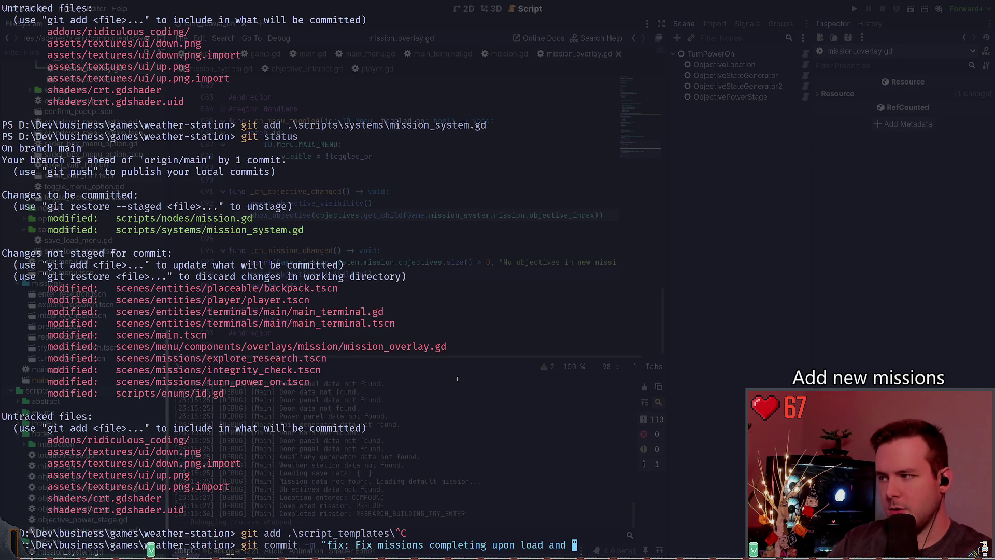
Finish the message as 'fix: Fix missions completing upon load.' and create the commit
{"action": "type", "text": "improve"}
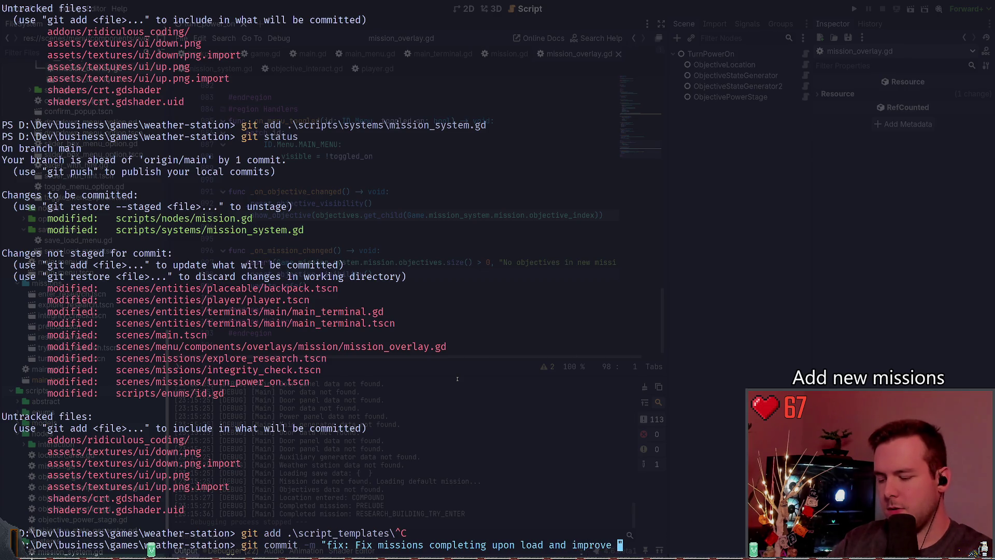
{"action": "key", "text": "BackSpace"}
{"action": "key", "text": "BackSpace"}
{"action": "key", "text": "BackSpace"}
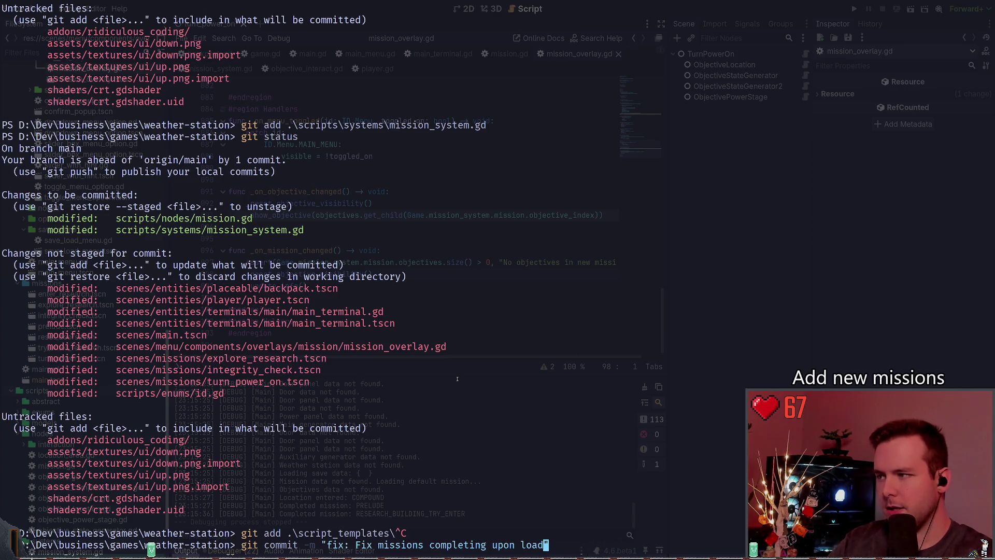
{"action": "type", "text": "and"}
{"action": "key", "text": "BackSpace"}
{"action": "key", "text": "BackSpace"}
{"action": "key", "text": "BackSpace"}
{"action": "type", "text": "."}
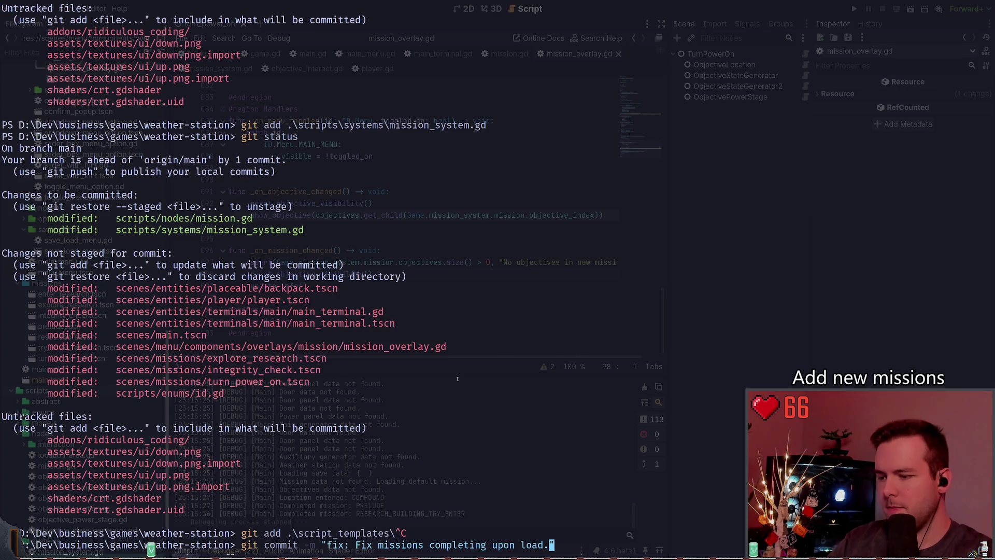
{"action": "key", "text": "Return"}
Run git status to confirm the commit, then hide the terminal to return to Godot
{"action": "type", "text": "git status"}
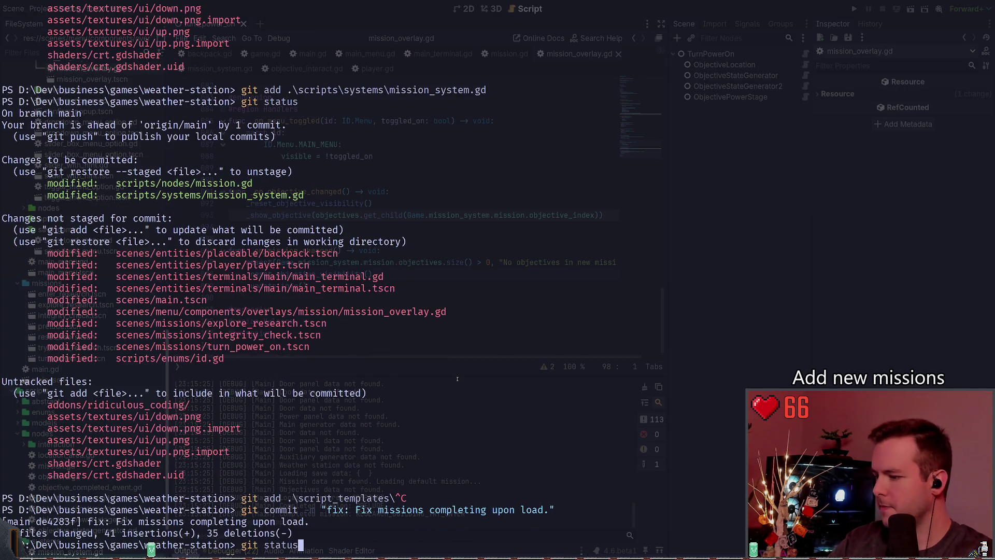
{"action": "key", "text": "Return"}
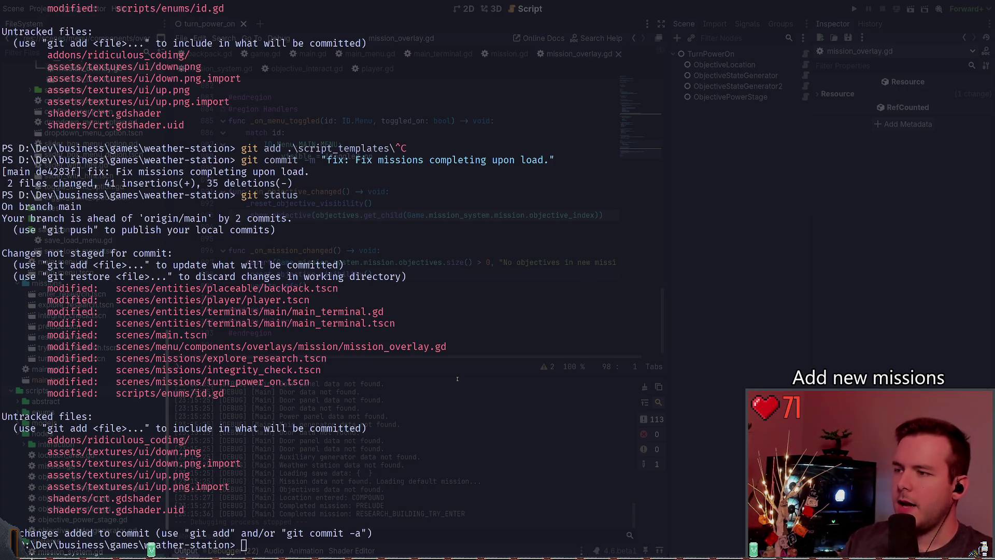
{"action": "key", "text": "super+grave"}
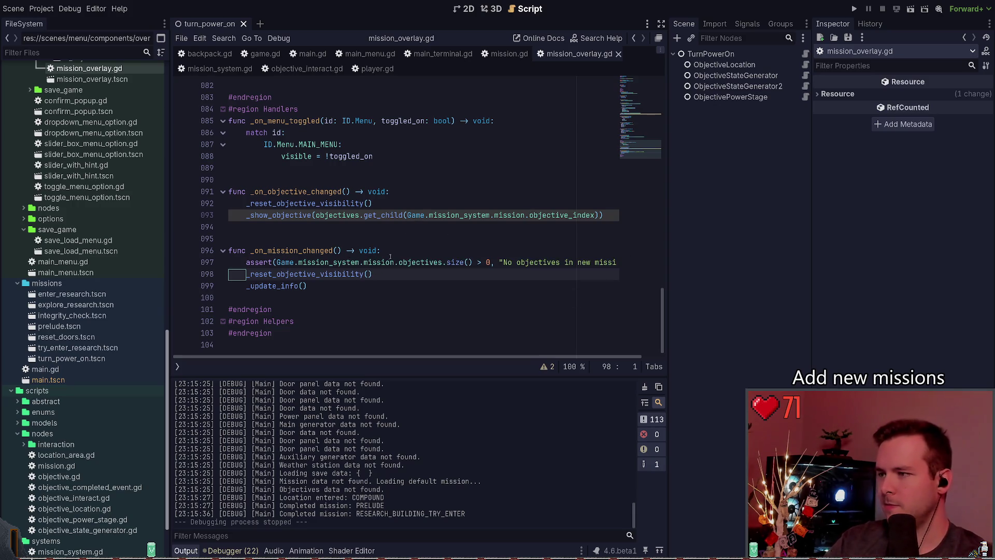
Paste 'if _current != null: await _hide_objective(_current)' into _on_mission_changed, dedent it, and save
{"action": "key", "text": "ctrl+v"}
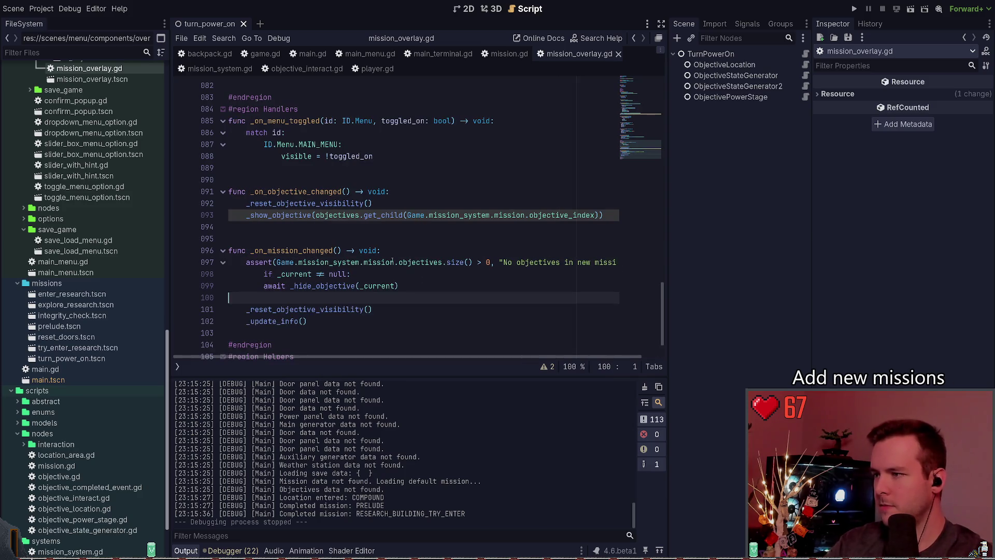
{"action": "key", "text": "Up"}
{"action": "key", "text": "Up"}
{"action": "key", "text": "shift+Tab"}
{"action": "key", "text": "Down"}
{"action": "key", "text": "Down"}
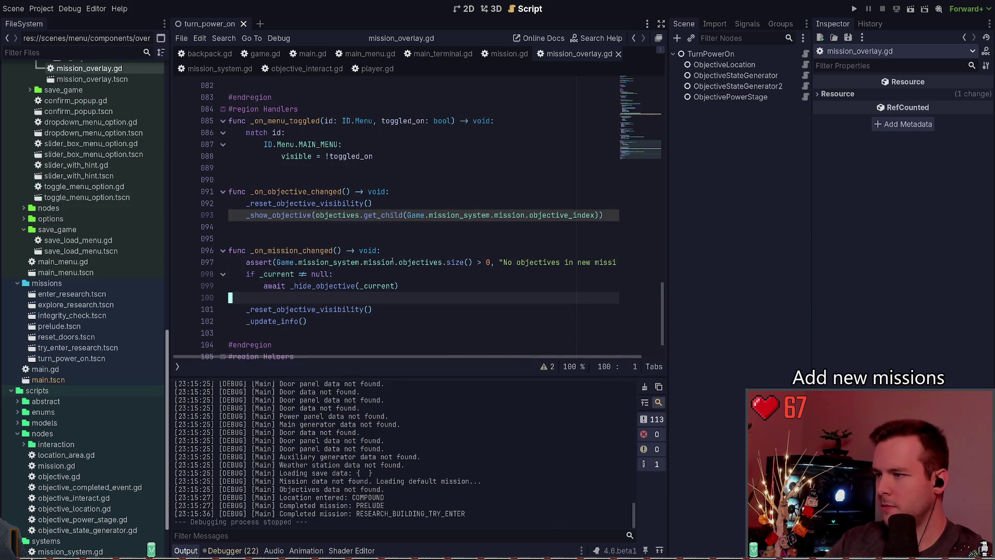
{"action": "key", "text": "Delete"}
{"action": "key", "text": "ctrl+s"}
Add blank lines around the new check, save, and move to the _reset_objective_visibility line
{"action": "key", "text": "Up"}
{"action": "key", "text": "Up"}
{"action": "key", "text": "Up"}
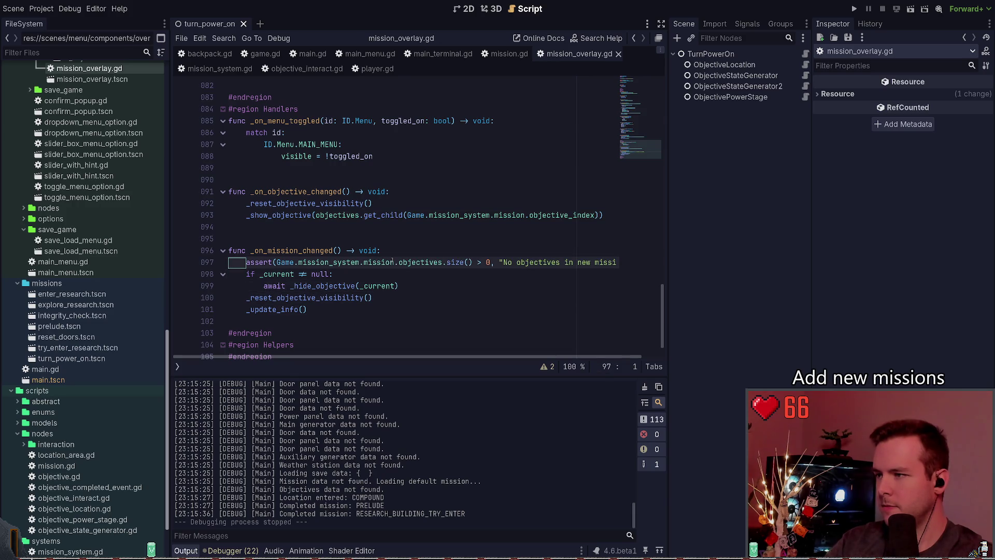
{"action": "key", "text": "End"}
{"action": "key", "text": "Return"}
{"action": "key", "text": "Down"}
{"action": "key", "text": "Down"}
{"action": "key", "text": "End"}
{"action": "key", "text": "Return"}
{"action": "key", "text": "ctrl+s"}
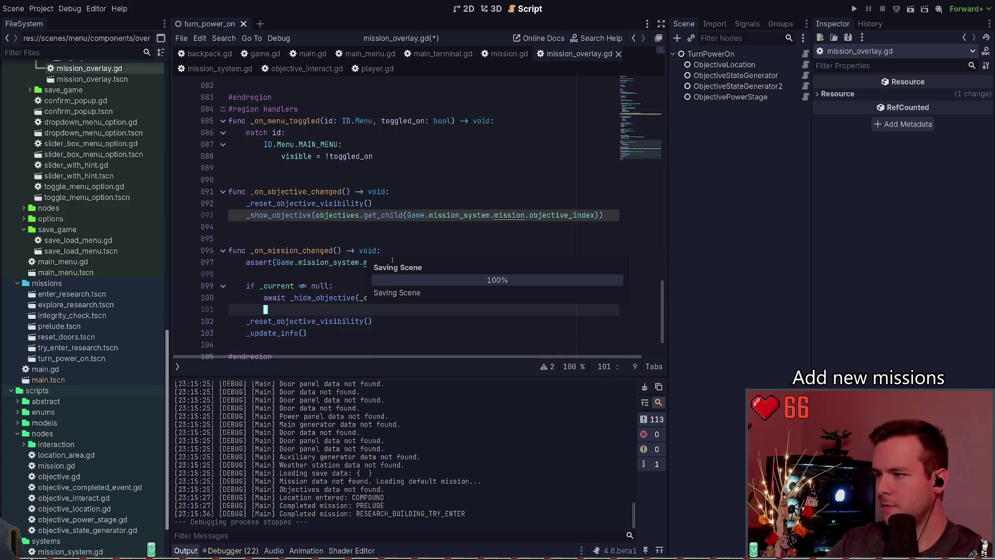
{"action": "key", "text": "Down"}
{"action": "key", "text": "Home"}
{"action": "scroll", "coordinate": [392, 260], "scroll_direction": "down", "scroll_amount": 1}
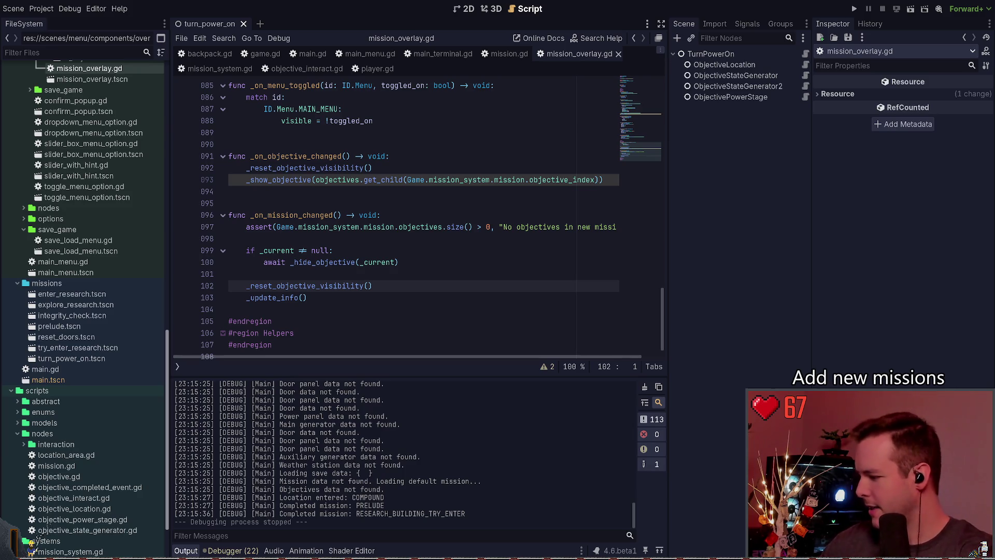
Switch from the Godot editor to the Obsidian notes window
{"action": "key", "text": "alt+Tab"}
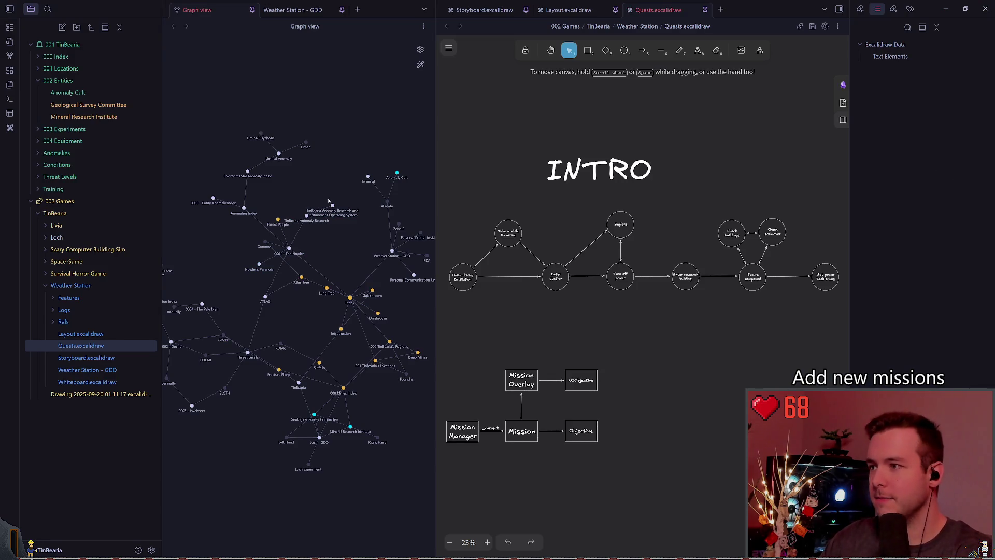
Open the Weather Station - GDD note at its Story section with Storyboard.excalidraw beside it
{"action": "left_click", "coordinate": [306, 10]}
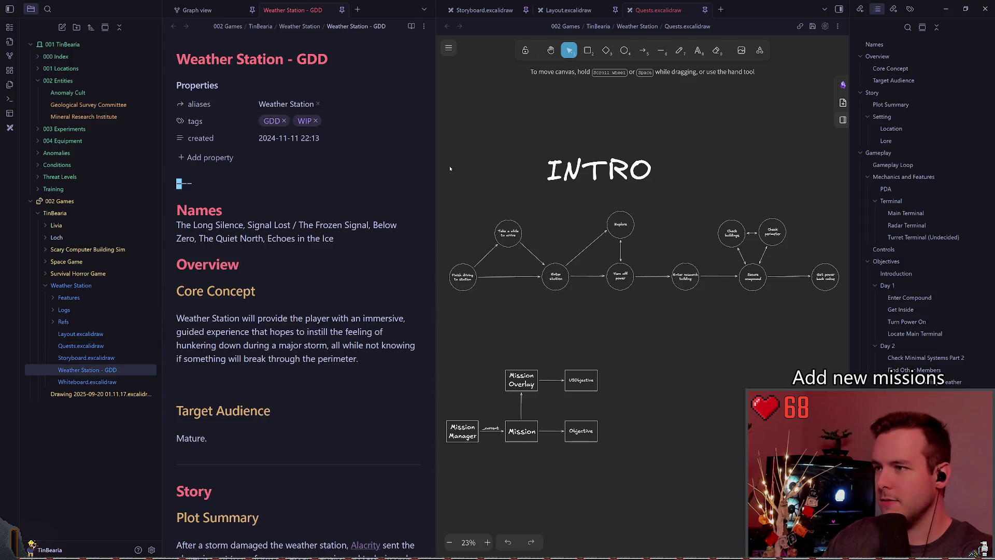
{"action": "left_click_drag", "start_coordinate": [436, 158], "coordinate": [533, 156]}
{"action": "scroll", "coordinate": [398, 197], "scroll_direction": "down", "scroll_amount": 3}
{"action": "scroll", "coordinate": [398, 197], "scroll_direction": "down", "scroll_amount": 5}
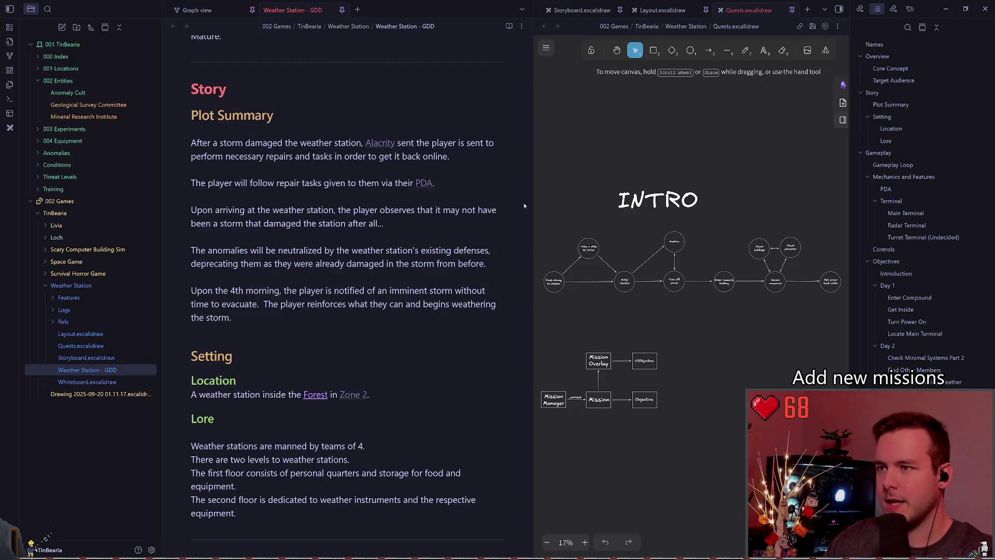
{"action": "left_click_drag", "start_coordinate": [533, 187], "coordinate": [405, 187]}
{"action": "left_click", "coordinate": [458, 11]}
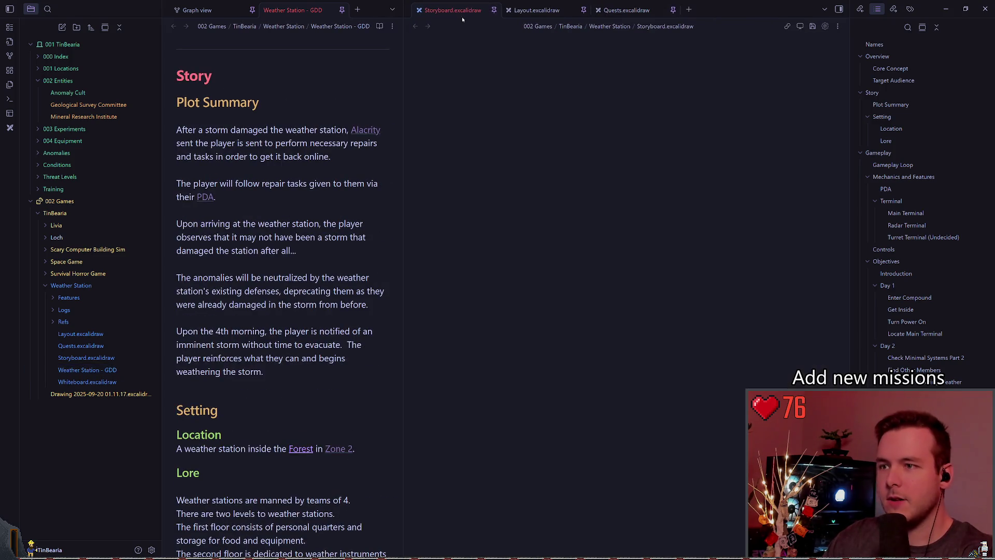
Pan around the Storyboard drawing to review the game scene sketches
{"action": "scroll", "coordinate": [546, 225], "scroll_direction": "up", "scroll_amount": 5, "text": "ctrl"}
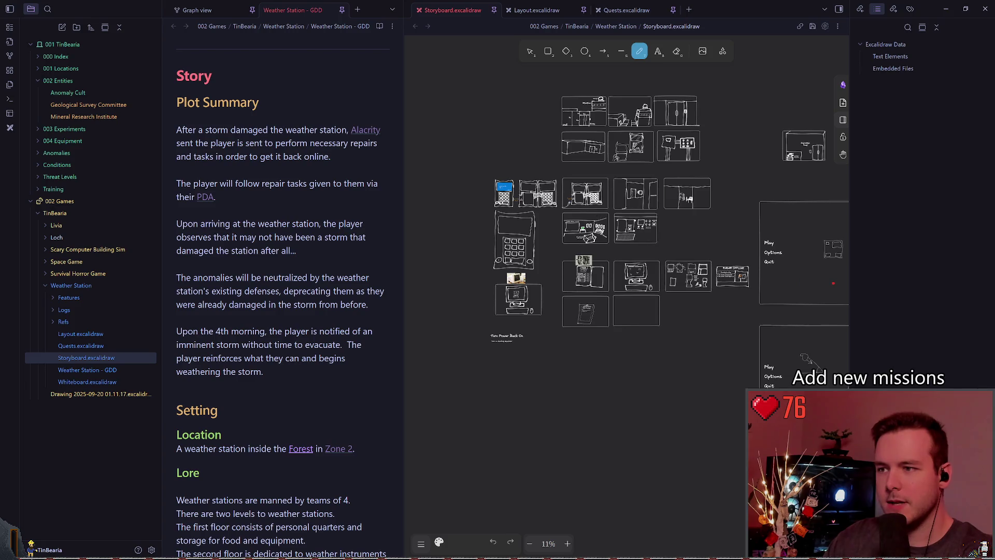
{"action": "scroll", "coordinate": [656, 234], "scroll_direction": "right", "scroll_amount": 5}
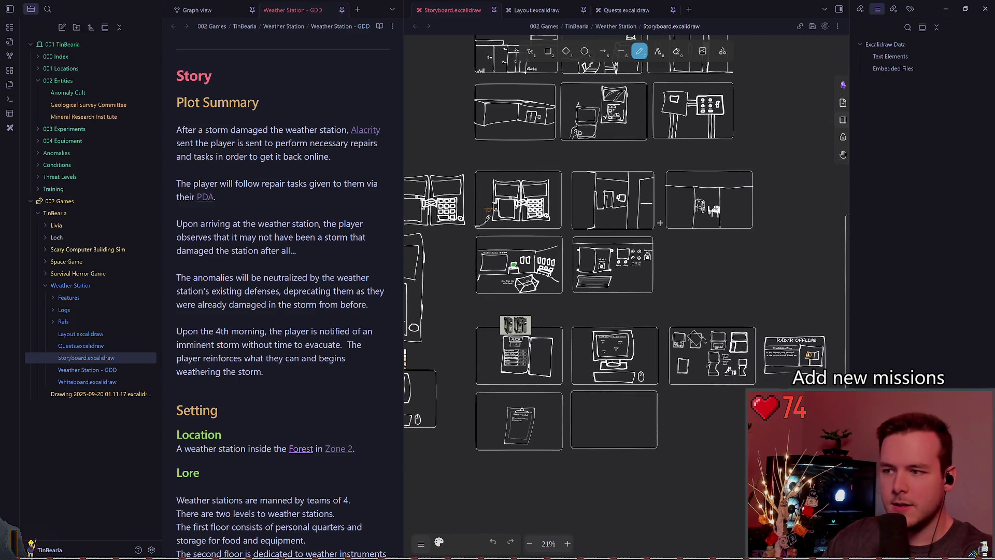
{"action": "scroll", "coordinate": [766, 208], "scroll_direction": "right", "scroll_amount": 10}
{"action": "scroll", "coordinate": [650, 311], "scroll_direction": "down", "scroll_amount": 3}
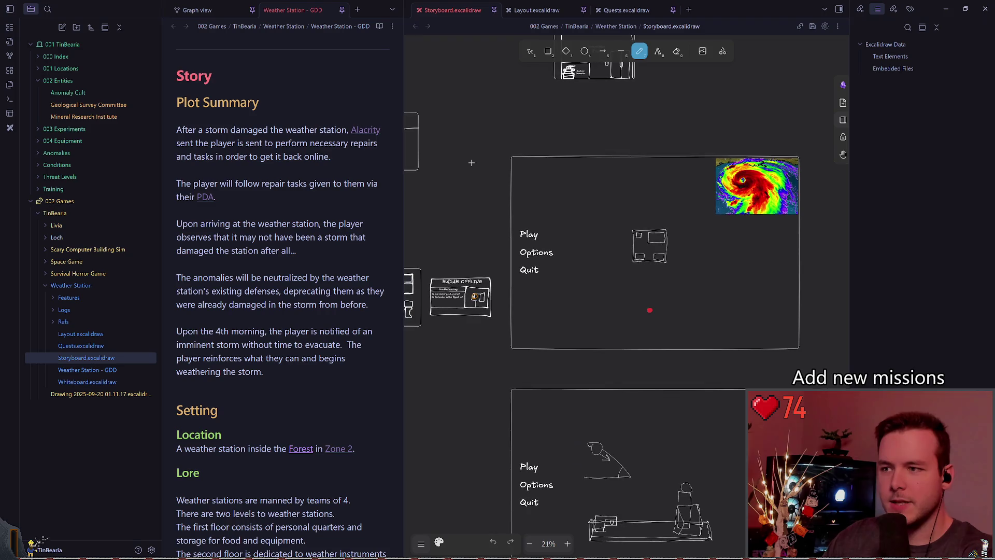
{"action": "scroll", "coordinate": [624, 251], "scroll_direction": "left", "scroll_amount": 15}
{"action": "scroll", "coordinate": [625, 251], "scroll_direction": "up", "scroll_amount": 5}
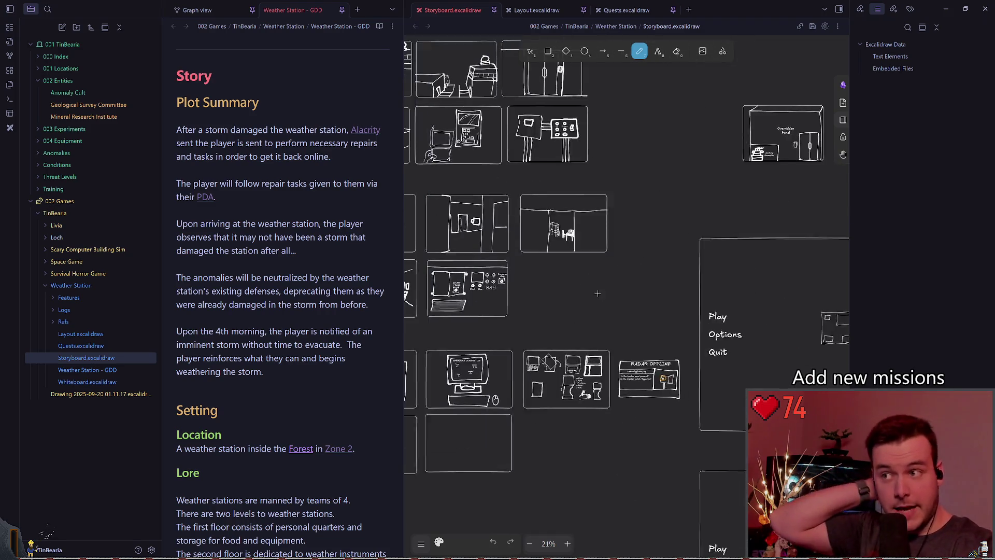
Check the Layout and Quests drawings, return to Storyboard, widen the GDD note, then switch to Godot
{"action": "left_click", "coordinate": [537, 10]}
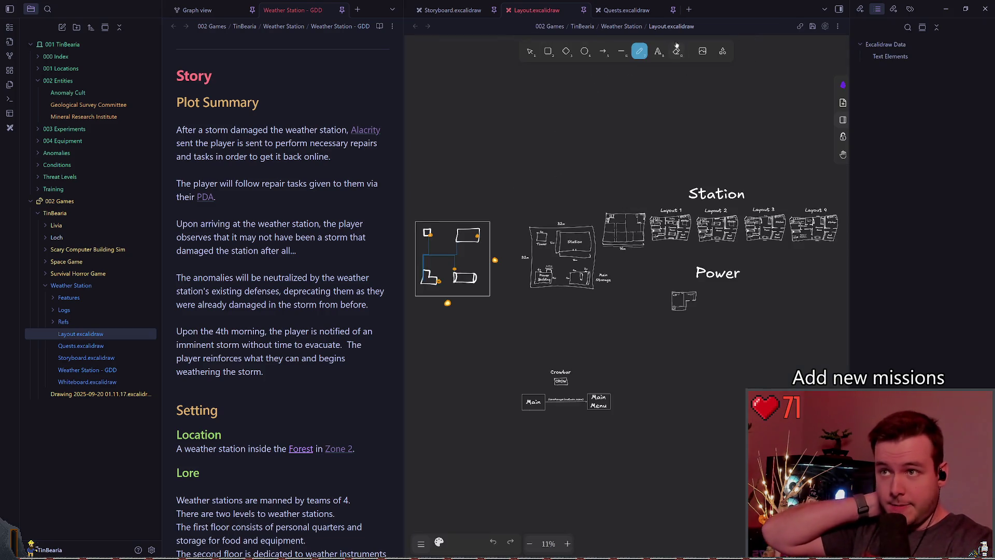
{"action": "left_click", "coordinate": [625, 11]}
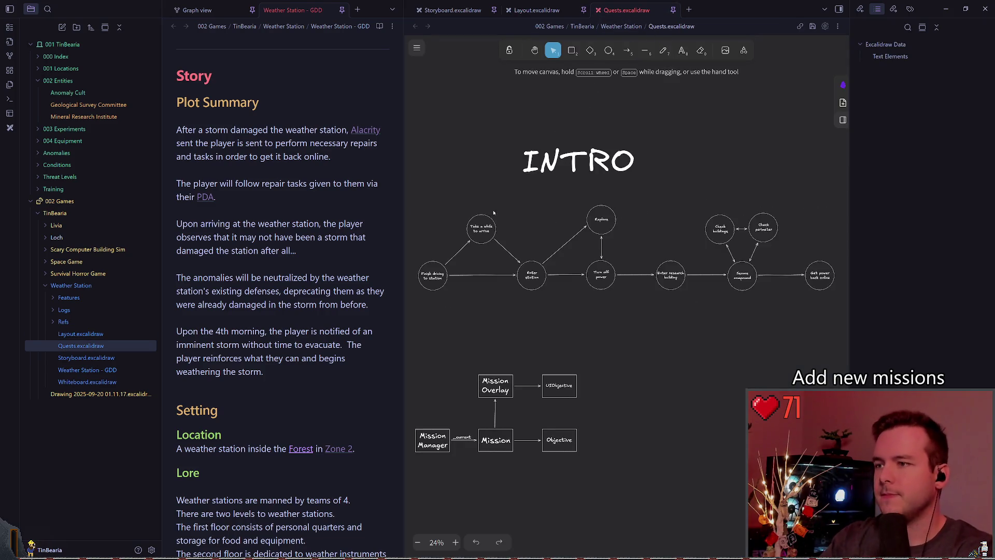
{"action": "left_click", "coordinate": [452, 10]}
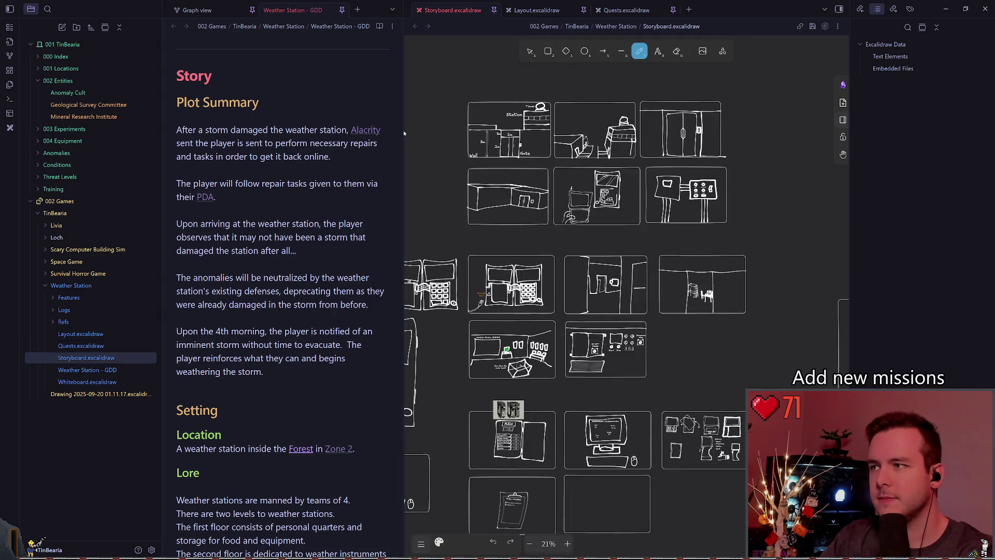
{"action": "left_click_drag", "start_coordinate": [404, 134], "coordinate": [528, 144]}
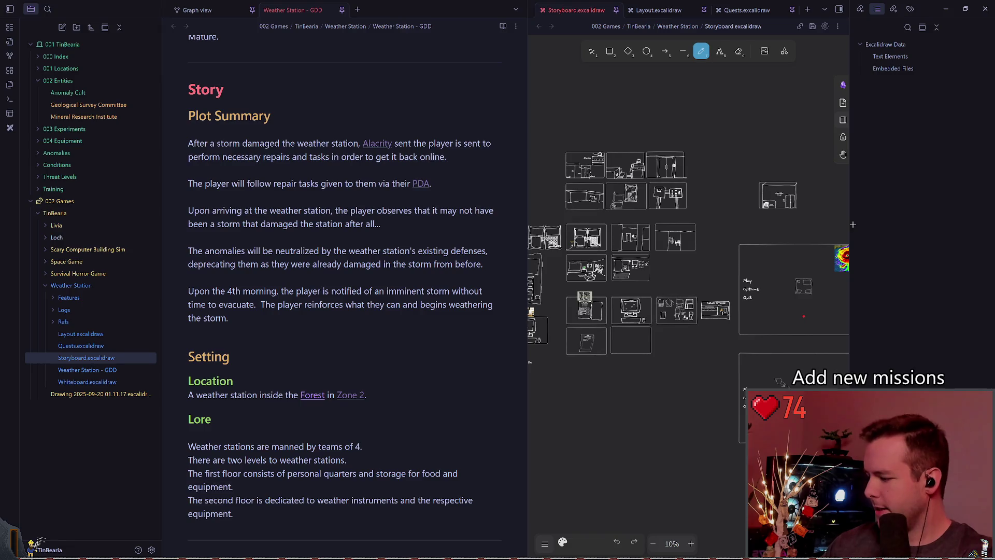
{"action": "key", "text": "alt+Tab"}
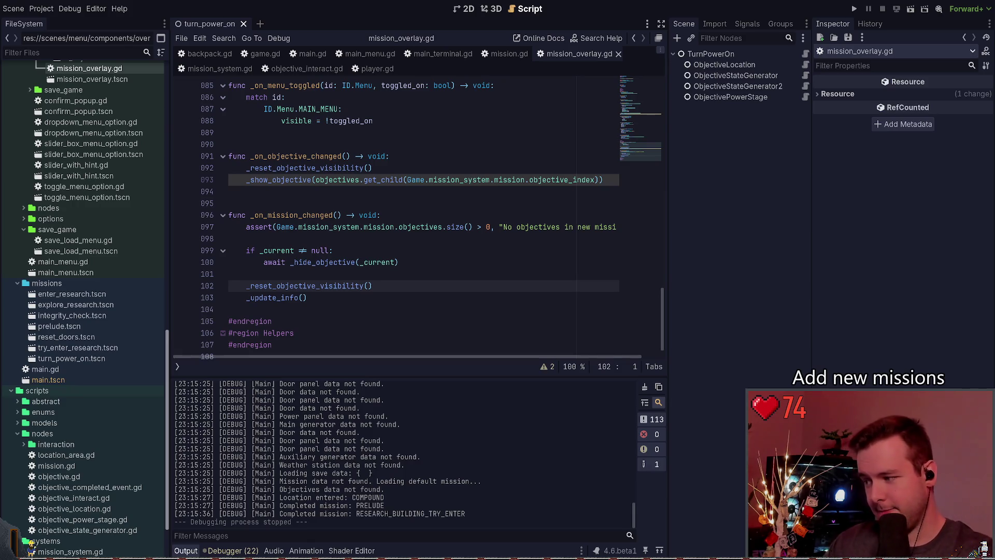
Place the cursor on the blank line just above the _current null check in _on_mission_changed
{"action": "left_click", "coordinate": [429, 251]}
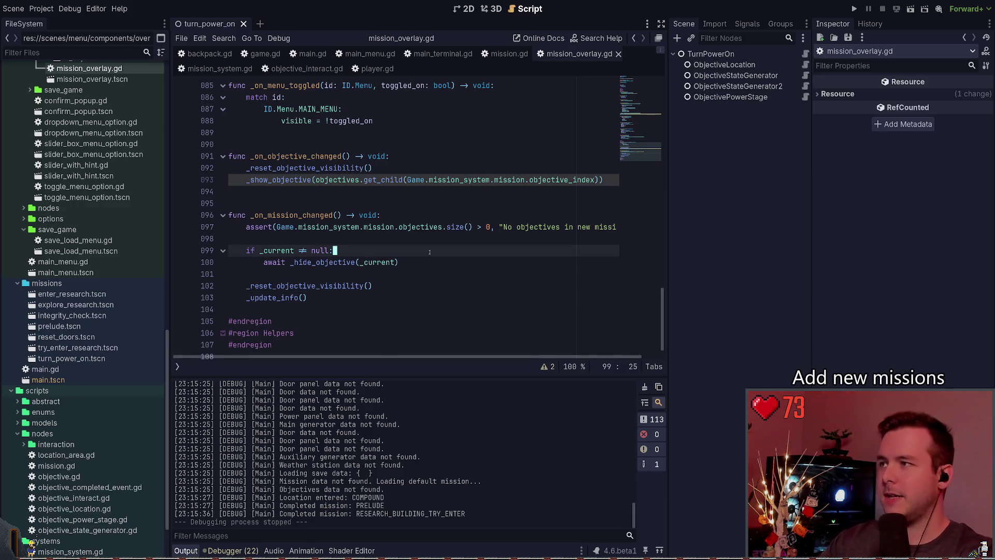
{"action": "key", "text": "Up"}
{"action": "key", "text": "Up"}
{"action": "key", "text": "Home"}
{"action": "key", "text": "Home"}
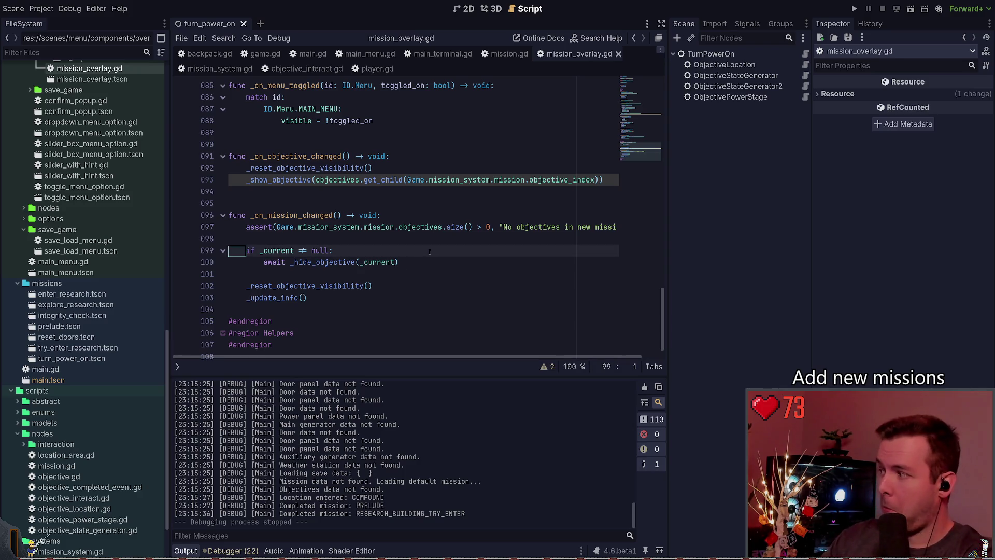
{"action": "key", "text": "Down"}
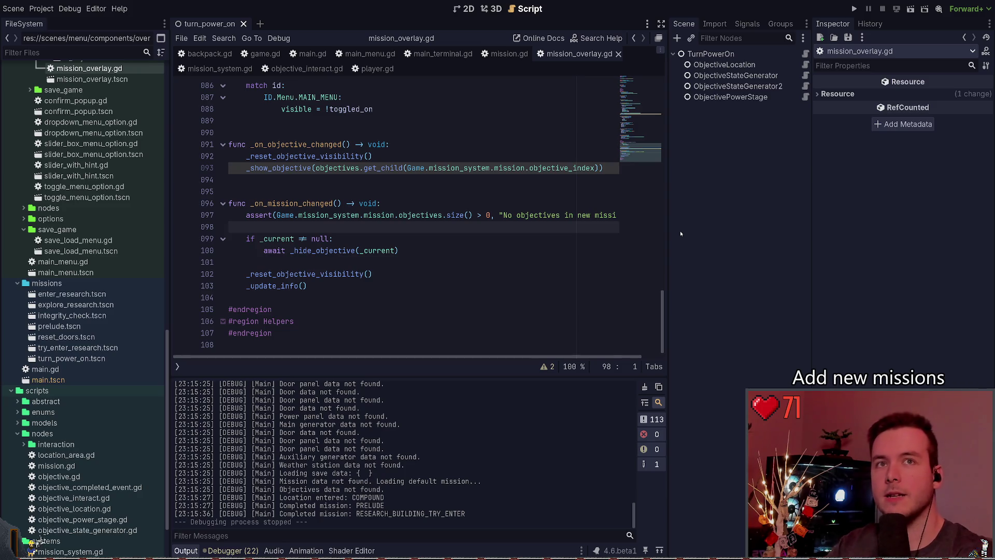
{"action": "left_click", "coordinate": [464, 192]}
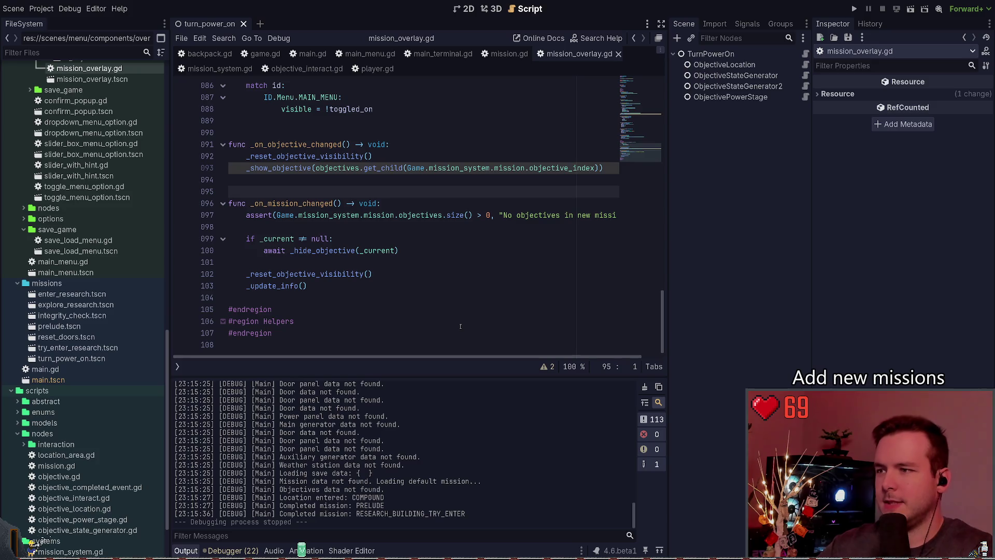
Save the edited mission_overlay.gd script
{"action": "key", "text": "ctrl+s"}
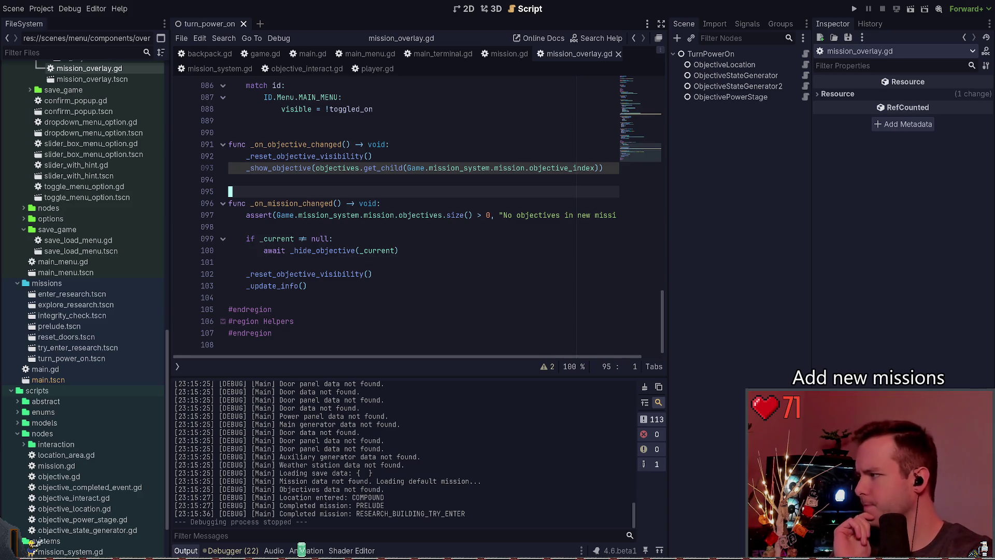
Run the project with F5 to test the updated mission overlay
{"action": "key", "text": "Up"}
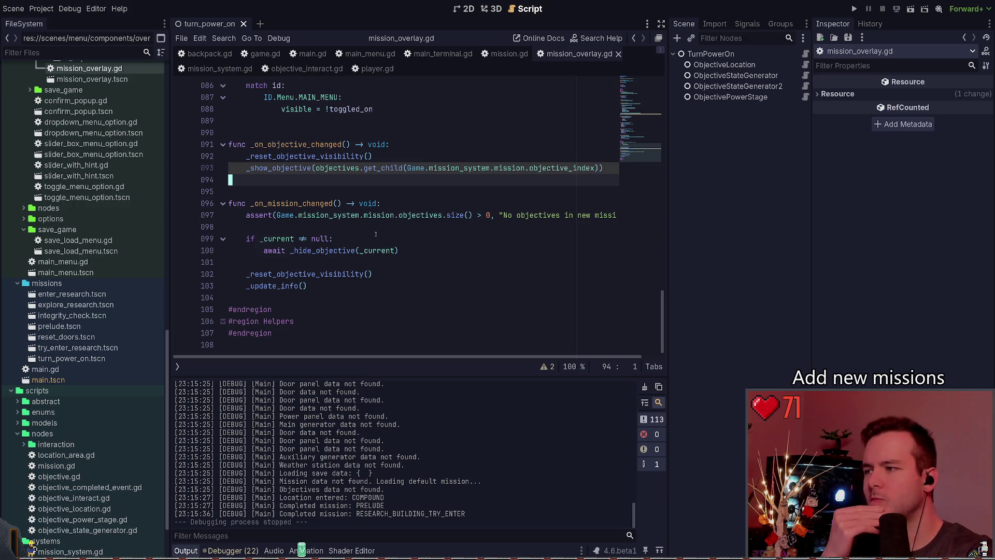
{"action": "scroll", "coordinate": [641, 135], "scroll_direction": "up", "scroll_amount": 1}
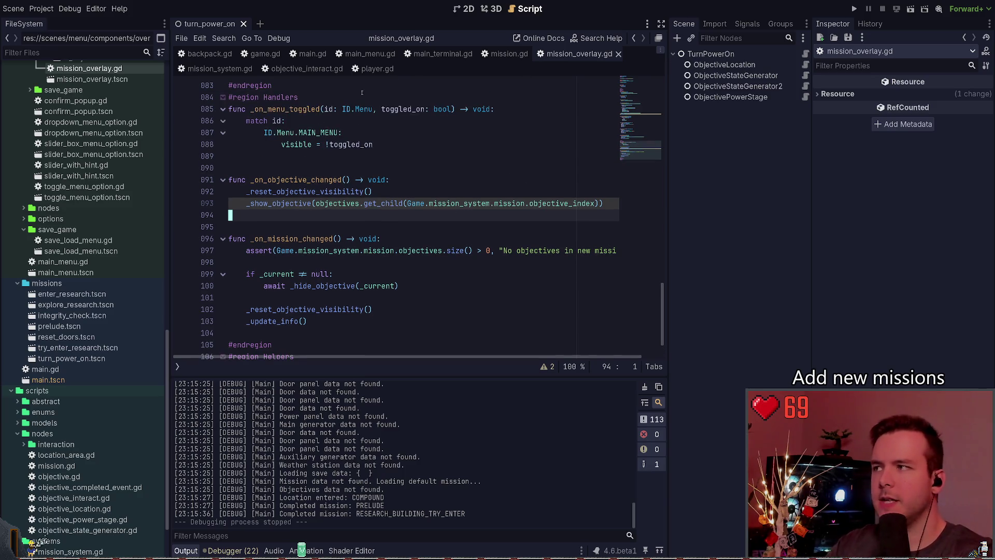
{"action": "key", "text": "F5"}
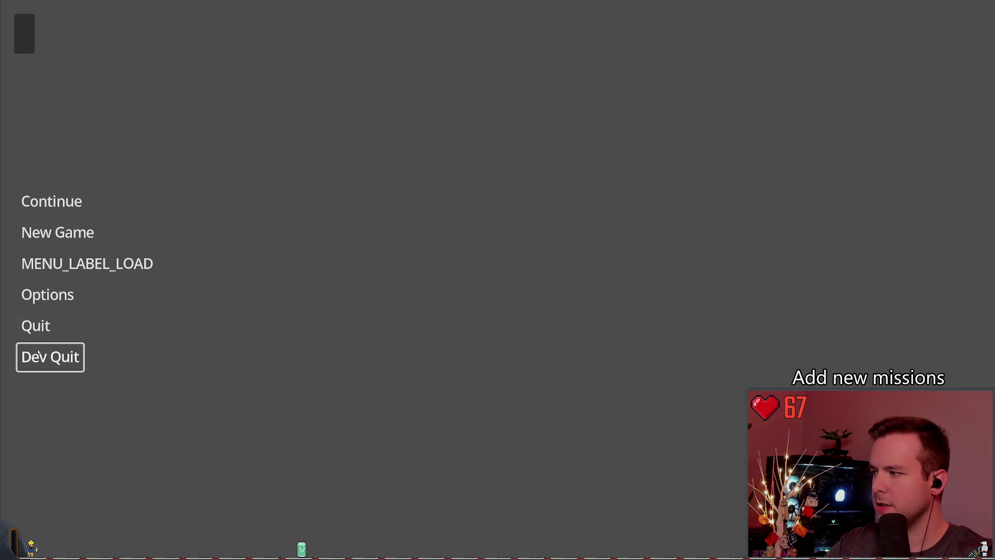
Stop the game and instance the mission overlay scene under the player's UI node in player.tscn
{"action": "left_click", "coordinate": [49, 355]}
{"action": "left_click", "coordinate": [456, 158]}
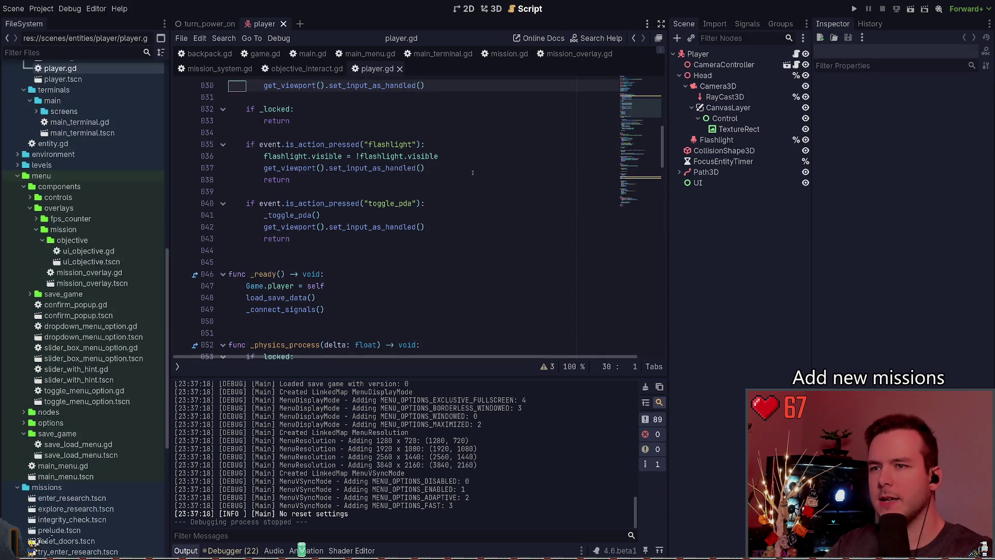
{"action": "left_click", "coordinate": [698, 182]}
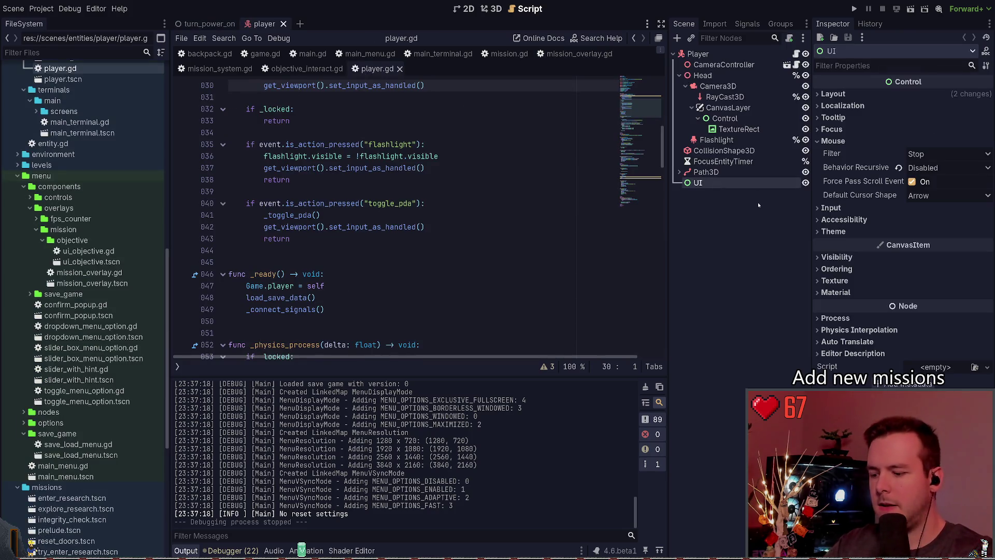
{"action": "key", "text": "ctrl+shift+o"}
{"action": "type", "text": "object"}
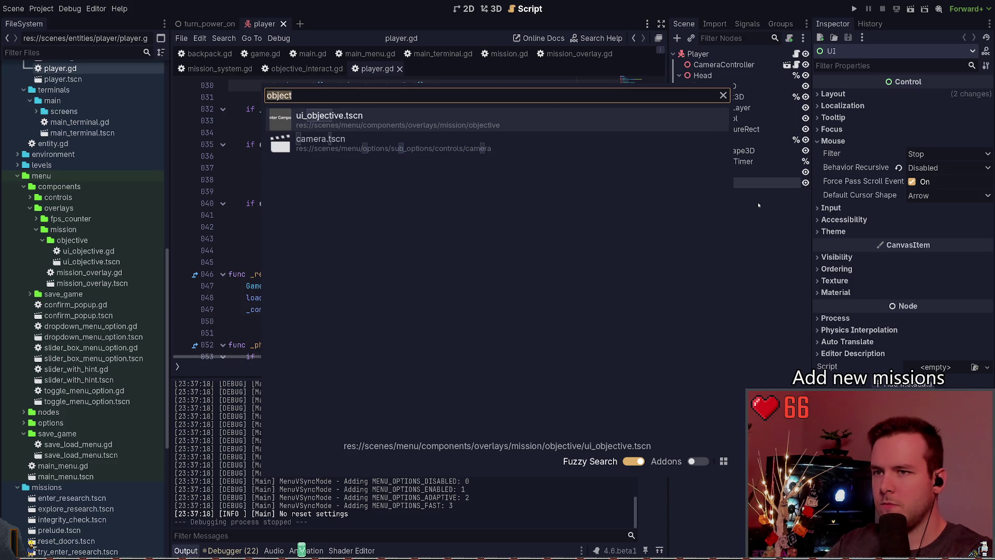
{"action": "key", "text": "Escape"}
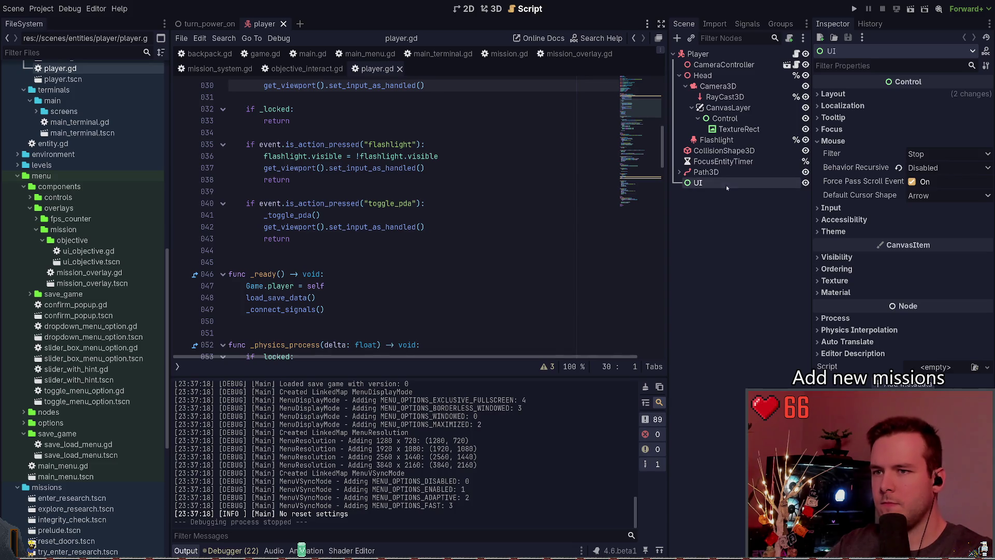
{"action": "type", "text": "overlay"}
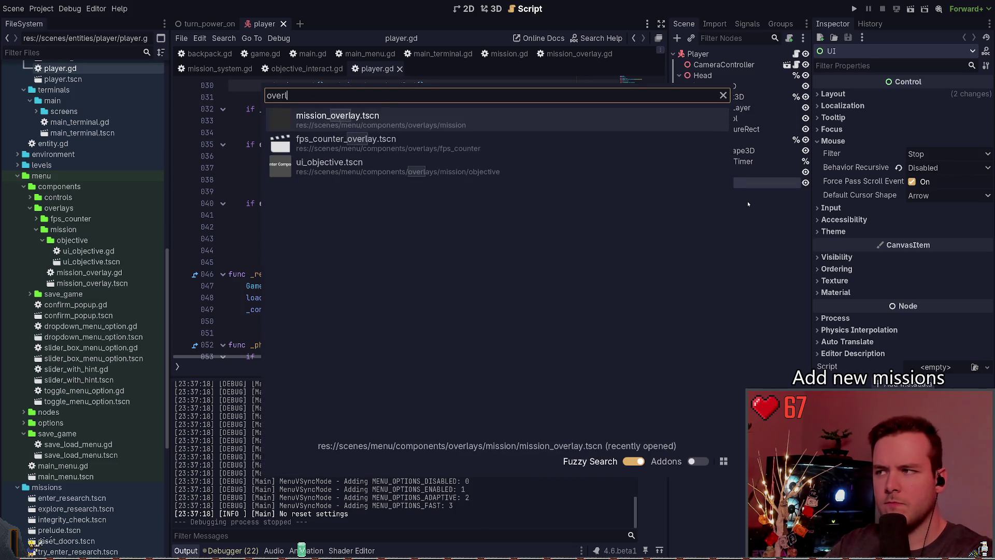
{"action": "key", "text": "Return"}
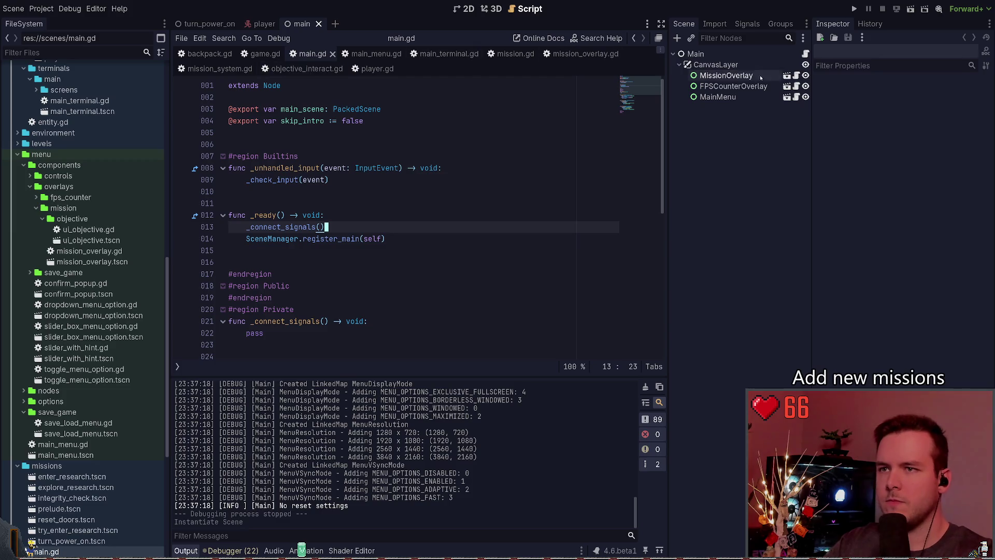
Delete MissionOverlay from main.tscn and run the game again
{"action": "left_click", "coordinate": [751, 75]}
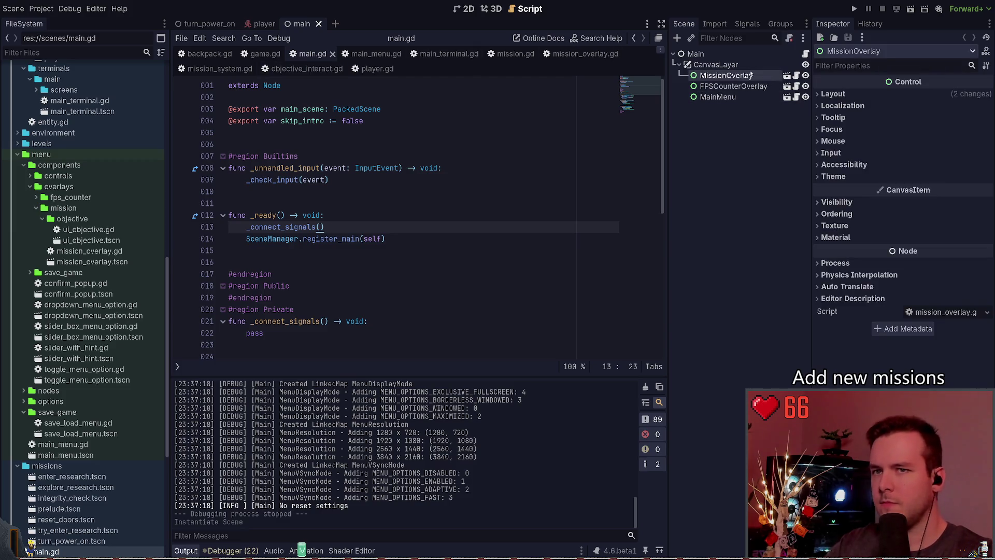
{"action": "key", "text": "Delete"}
{"action": "left_click", "coordinate": [852, 9]}
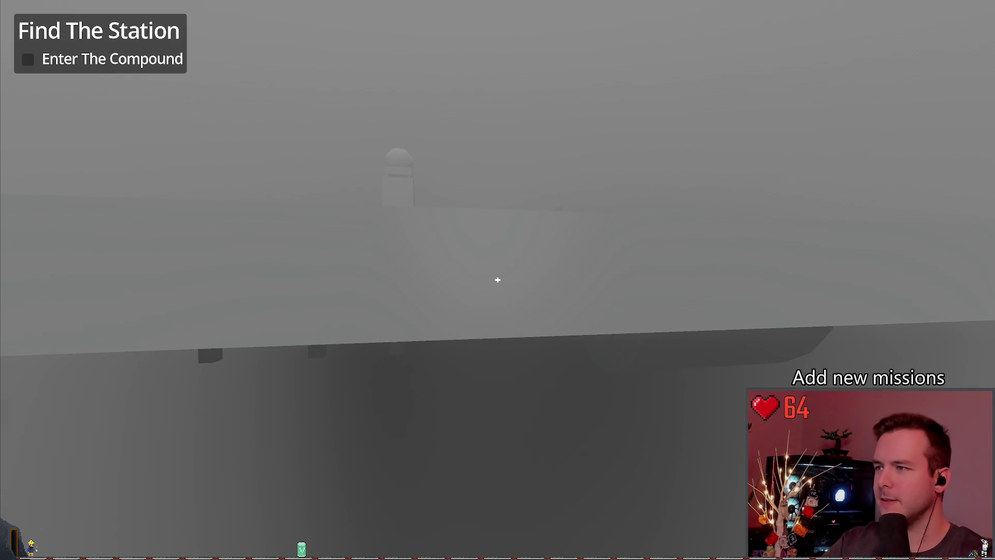
Walk across the compound and up the research building stairs, then use its door panel
{"action": "key", "text": "w"}
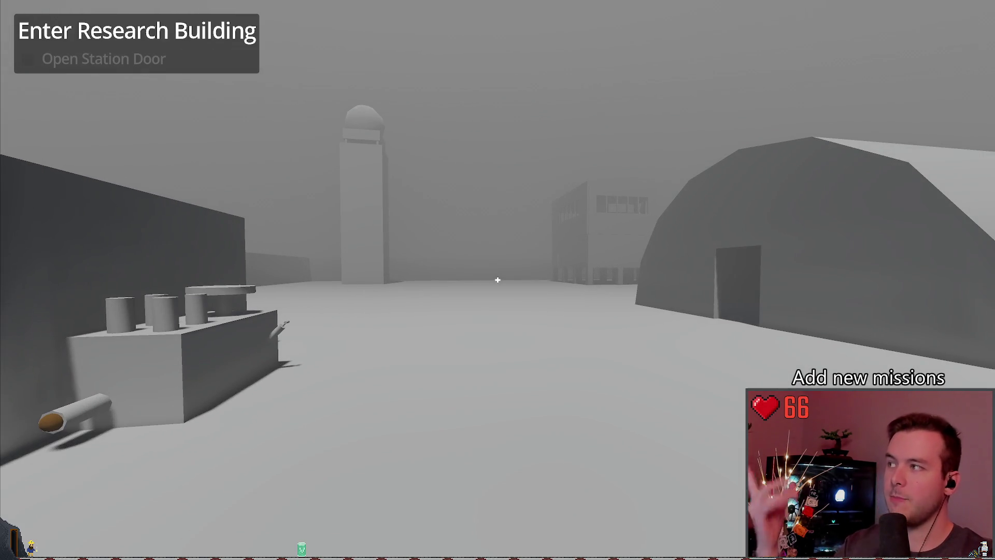
{"action": "key", "text": "w"}
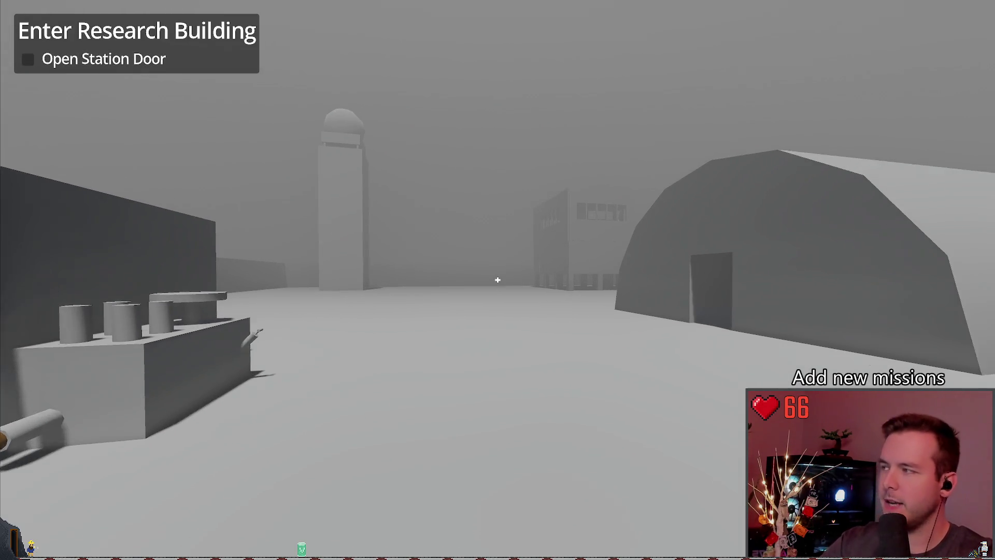
{"action": "key", "text": "w"}
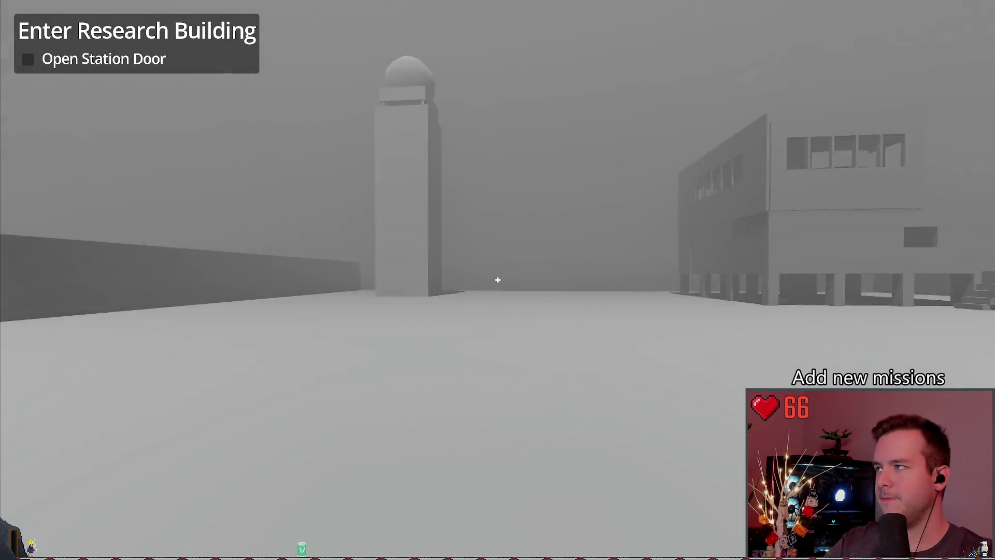
{"action": "key", "text": "w"}
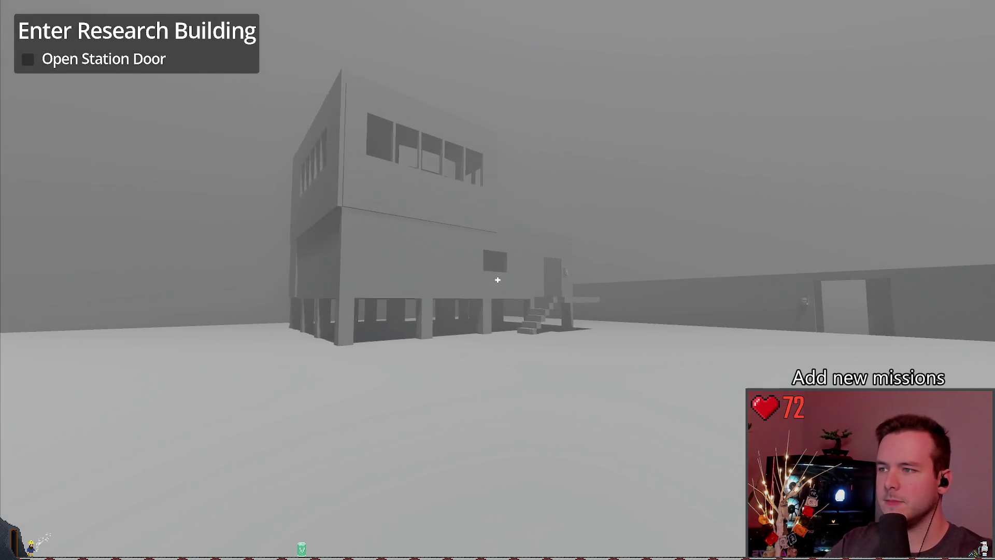
{"action": "key", "text": "w"}
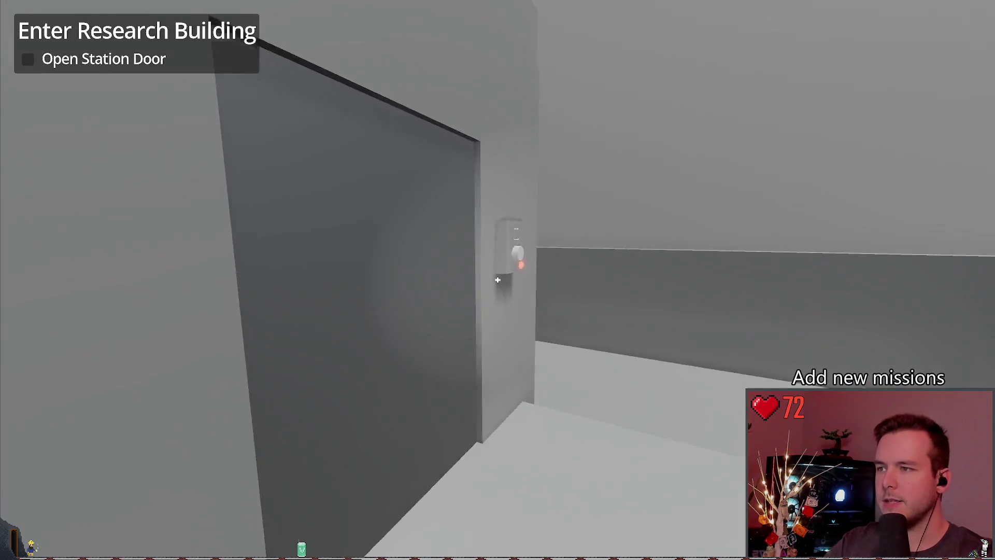
{"action": "key", "text": "e"}
Go to the dark power building and switch its power panel to Off
{"action": "key", "text": "s"}
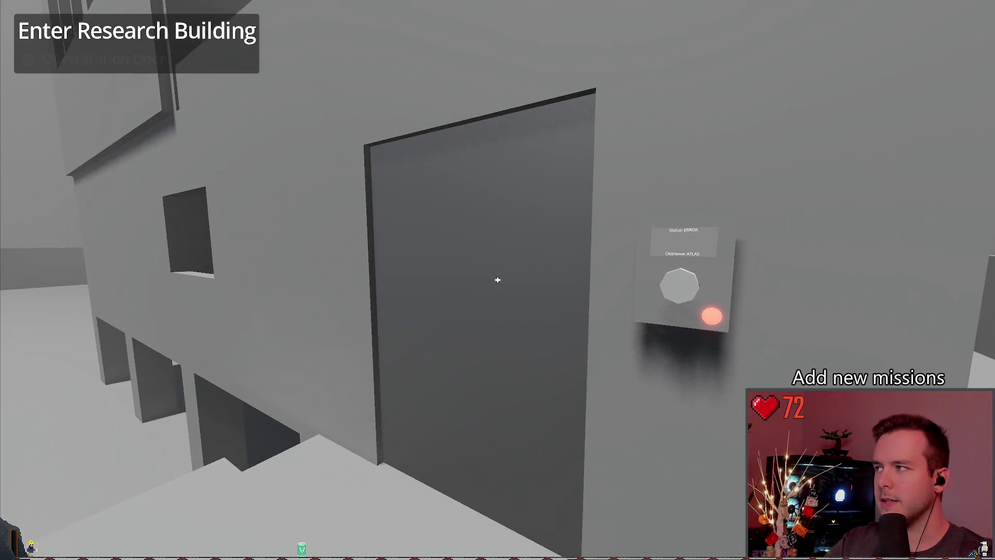
{"action": "key", "text": "w"}
{"action": "key", "text": "w"}
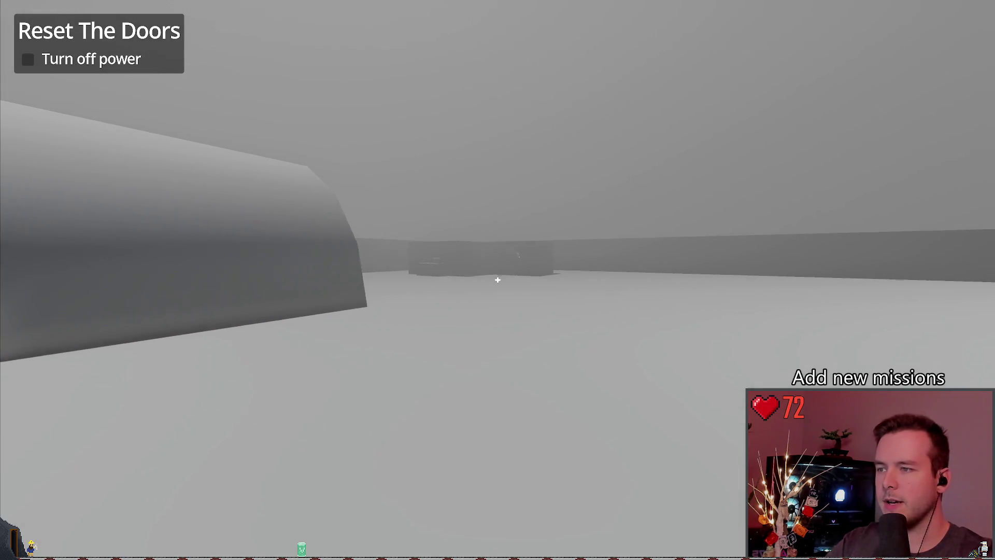
{"action": "key", "text": "w"}
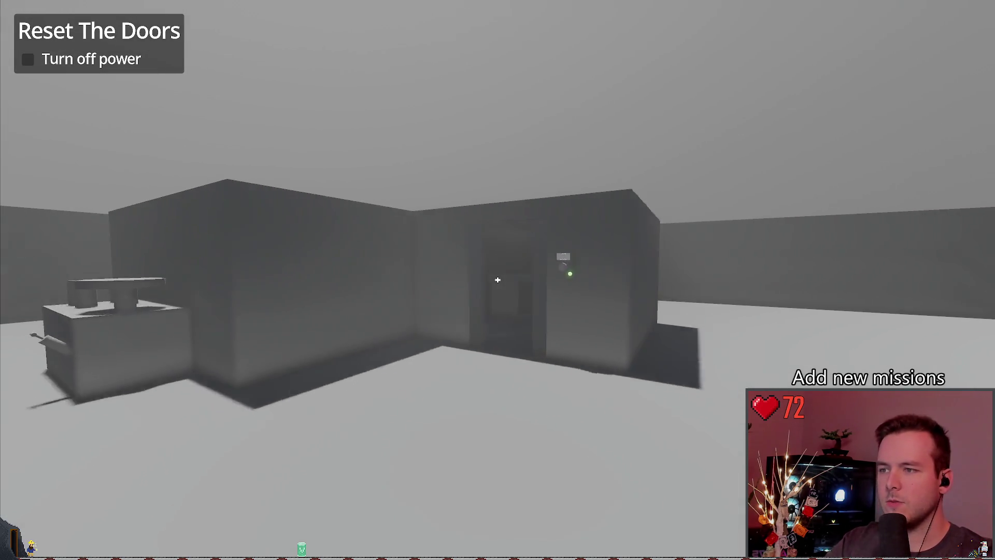
{"action": "key", "text": "a"}
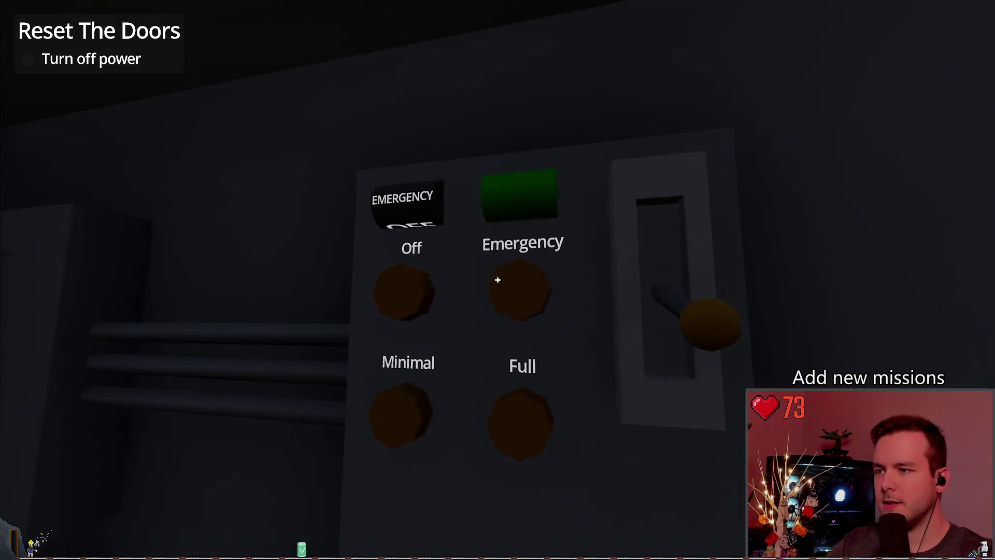
{"action": "left_click", "coordinate": [497, 280]}
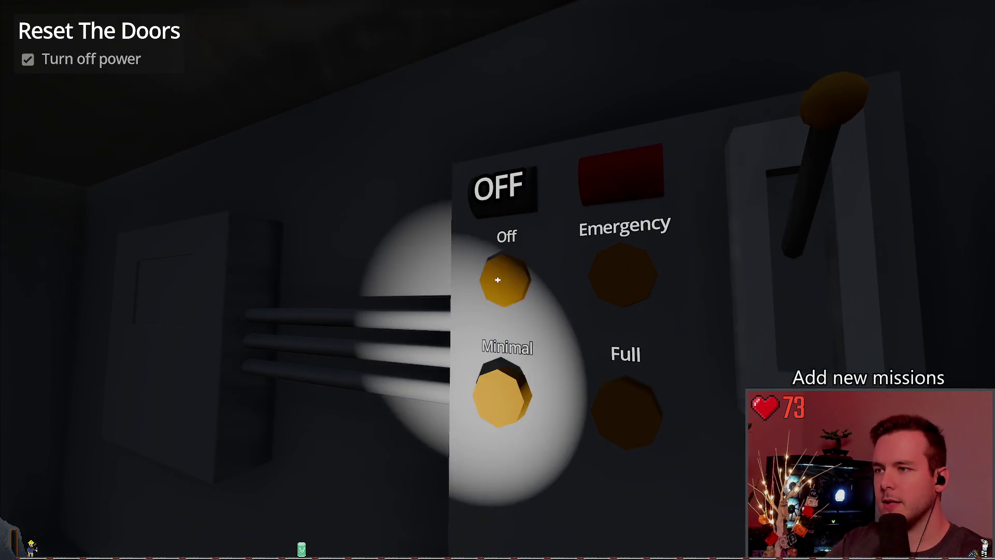
{"action": "key", "text": "w"}
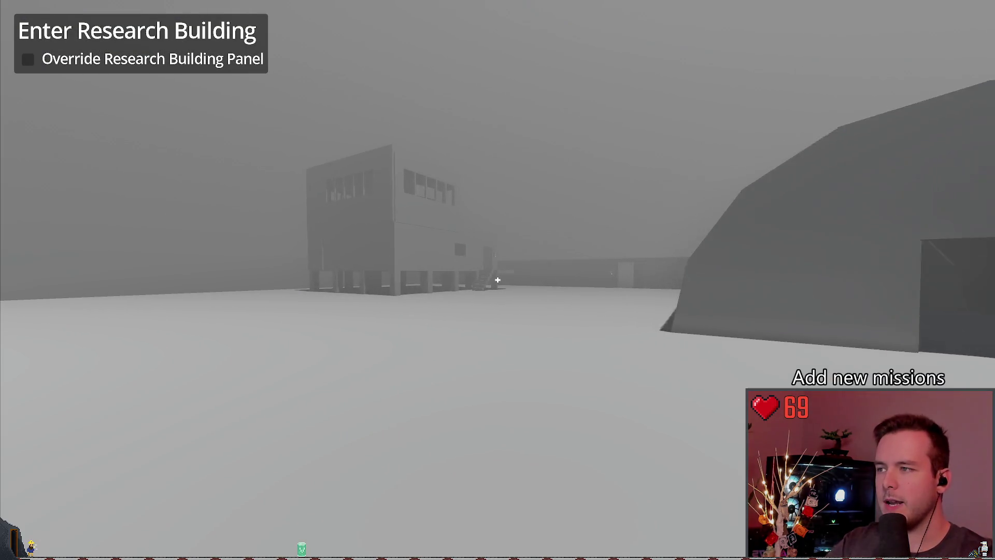
Start the research building door override, step inside, and place the backpack
{"action": "key", "text": "w"}
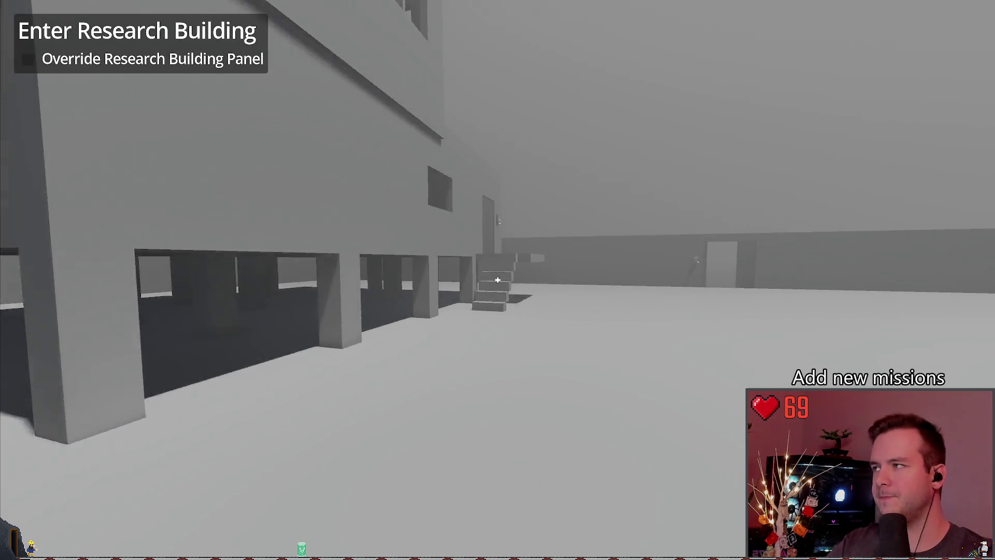
{"action": "key", "text": "w"}
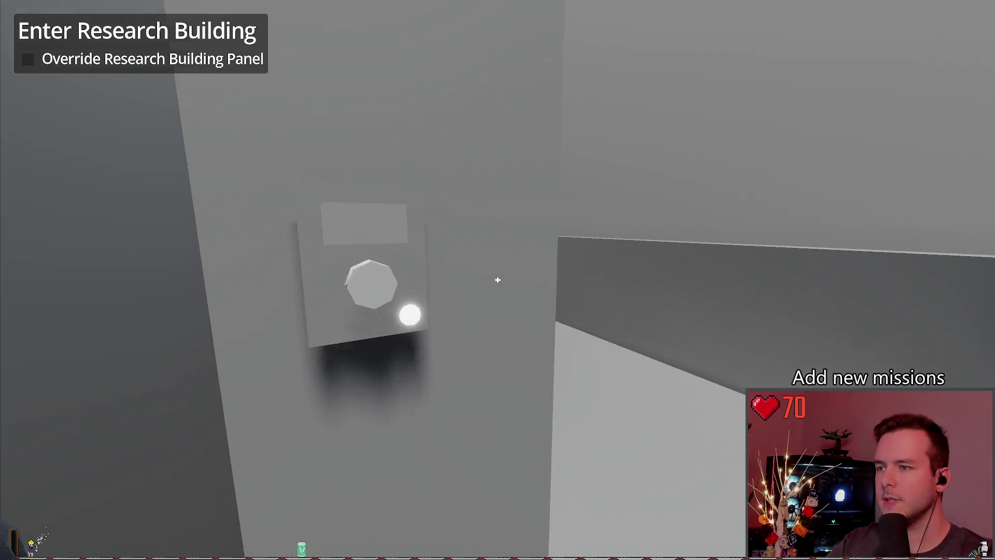
{"action": "left_click", "coordinate": [497, 280]}
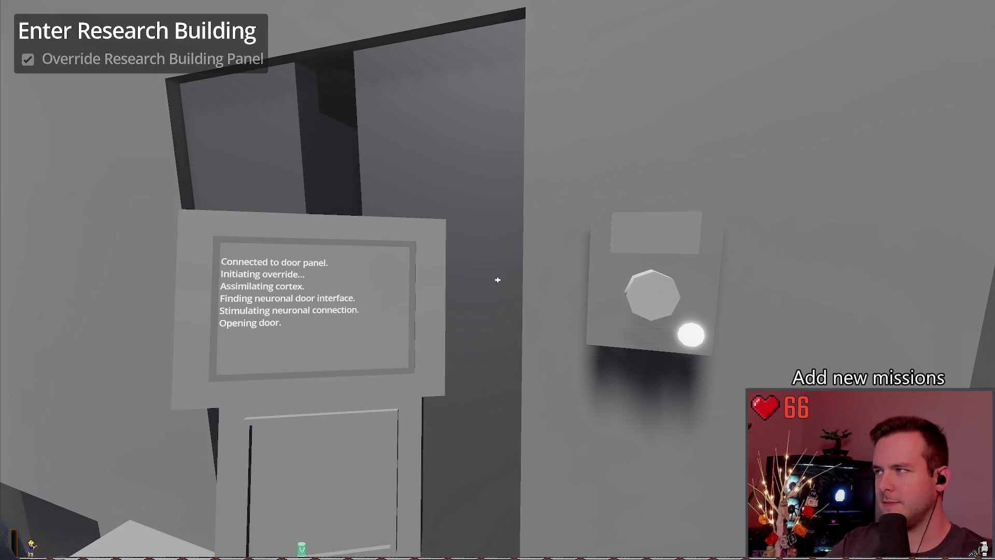
{"action": "key", "text": "w"}
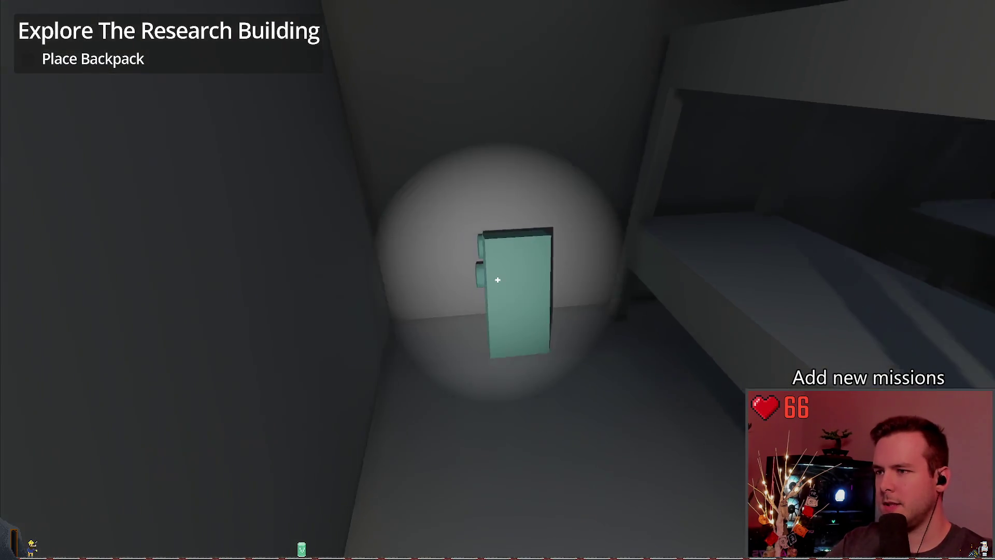
{"action": "left_click", "coordinate": [498, 280]}
Climb upstairs, cross the foggy yard, and approach the dark generator building
{"action": "key", "text": "w"}
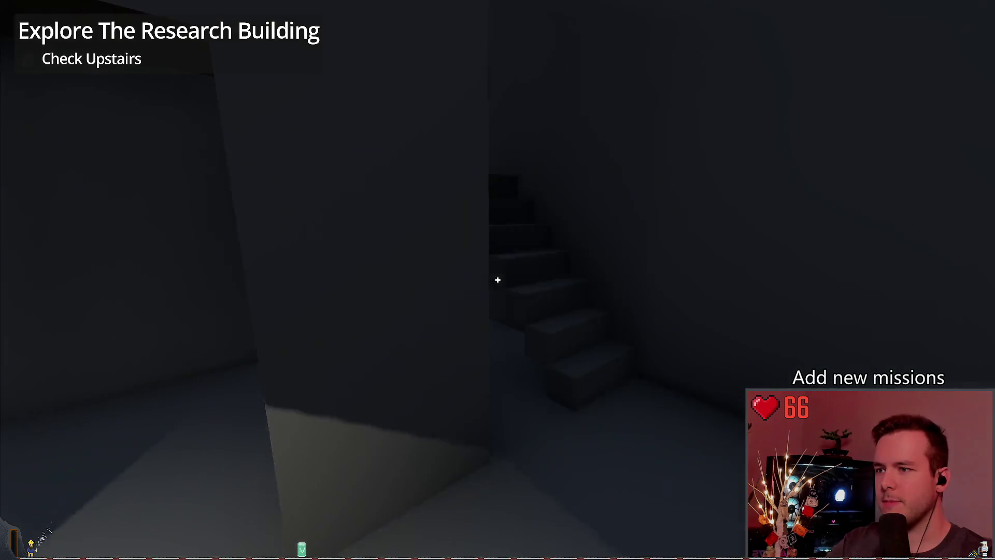
{"action": "key", "text": "w"}
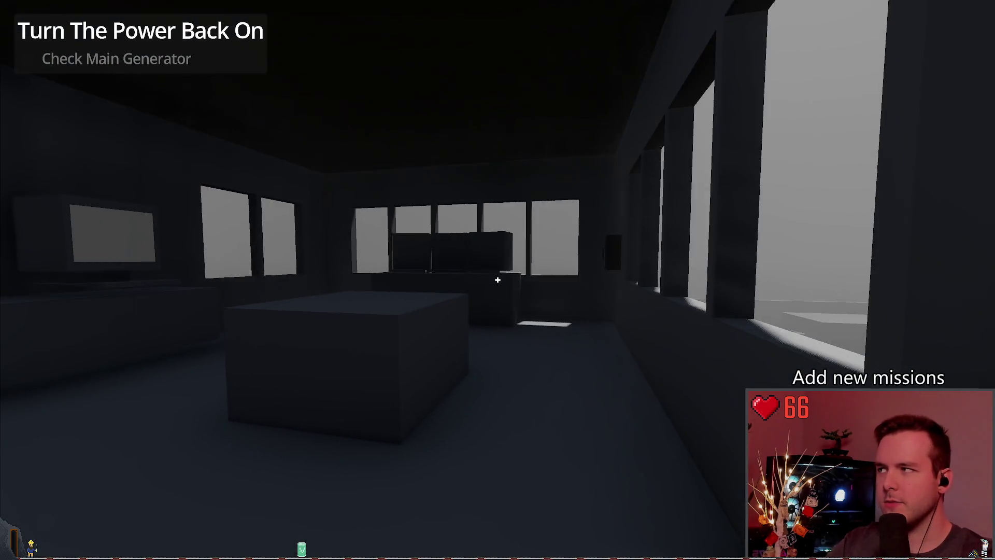
{"action": "key", "text": "w"}
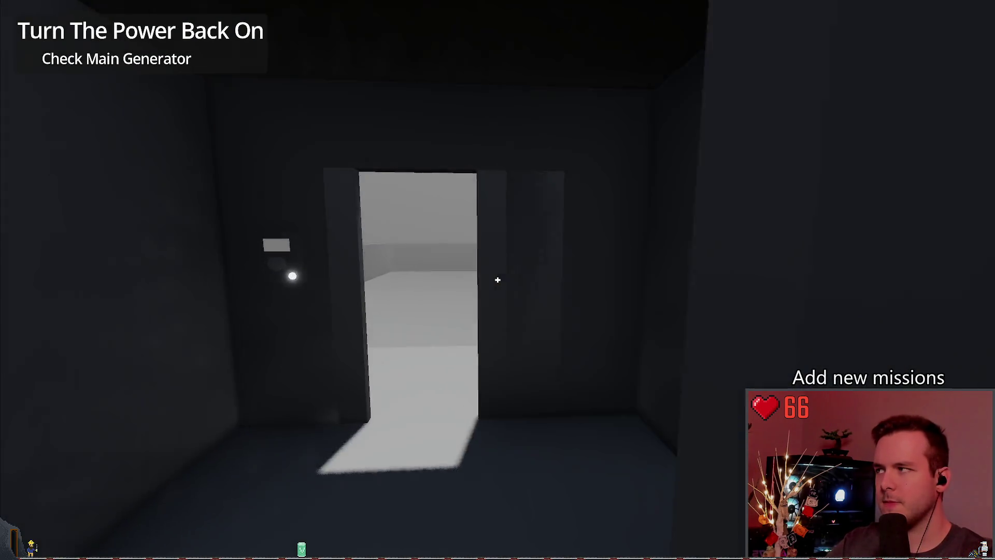
{"action": "key", "text": "w"}
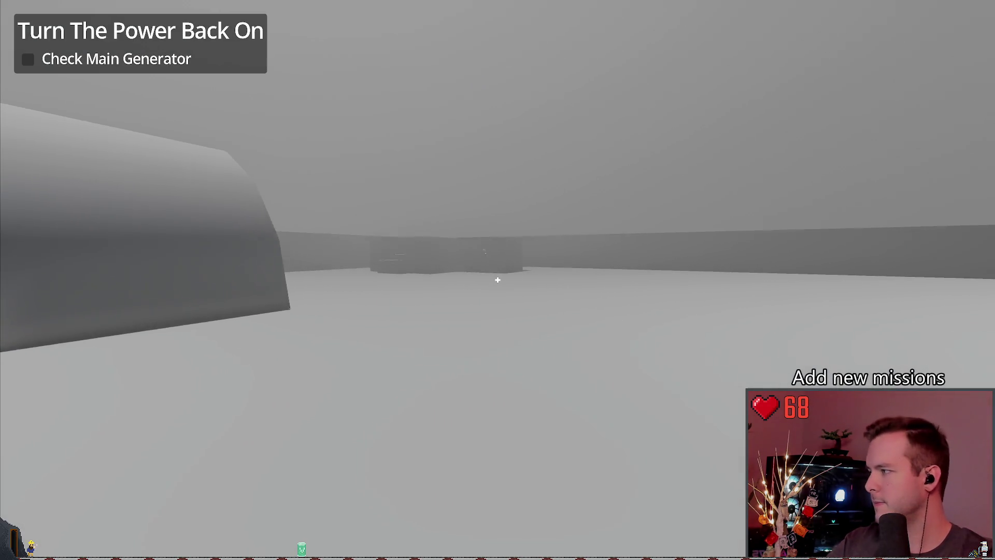
{"action": "key", "text": "w"}
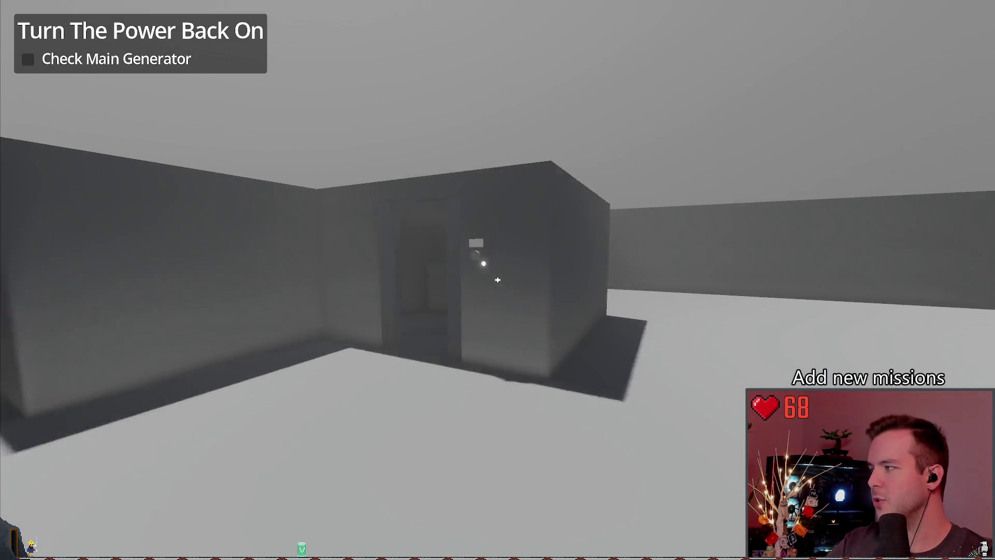
{"action": "key", "text": "w"}
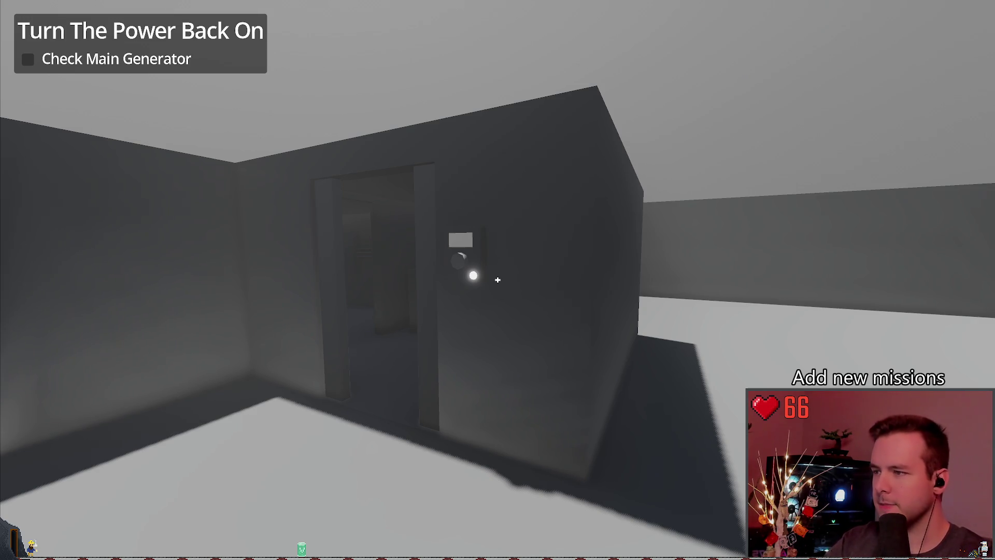
Check the main generator panel, then turn on the auxiliary generator outside with E
{"action": "key", "text": "w"}
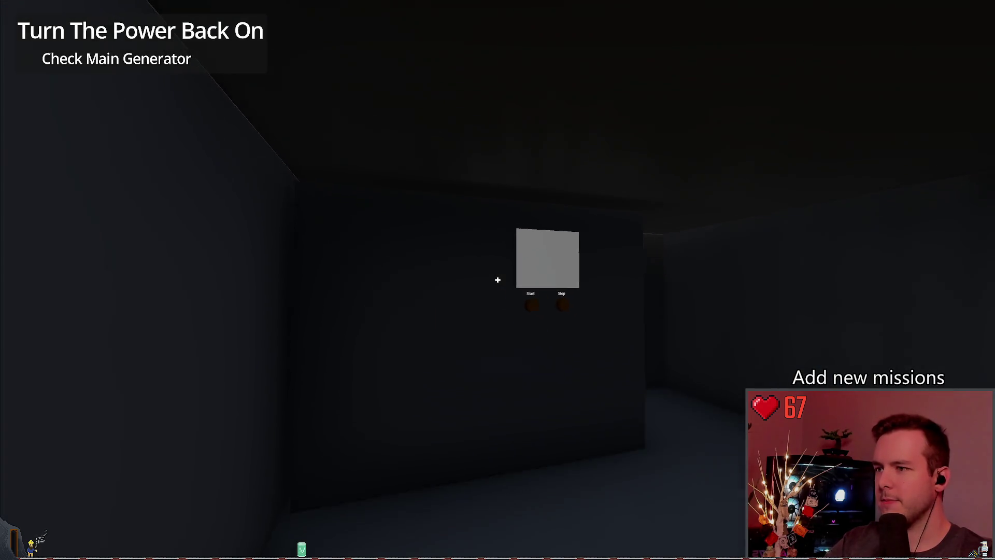
{"action": "left_click", "coordinate": [497, 280]}
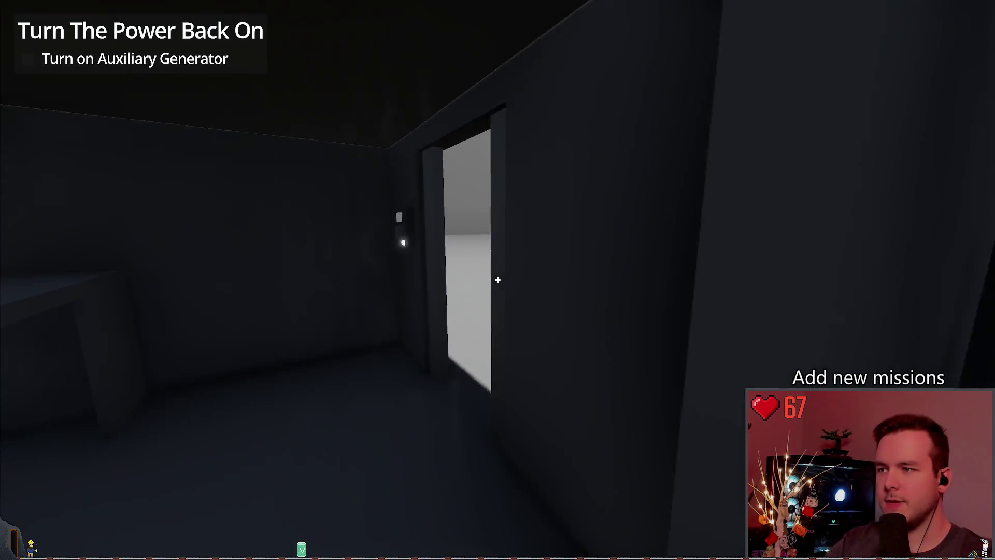
{"action": "key", "text": "w"}
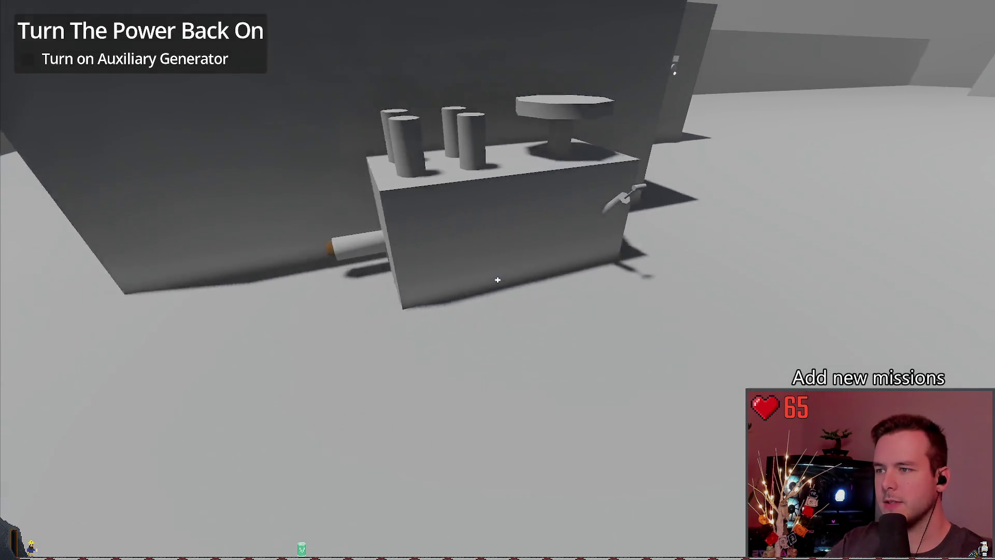
{"action": "key", "text": "a"}
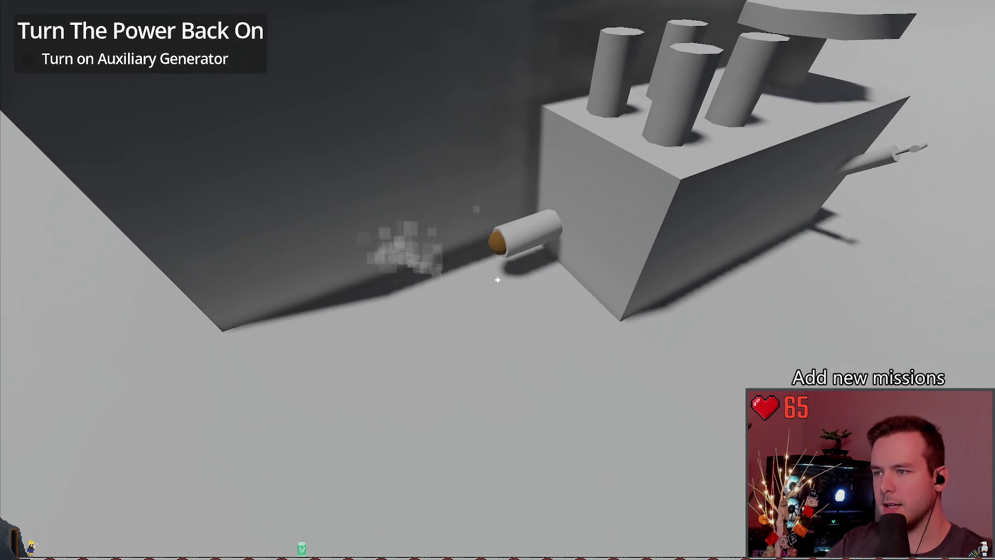
{"action": "key", "text": "w"}
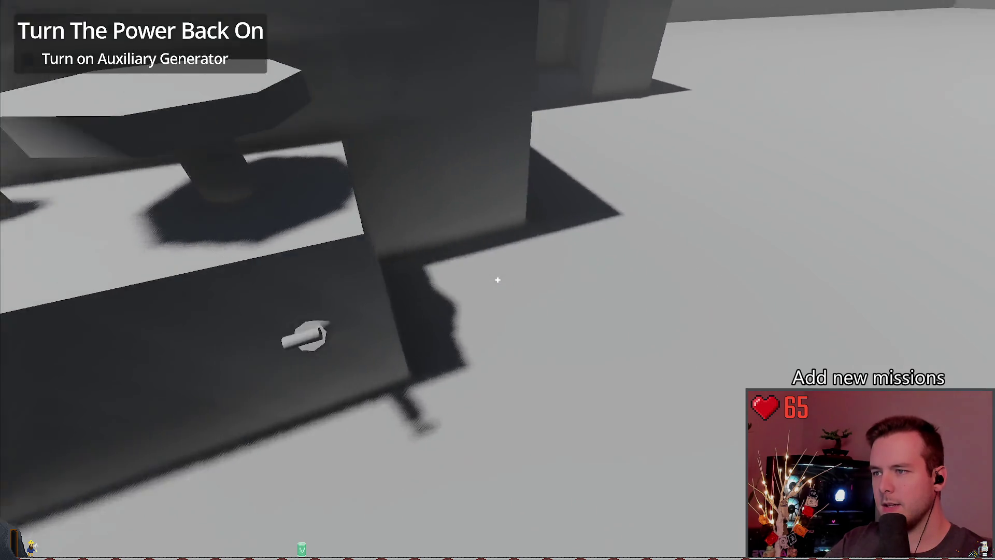
{"action": "key", "text": "s"}
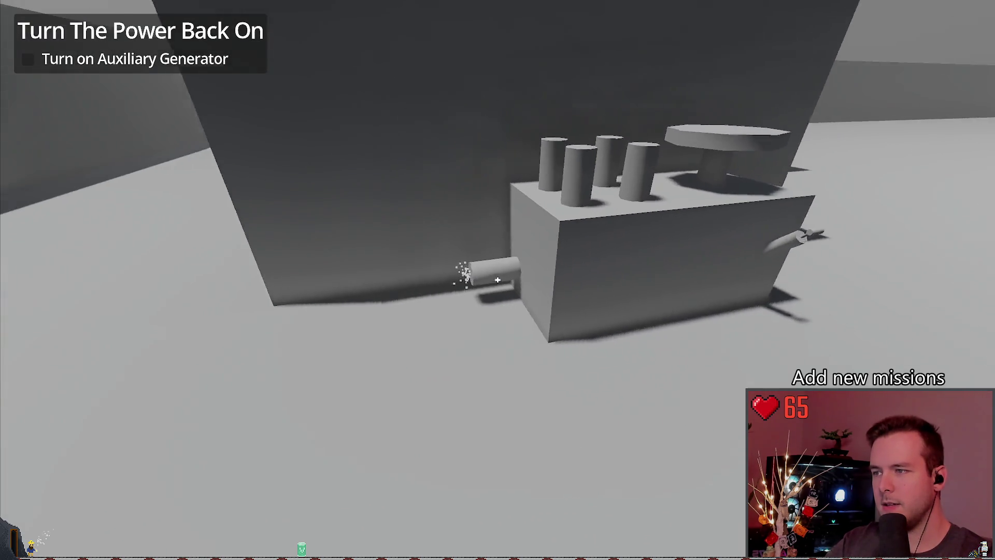
{"action": "key", "text": "e"}
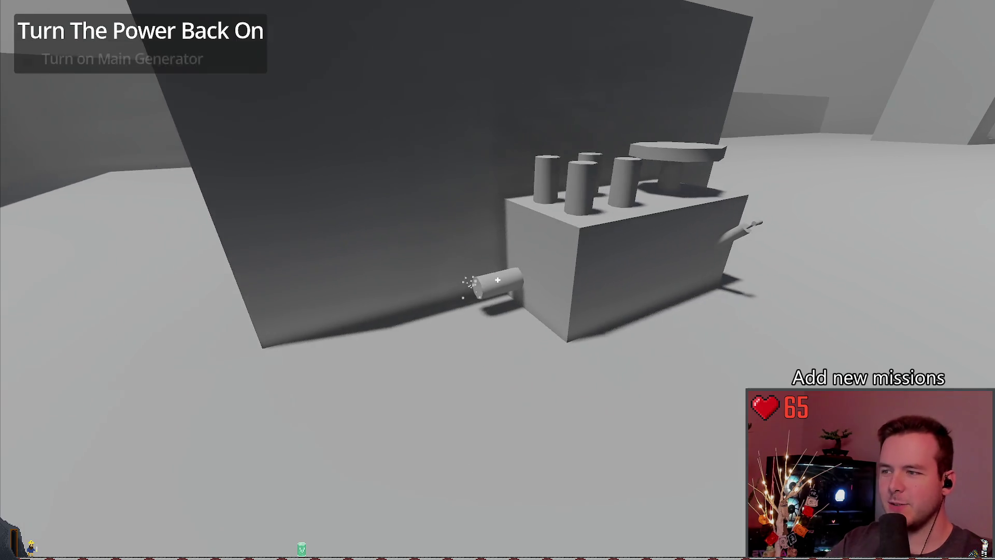
Return to the CHARGED panel room and start the main generator
{"action": "key", "text": "d"}
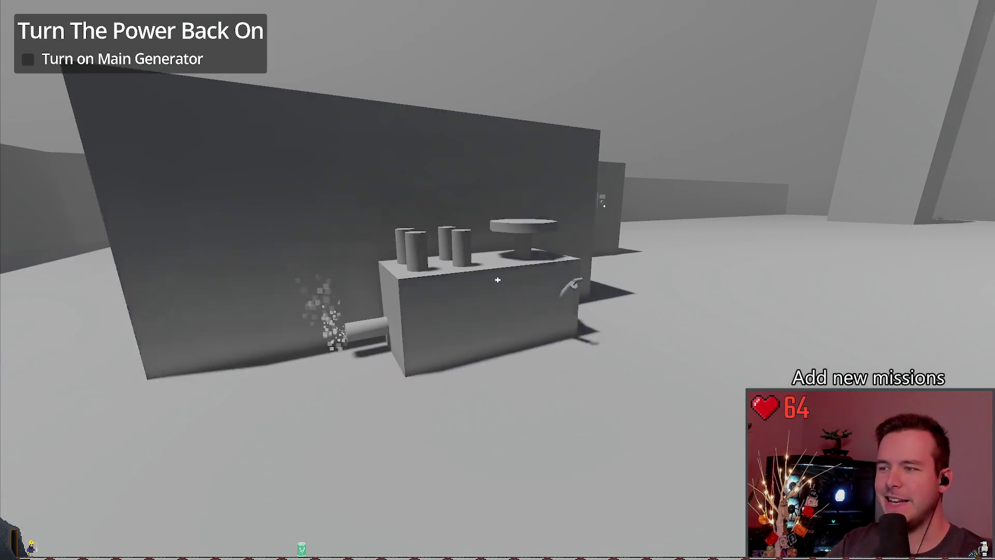
{"action": "key", "text": "w"}
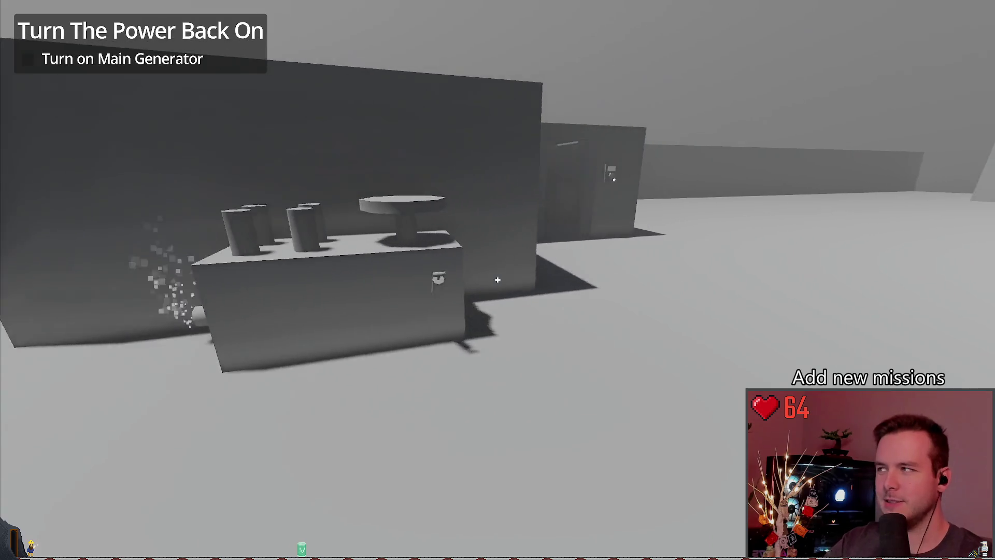
{"action": "key", "text": "w"}
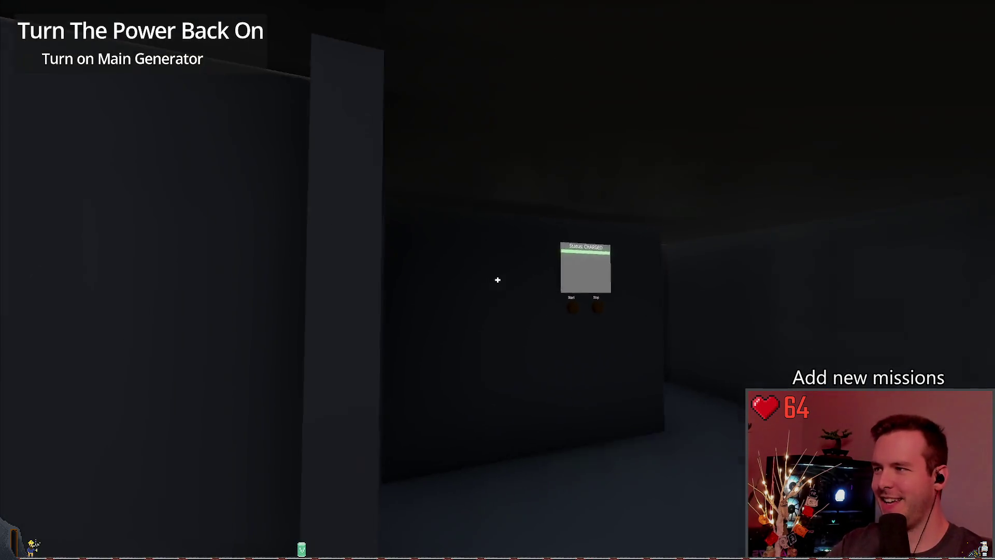
{"action": "key", "text": "w"}
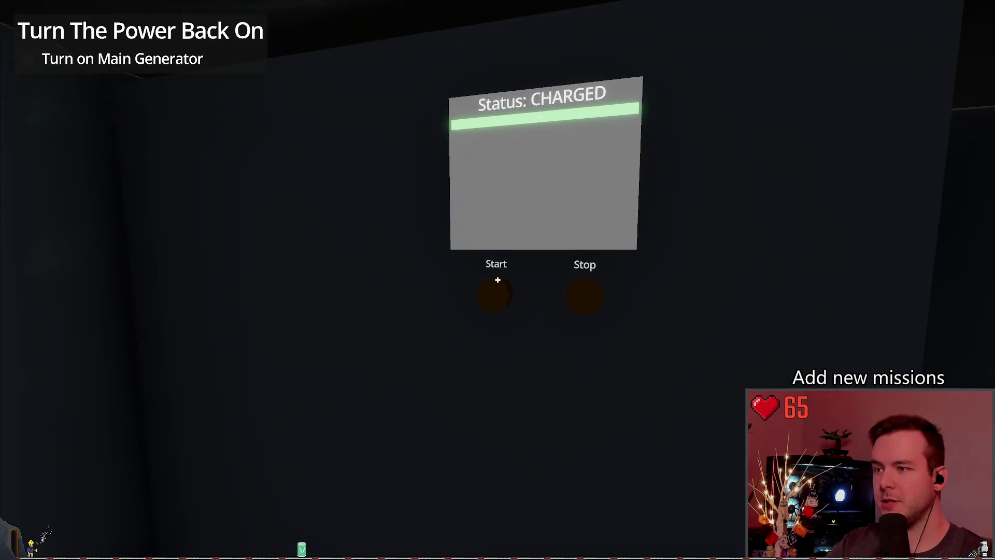
{"action": "left_click", "coordinate": [498, 280]}
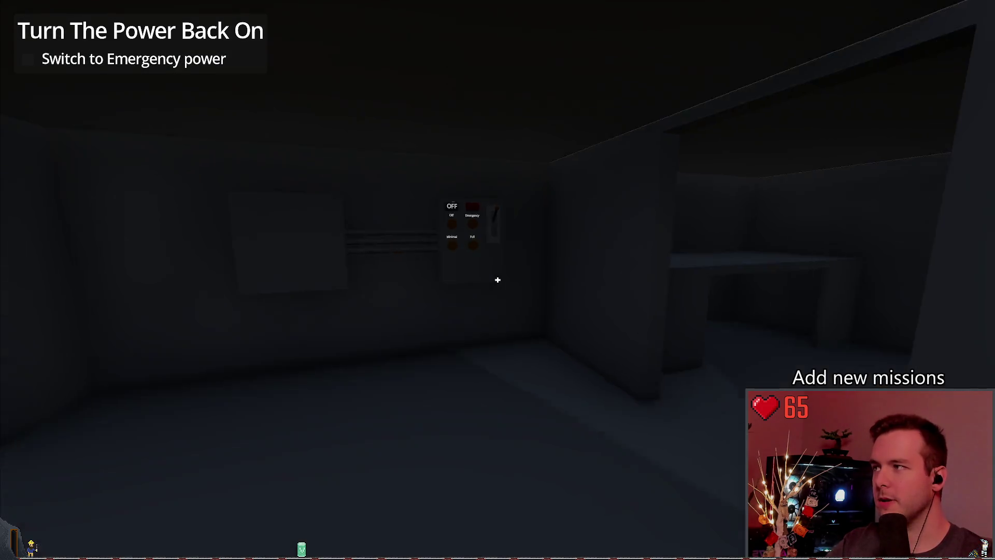
Switch the station to Emergency power, then pause and open the save list
{"action": "key", "text": "w"}
{"action": "key", "text": "f"}
{"action": "left_click", "coordinate": [498, 280]}
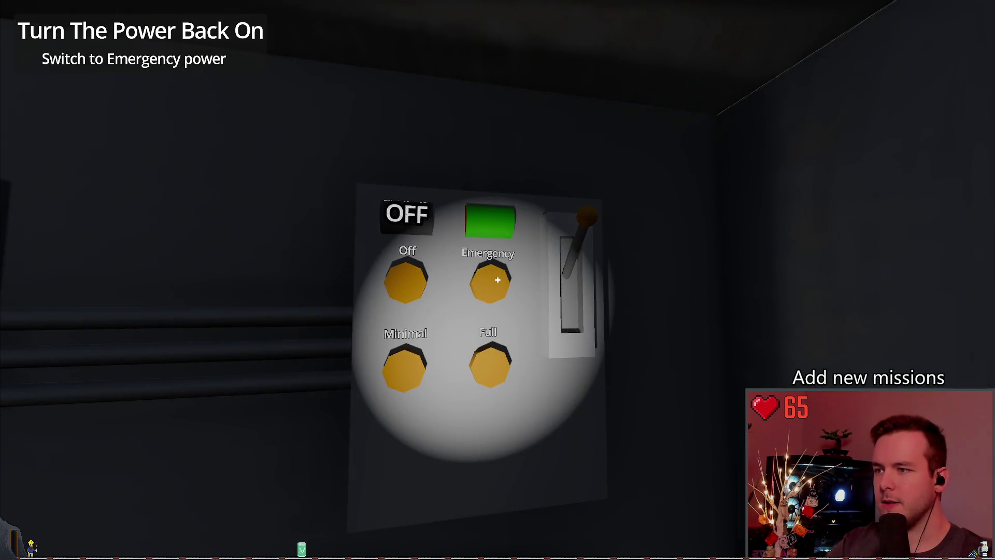
{"action": "key", "text": "s"}
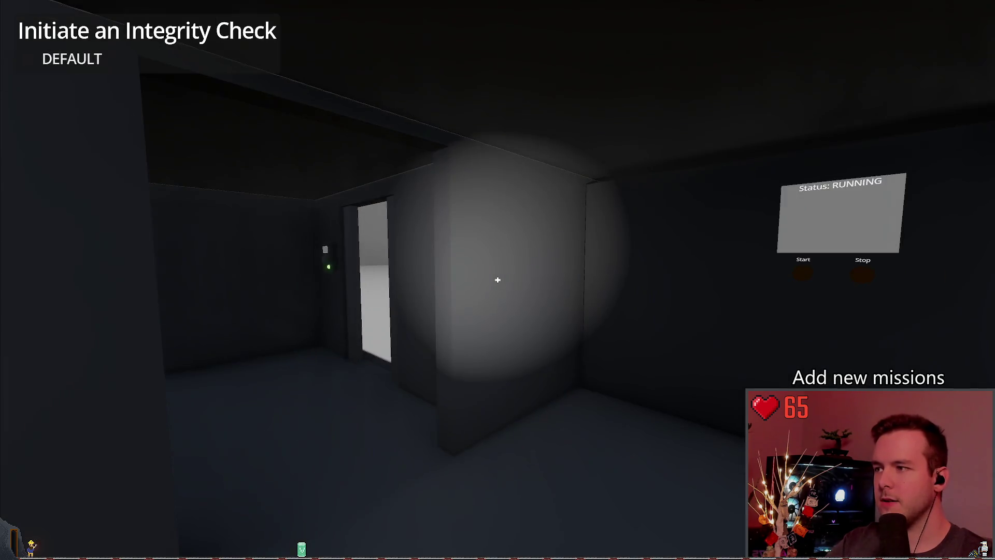
{"action": "key", "text": "f"}
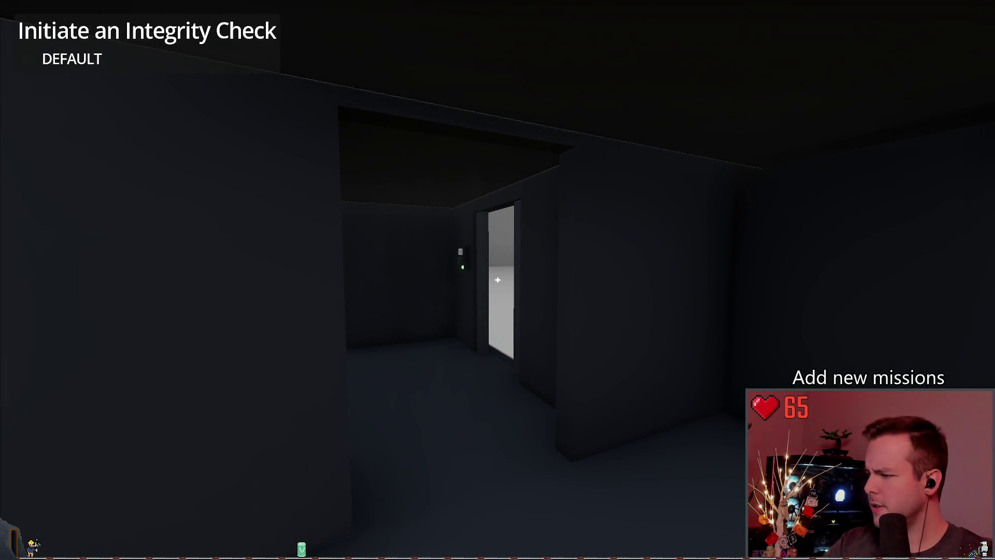
{"action": "key", "text": "d"}
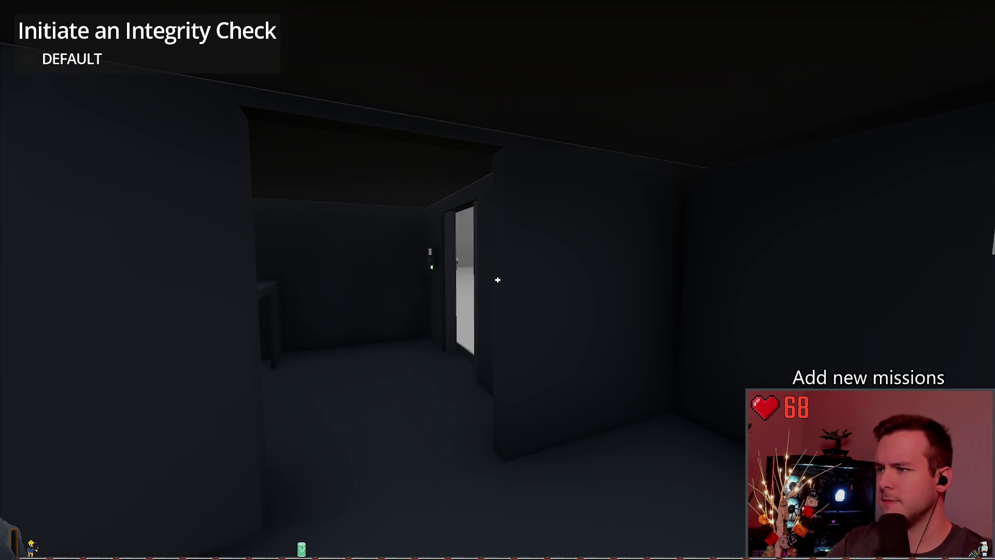
{"action": "key", "text": "Escape"}
{"action": "left_click", "coordinate": [243, 238]}
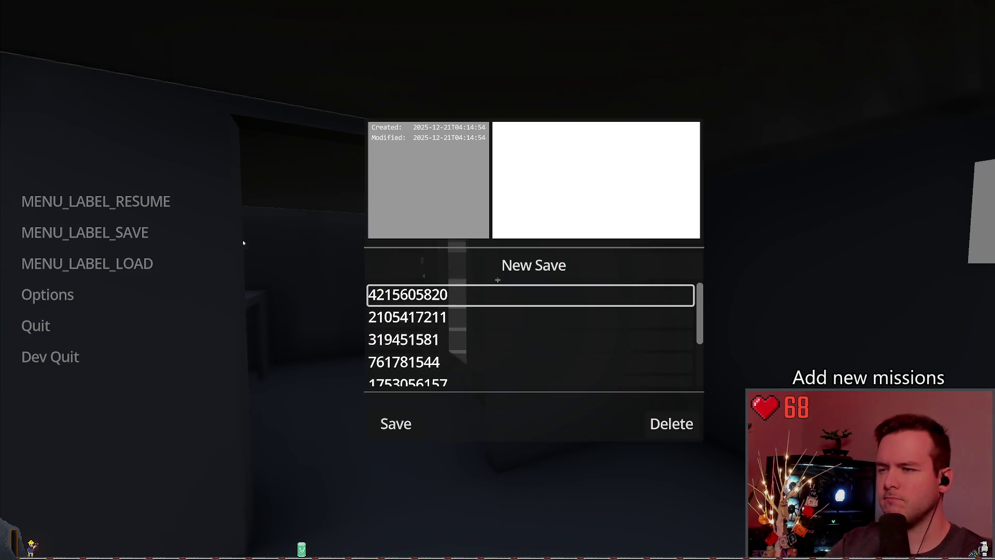
Delete the top save entry, scroll through the remaining saves, and resume the game
{"action": "left_click", "coordinate": [671, 423]}
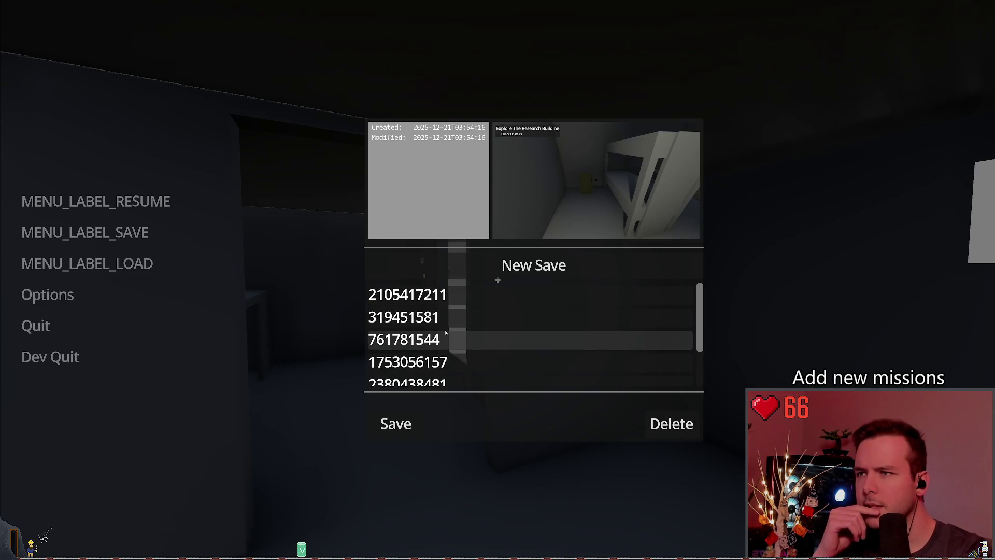
{"action": "scroll", "coordinate": [447, 358], "scroll_direction": "down", "scroll_amount": 1}
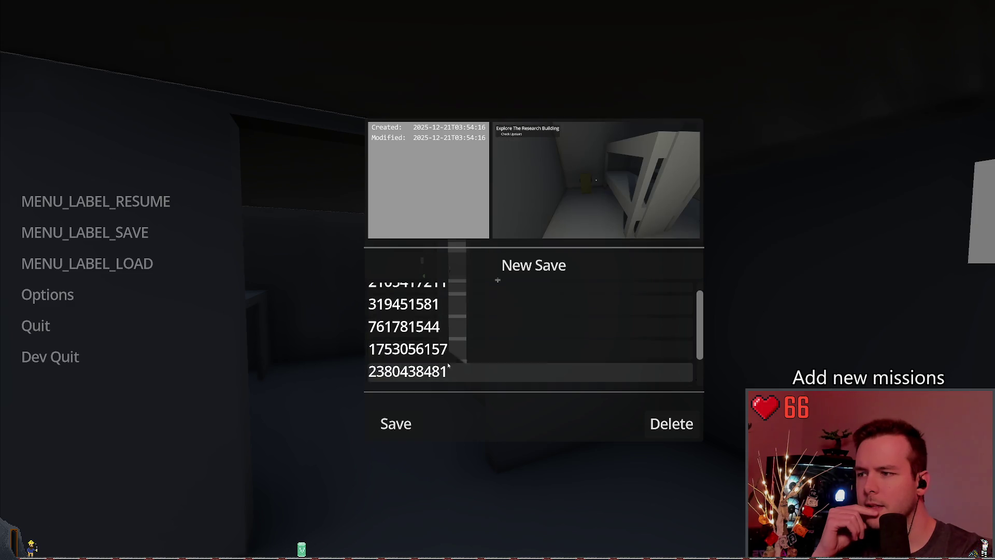
{"action": "scroll", "coordinate": [448, 363], "scroll_direction": "down", "scroll_amount": 3}
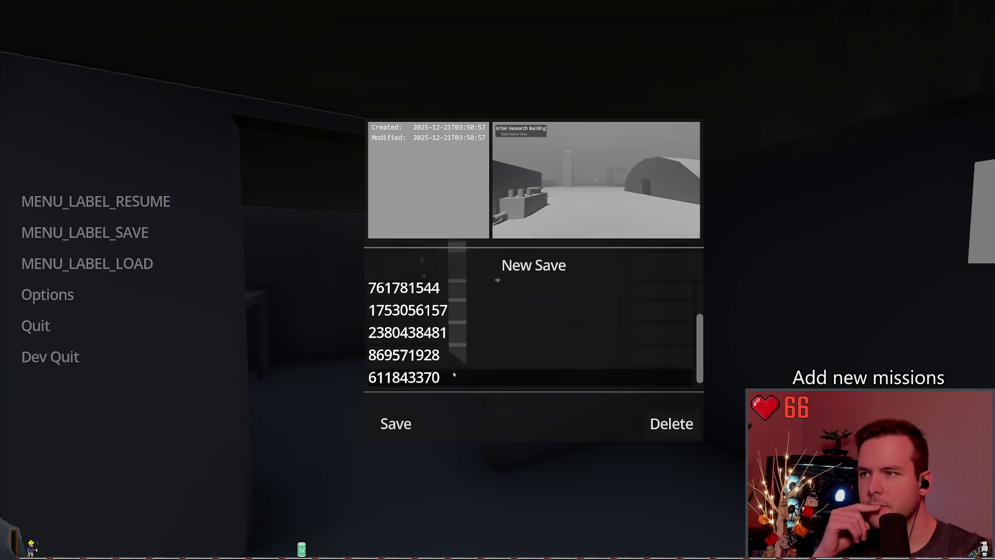
{"action": "scroll", "coordinate": [454, 335], "scroll_direction": "up", "scroll_amount": 4}
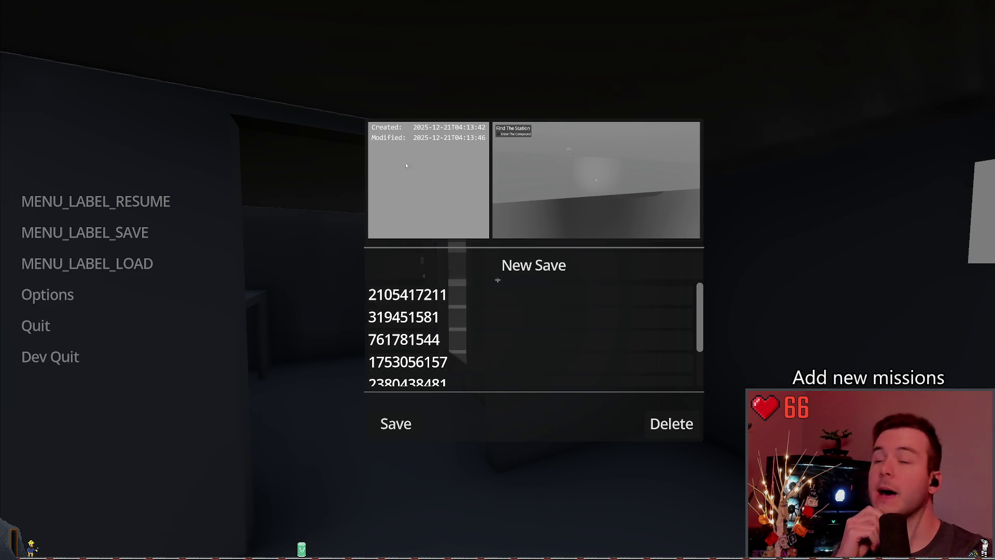
{"action": "key", "text": "Escape"}
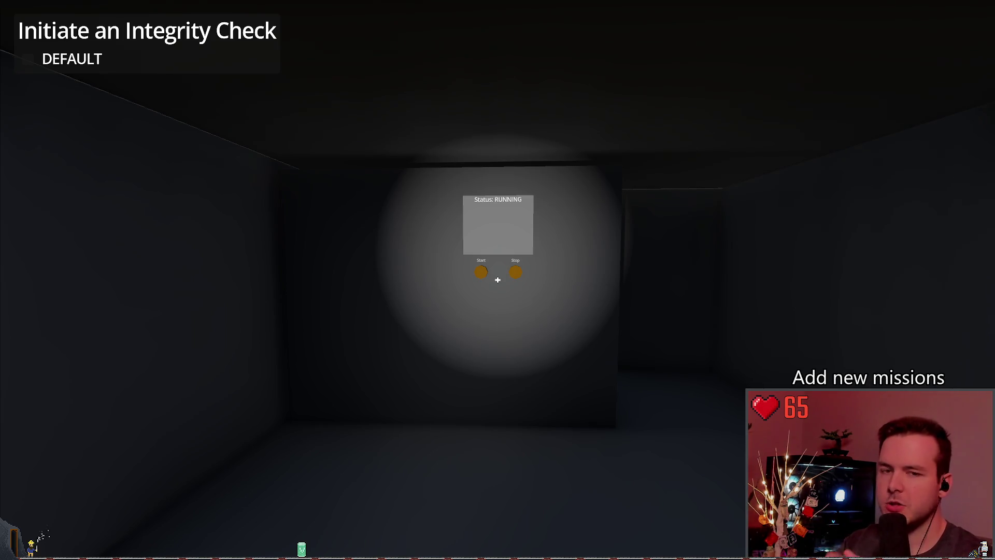
Reposition with the flashlight on in front of the integrity check Status panel
{"action": "key", "text": "f"}
{"action": "key", "text": "s"}
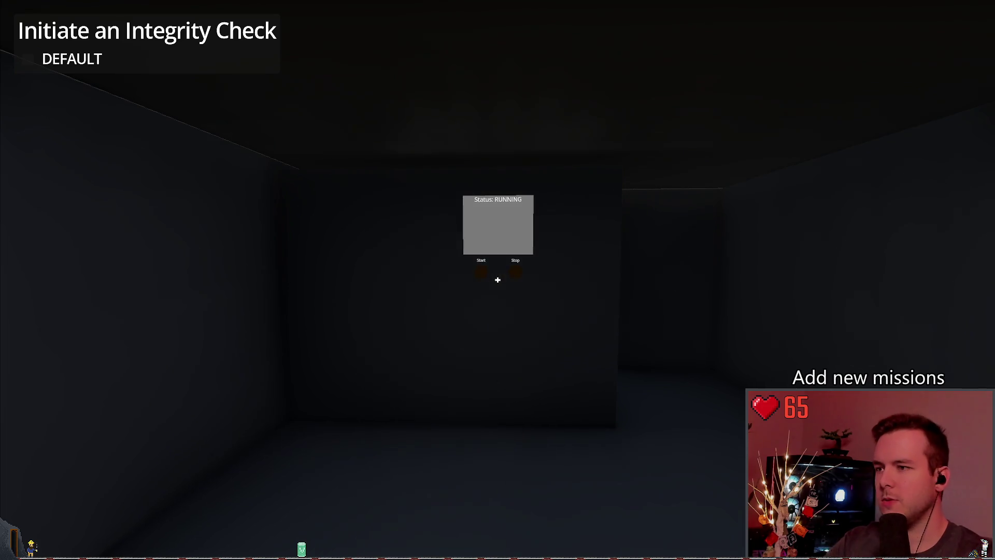
{"action": "key", "text": "w"}
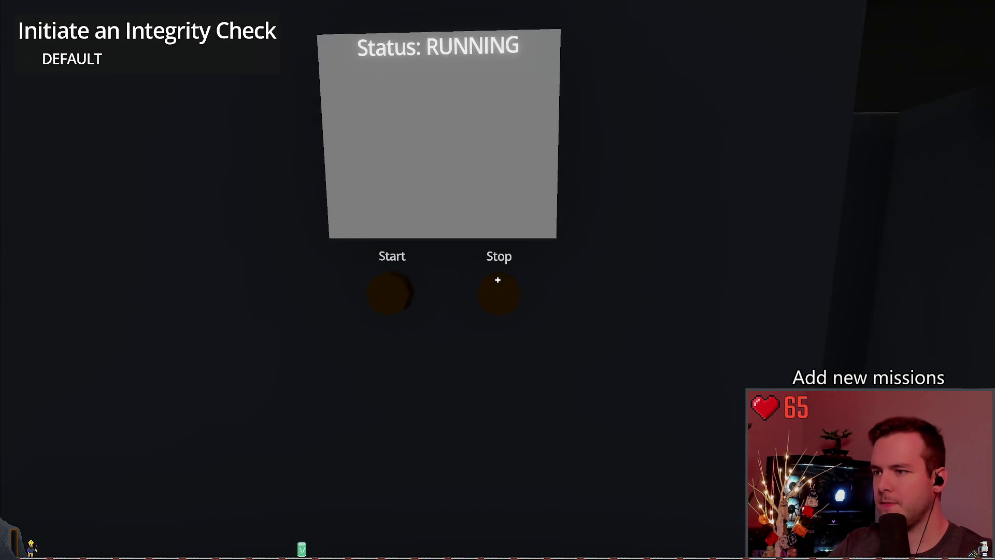
{"action": "key", "text": "s"}
{"action": "key", "text": "f"}
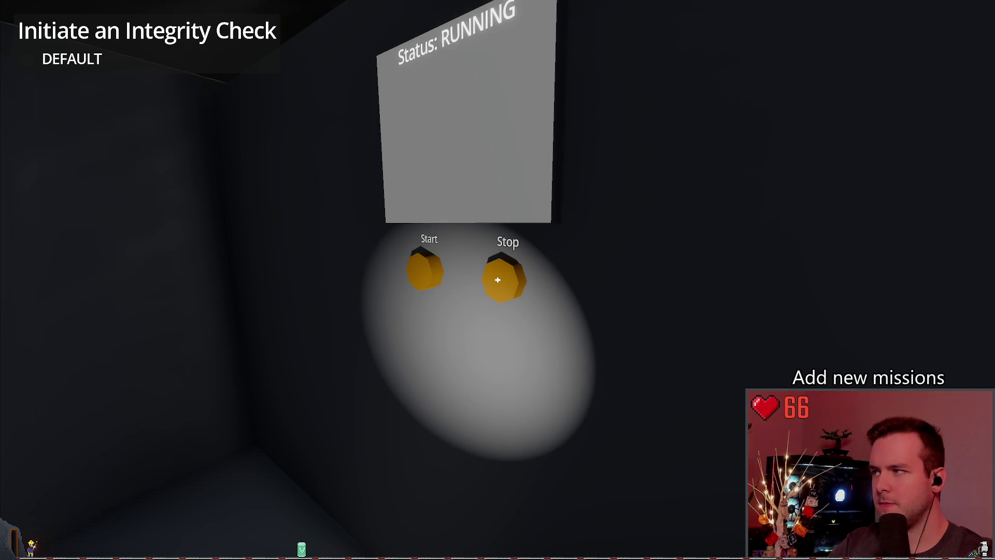
{"action": "key", "text": "s"}
{"action": "key", "text": "w"}
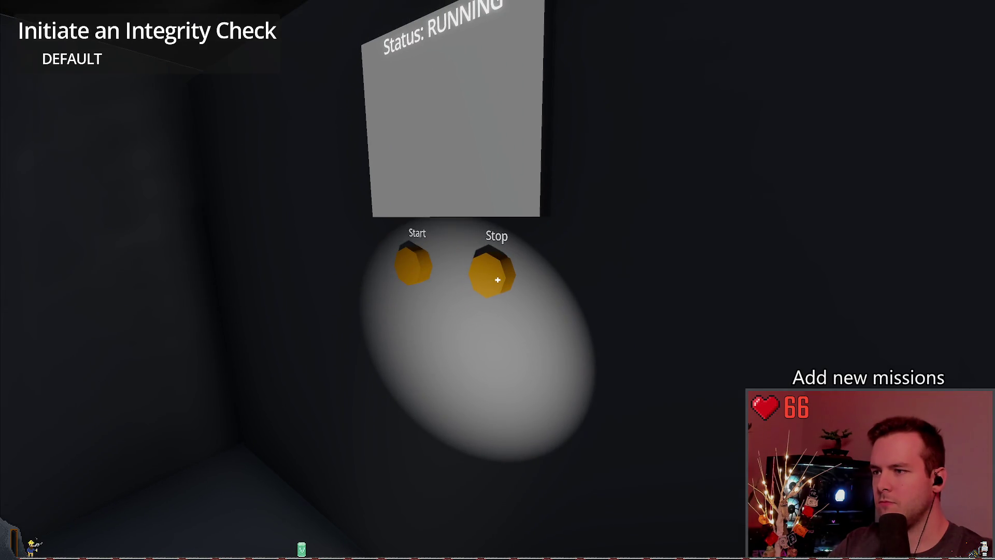
{"action": "key", "text": "s"}
{"action": "key", "text": "w"}
{"action": "key", "text": "s"}
{"action": "key", "text": "w"}
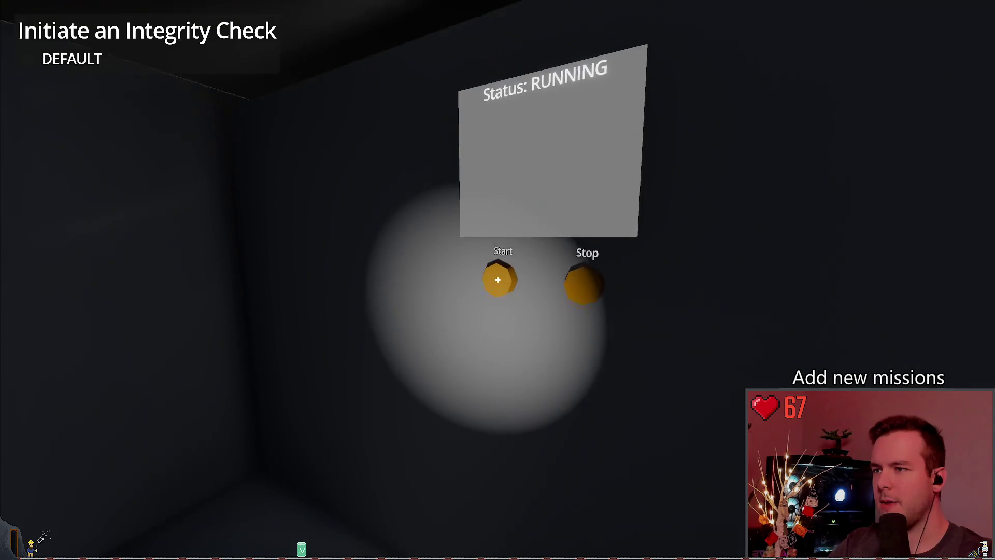
{"action": "key", "text": "s"}
{"action": "key", "text": "w"}
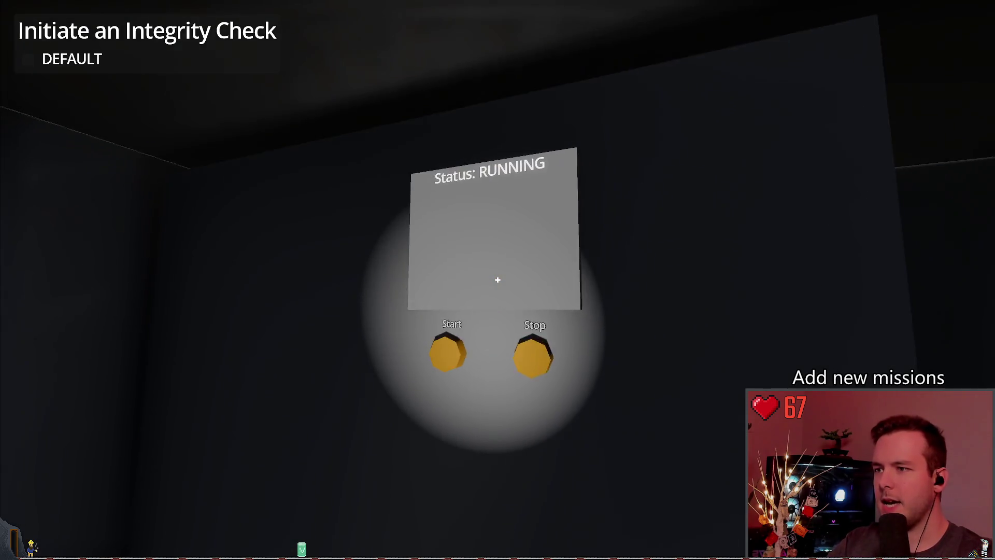
Pause the game and open the MENU_LABEL_LOAD list of saved games
{"action": "key", "text": "s"}
{"action": "key", "text": "w"}
{"action": "key", "text": "Escape"}
{"action": "left_click", "coordinate": [74, 253]}
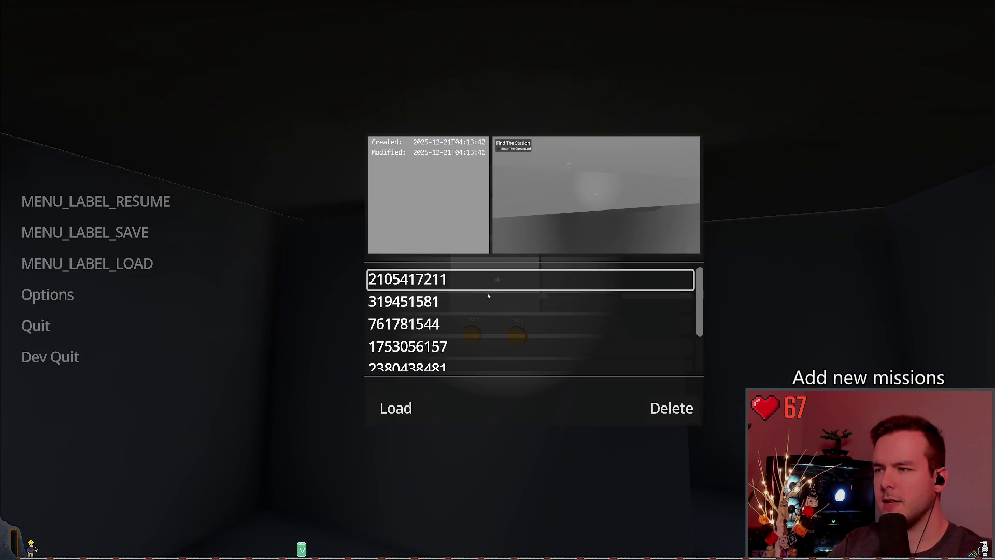
Load the Explore The Research Building save
{"action": "left_click", "coordinate": [433, 305]}
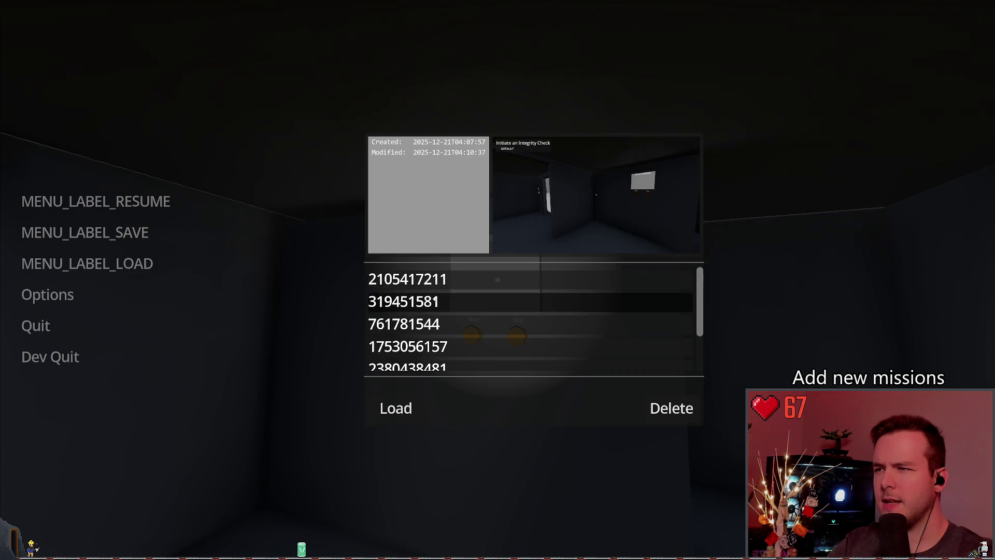
{"action": "left_click", "coordinate": [422, 325]}
{"action": "left_click", "coordinate": [396, 408]}
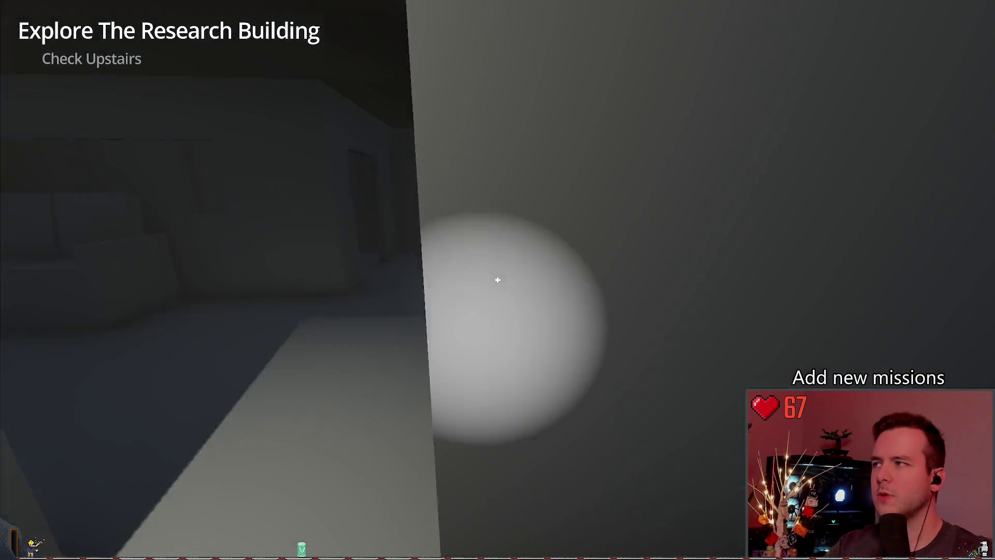
Walk upstairs, cross the snow to the generator building, and start the main generator
{"action": "key", "text": "w"}
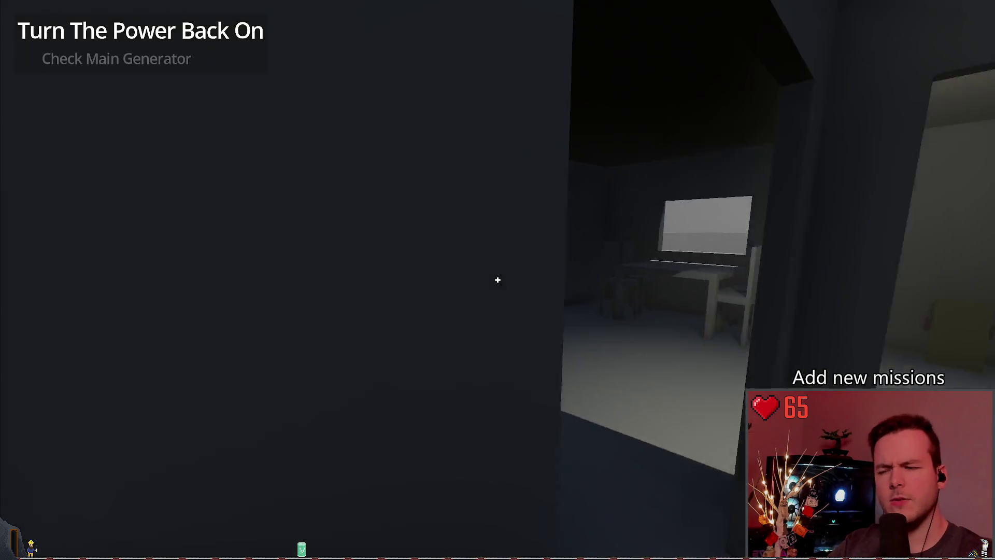
{"action": "key", "text": "w"}
{"action": "key", "text": "w"}
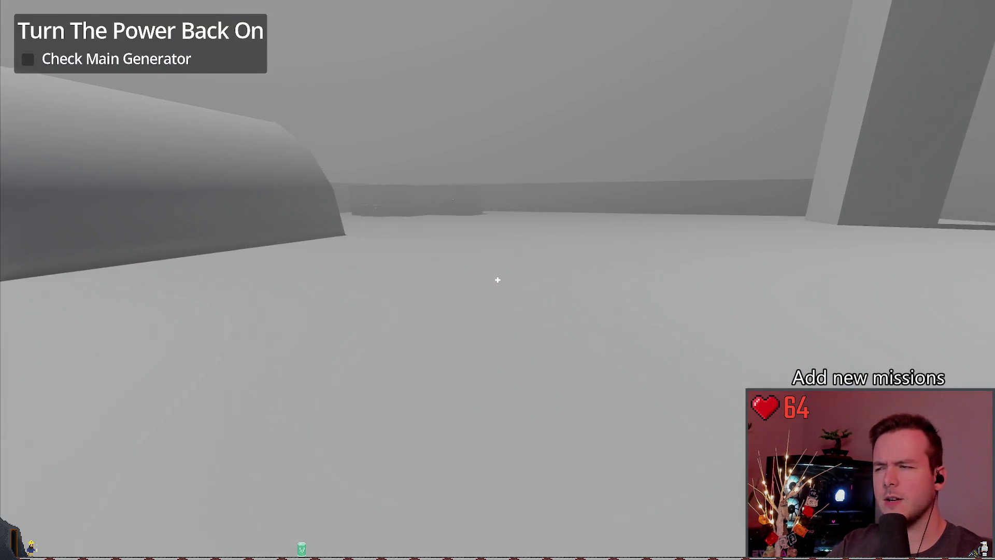
{"action": "key", "text": "w"}
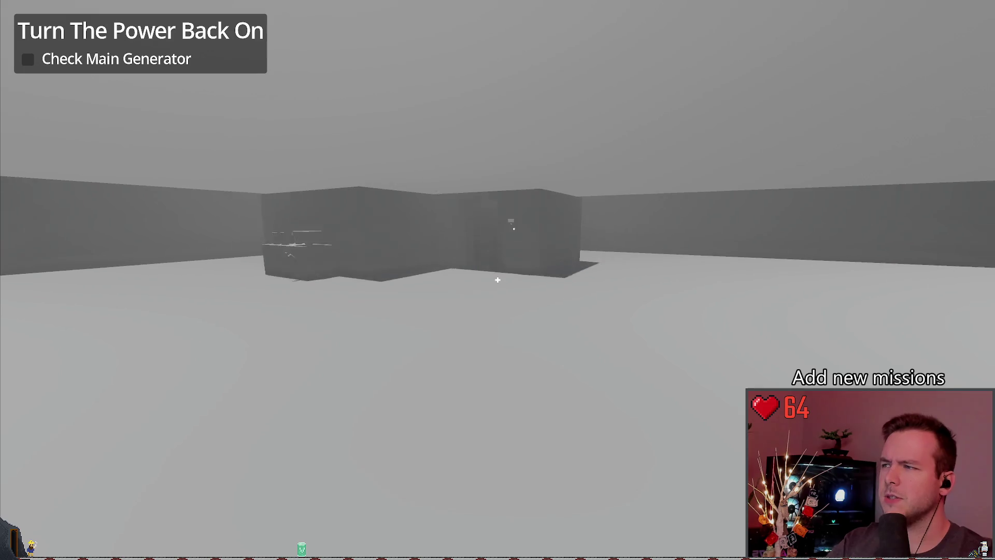
{"action": "key", "text": "w"}
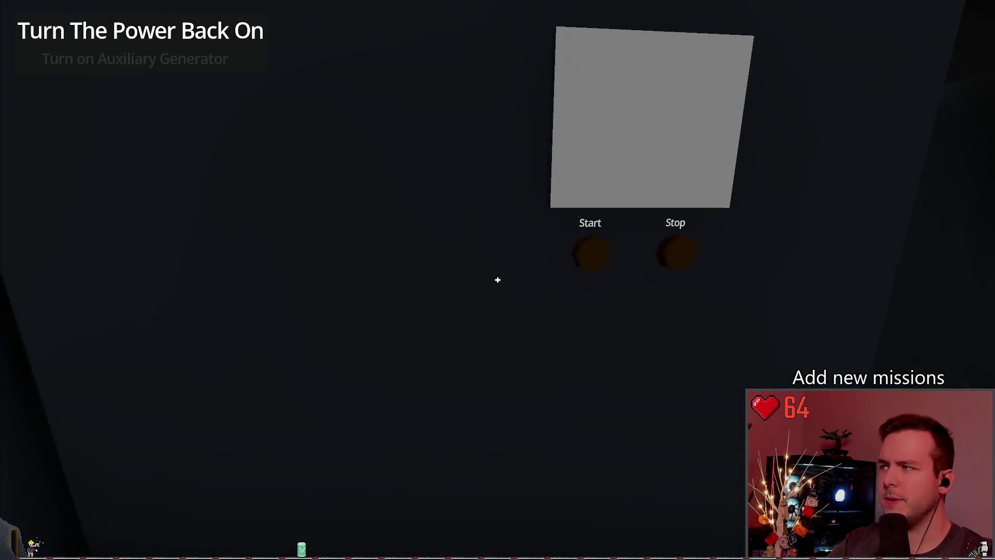
{"action": "key", "text": "w"}
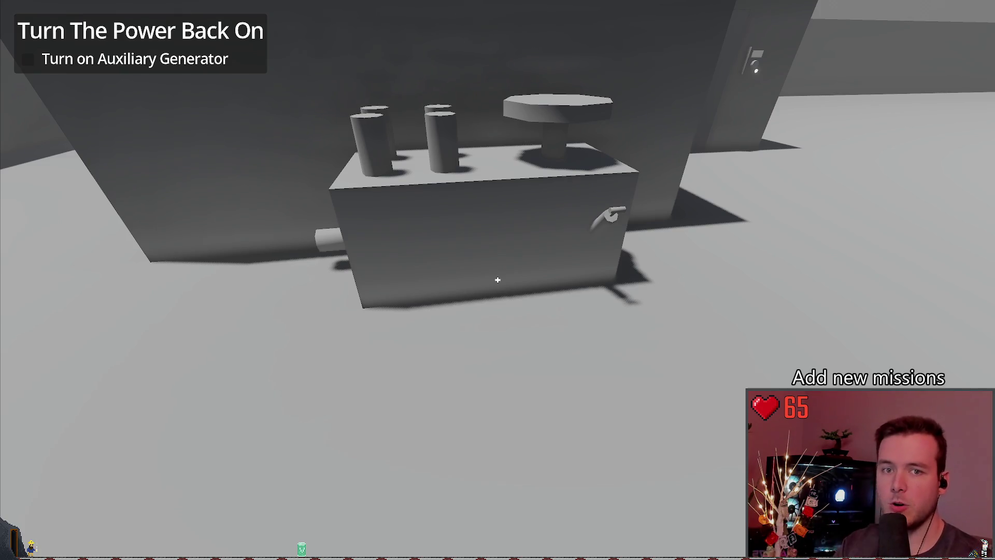
{"action": "key", "text": "w"}
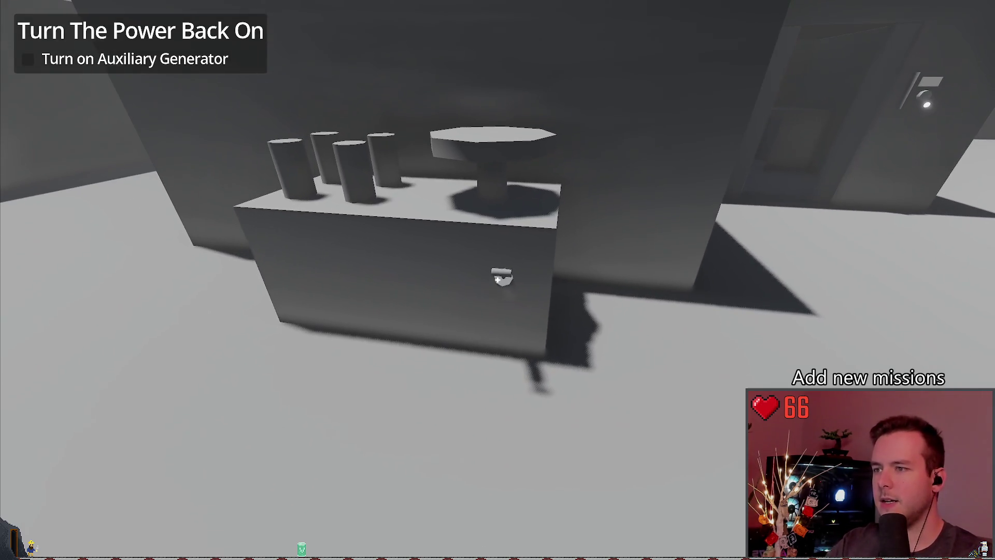
{"action": "key", "text": "w"}
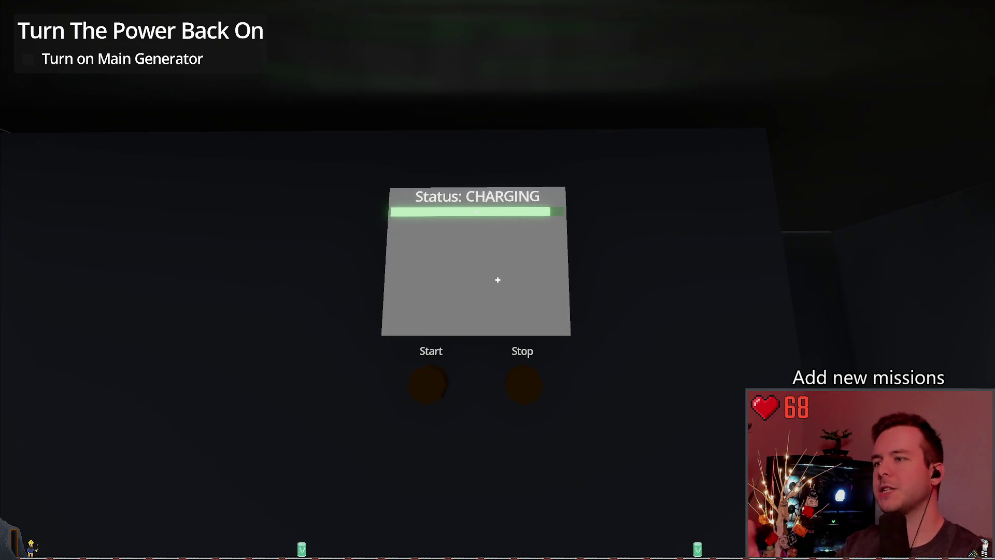
{"action": "left_click", "coordinate": [497, 280]}
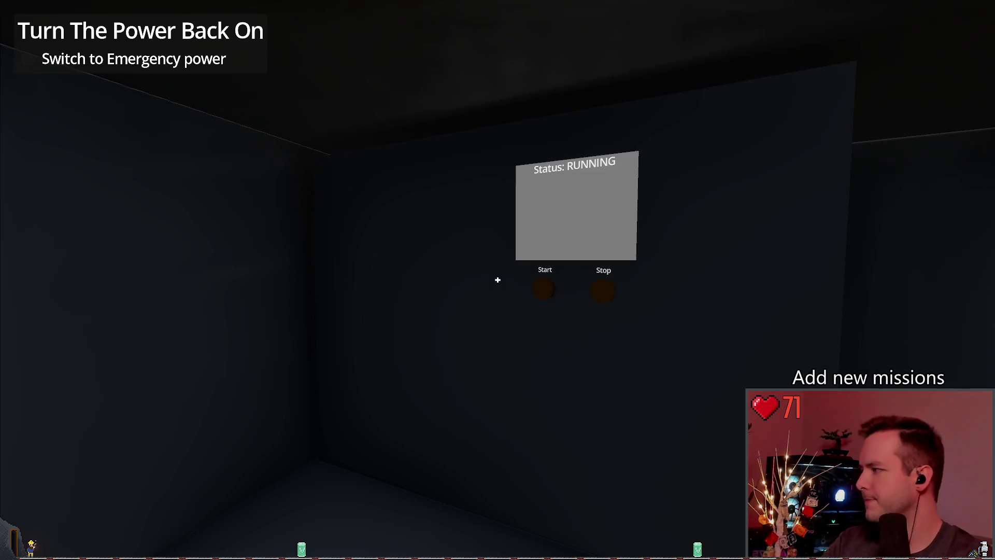
Shut down and restart the main generator by flashlight, then pause and open the save slots
{"action": "key", "text": "f"}
{"action": "key", "text": "w"}
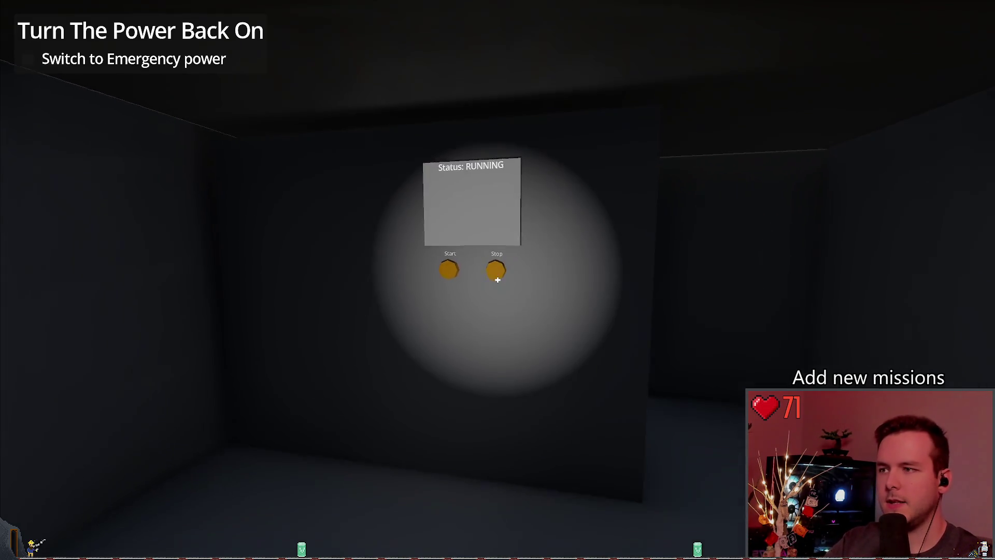
{"action": "key", "text": "f"}
{"action": "left_click", "coordinate": [497, 280]}
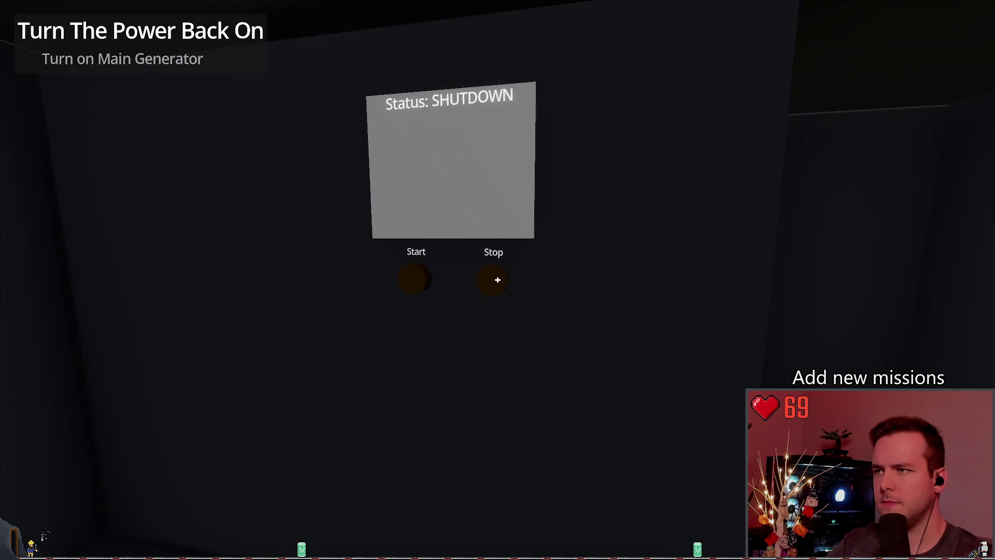
{"action": "key", "text": "f"}
{"action": "key", "text": "s"}
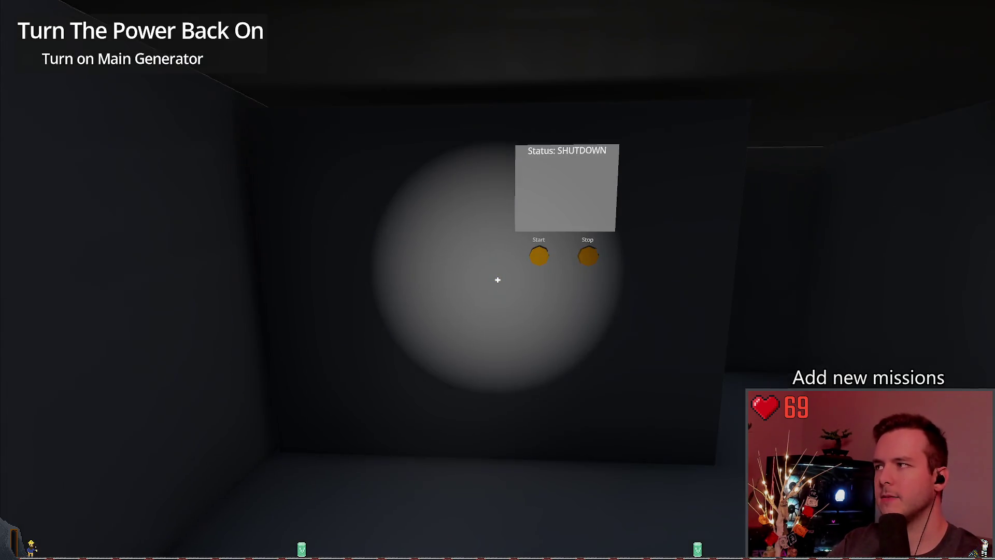
{"action": "key", "text": "f"}
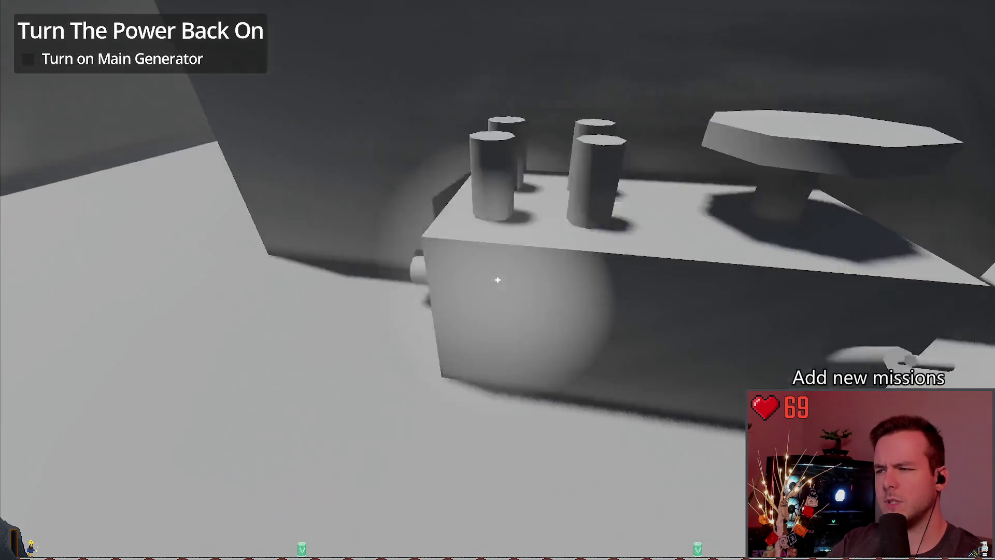
{"action": "key", "text": "f"}
{"action": "key", "text": "w"}
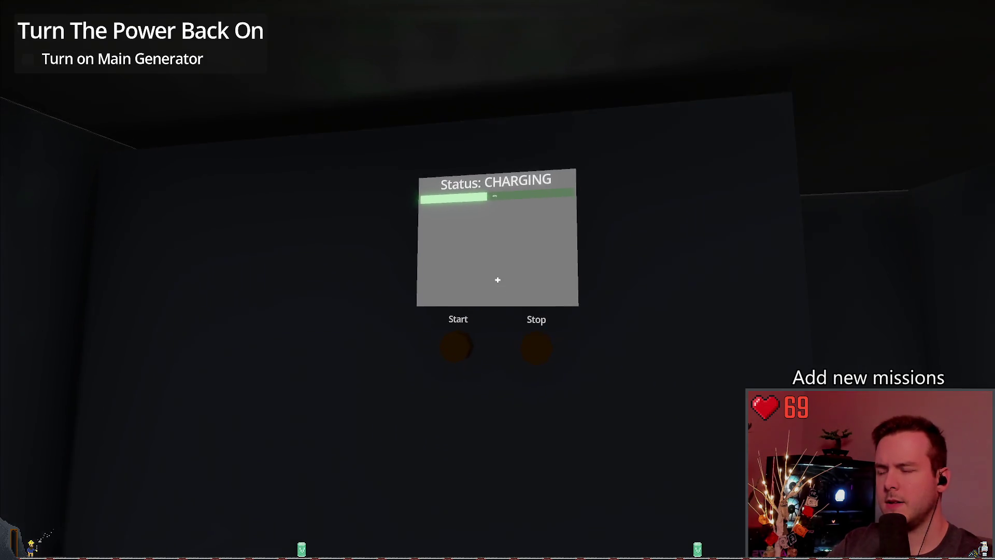
{"action": "key", "text": "f"}
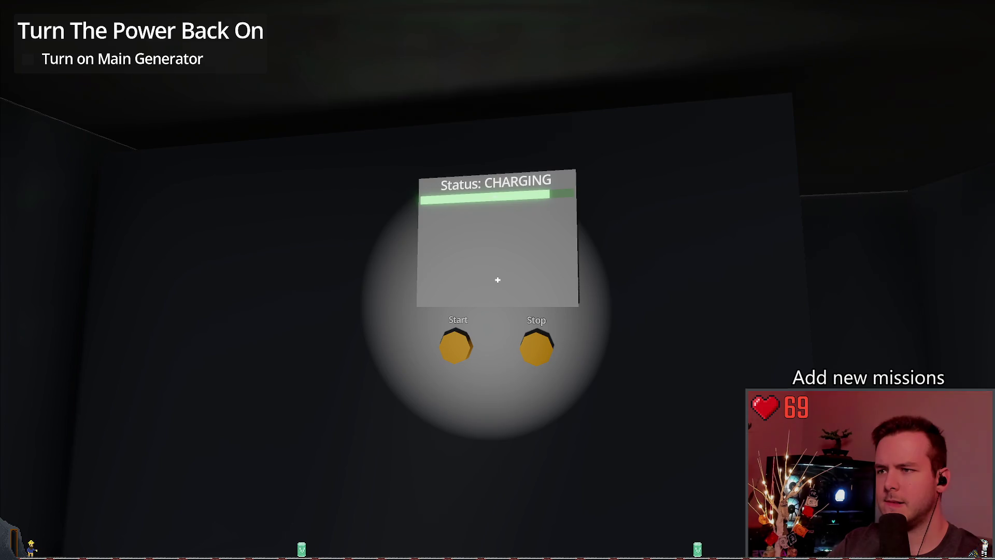
{"action": "left_click", "coordinate": [497, 279]}
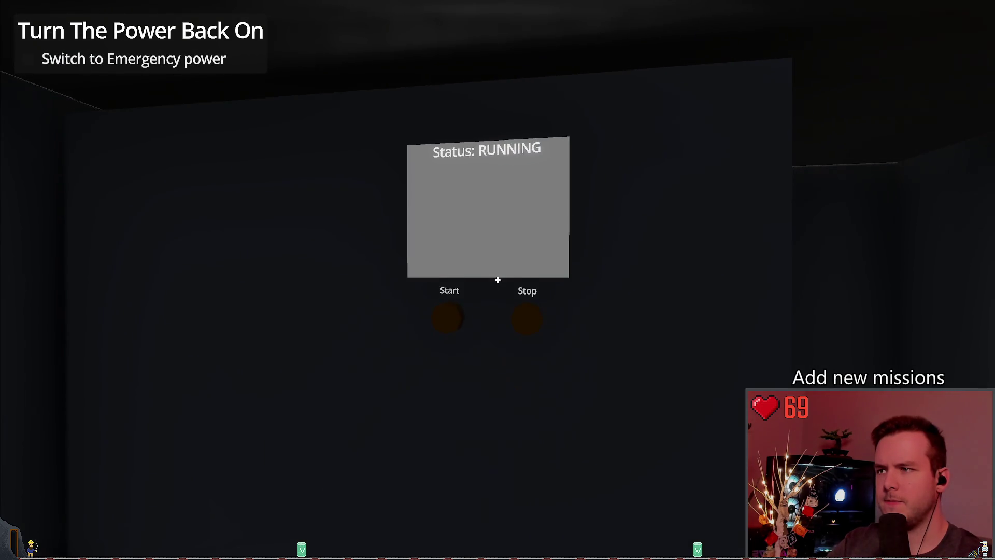
{"action": "key", "text": "Escape"}
{"action": "left_click", "coordinate": [139, 237]}
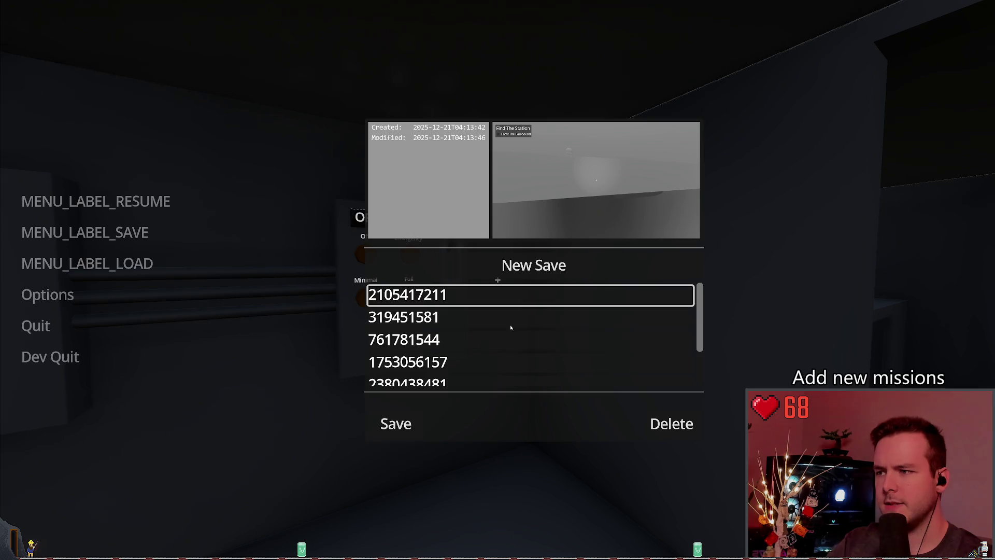
Save over the top slot, switch to emergency power, and try starting the integrity check
{"action": "left_click", "coordinate": [413, 423]}
{"action": "key", "text": "Escape"}
{"action": "key", "text": "Escape"}
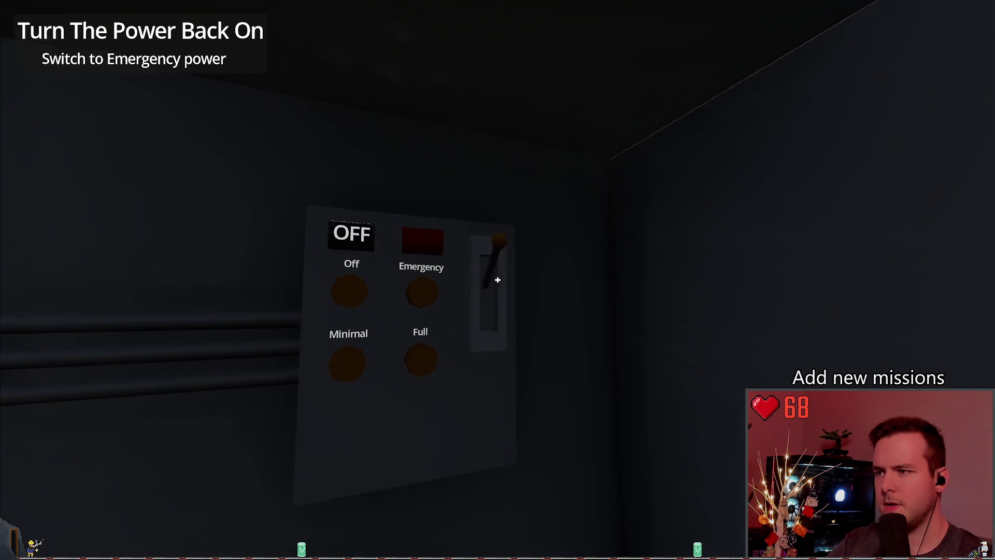
{"action": "left_click", "coordinate": [498, 280]}
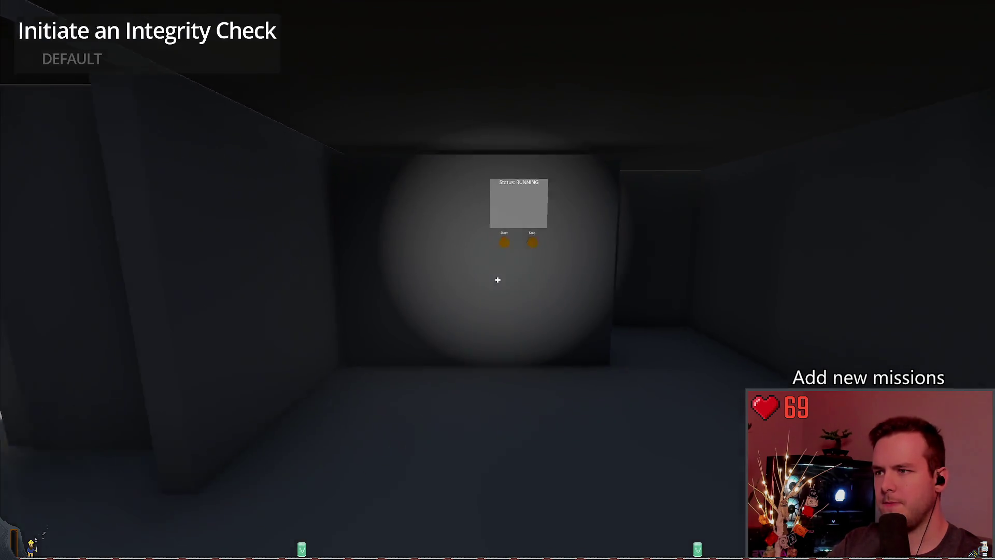
{"action": "key", "text": "w"}
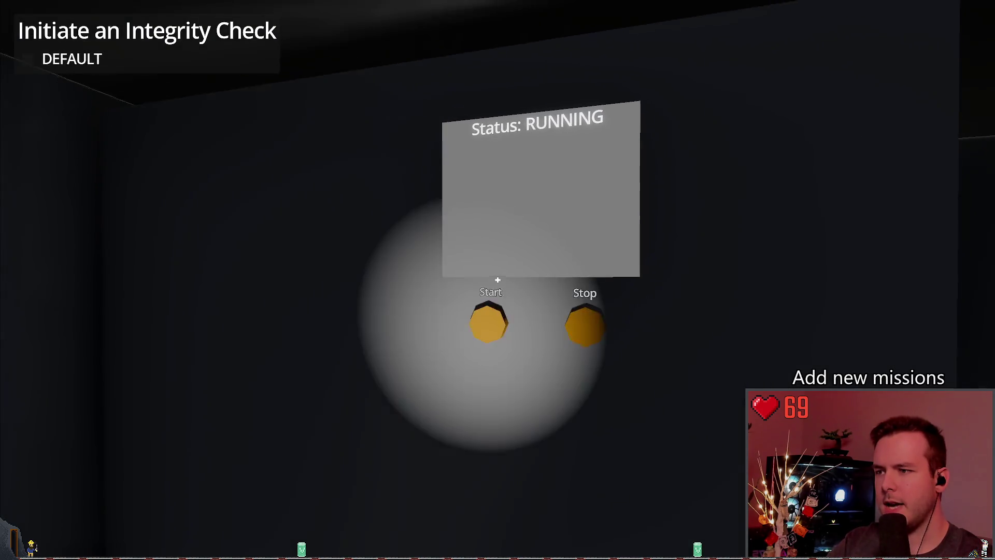
{"action": "left_click", "coordinate": [498, 280]}
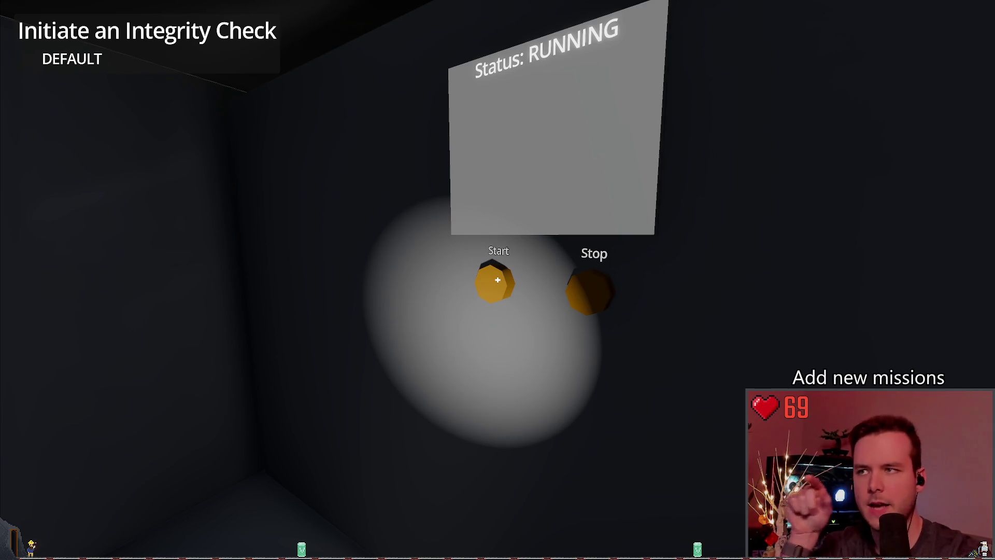
Switch the power off at the wall switch panel and return to the status screen
{"action": "key", "text": "s"}
{"action": "key", "text": "w"}
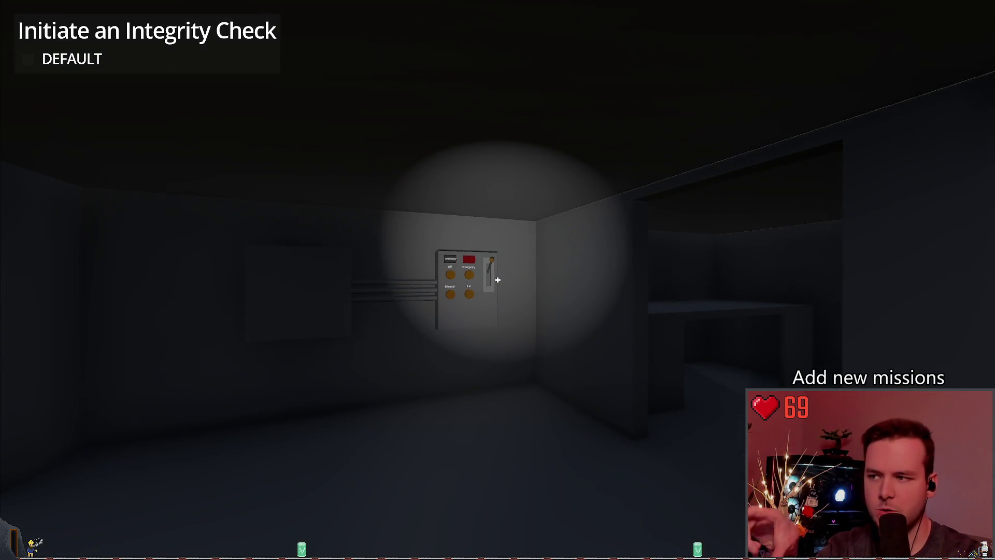
{"action": "key", "text": "w"}
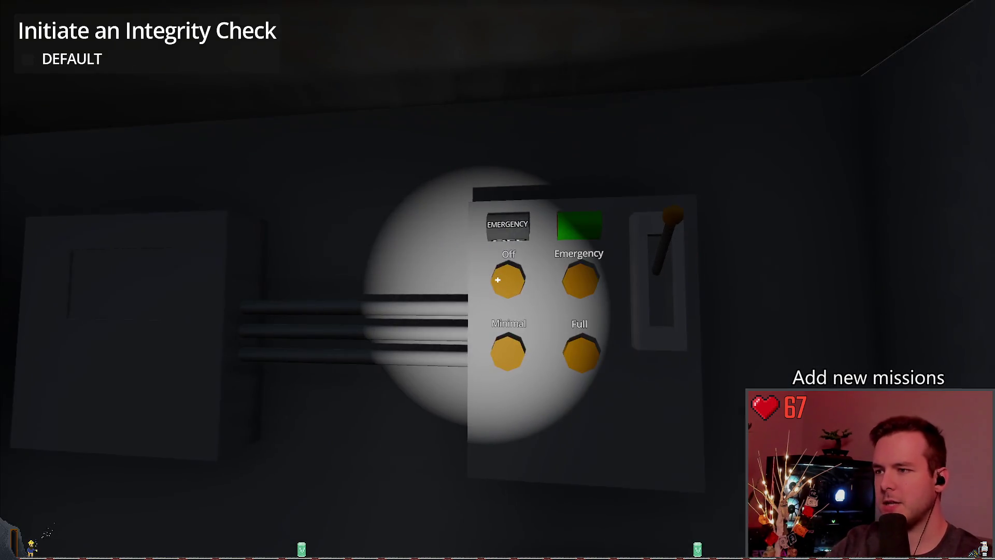
{"action": "left_click", "coordinate": [498, 280]}
{"action": "key", "text": "w"}
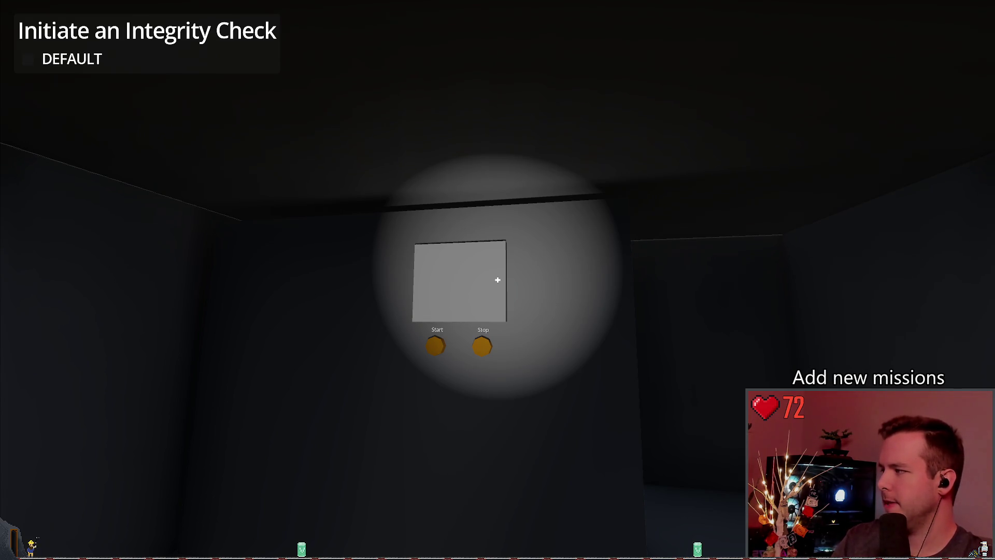
Leave the integrity check panel, pause, and use Dev Quit to return to the editor
{"action": "key", "text": "w"}
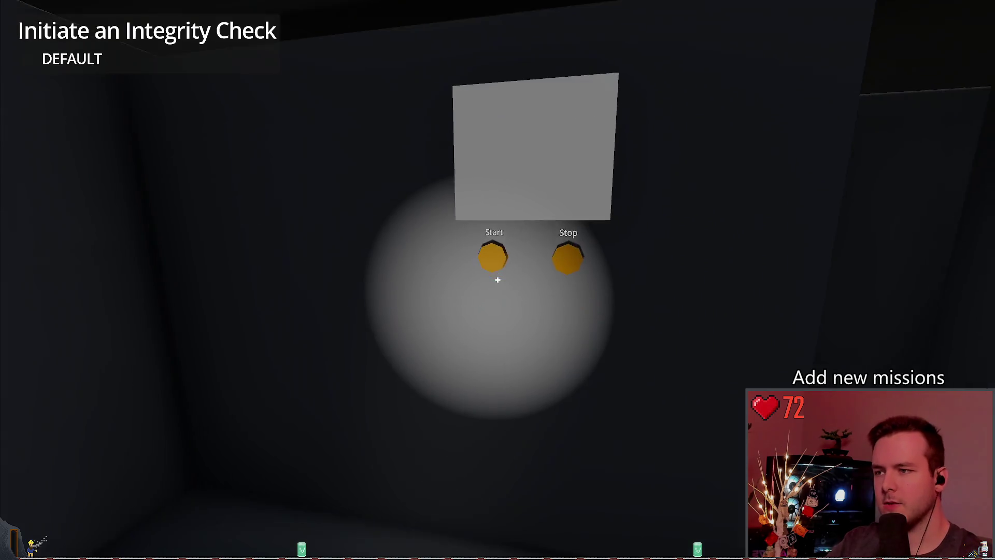
{"action": "key", "text": "w"}
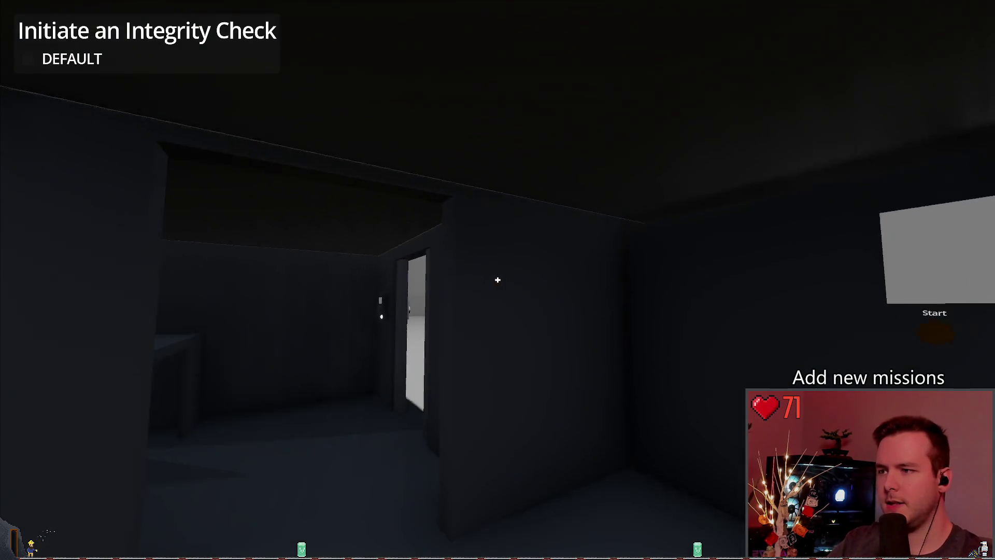
{"action": "key", "text": "Escape"}
{"action": "left_click", "coordinate": [50, 354]}
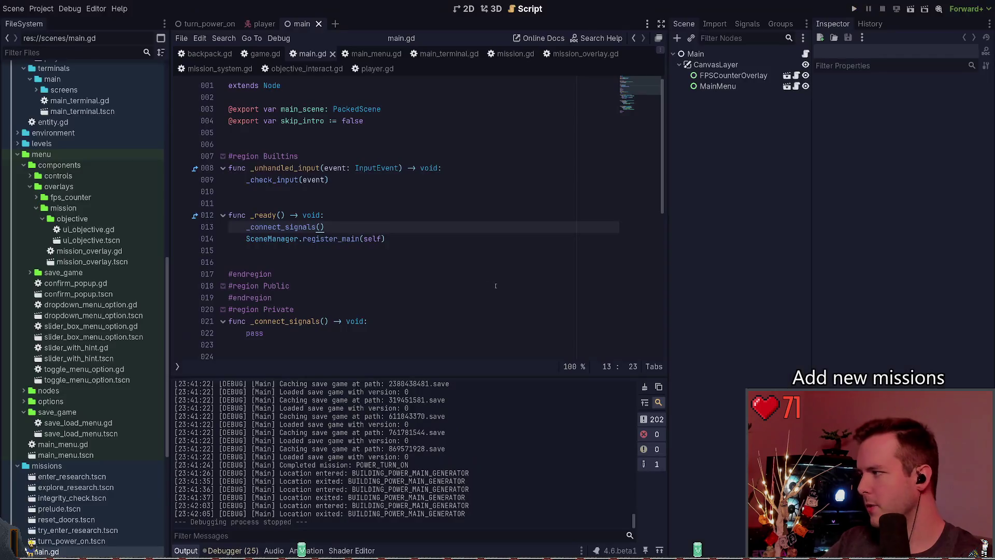
Place the caret at the end of line 12 in main.gd and run the project with F5
{"action": "left_click", "coordinate": [422, 214]}
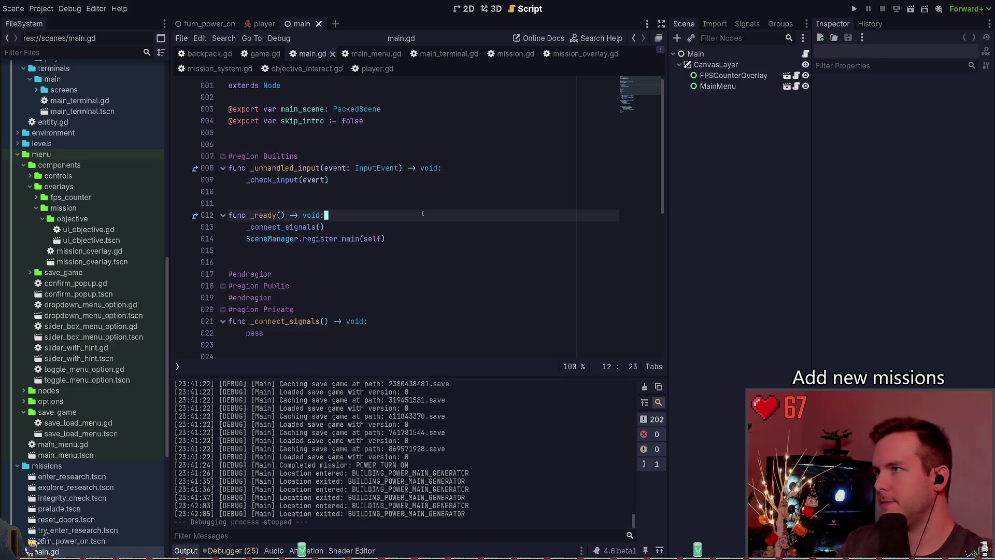
{"action": "key", "text": "F5"}
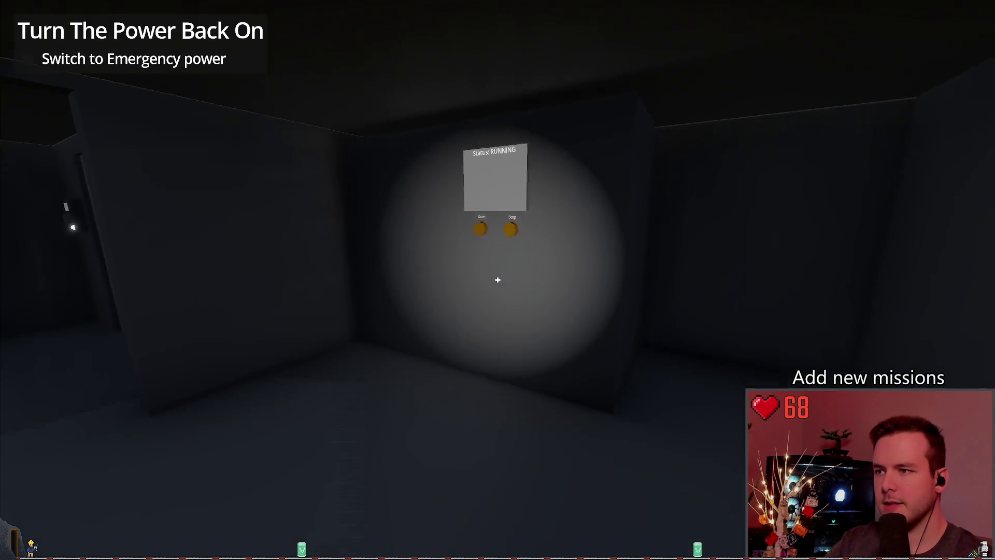
Walk to the power panel and pull its lever to switch to Emergency power
{"action": "key", "text": "w"}
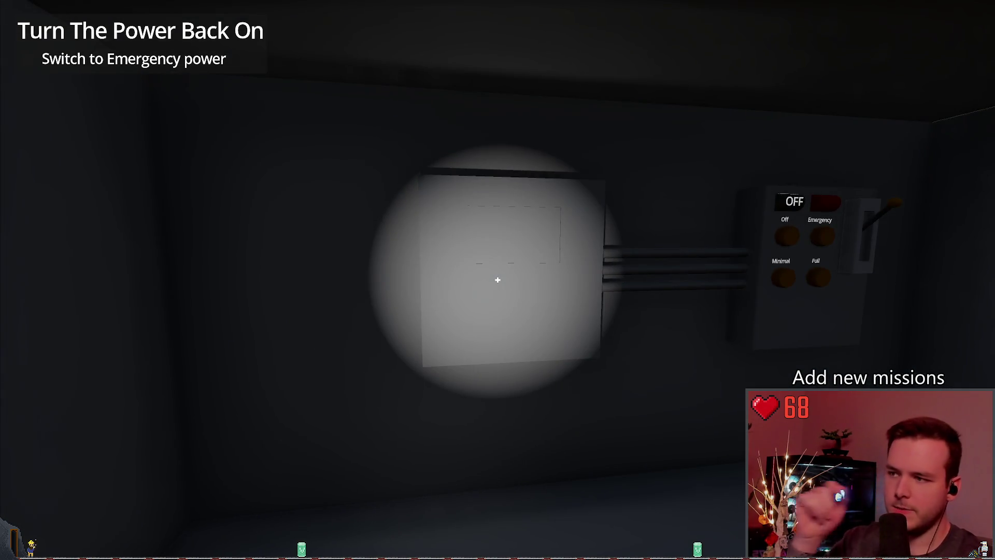
{"action": "key", "text": "w"}
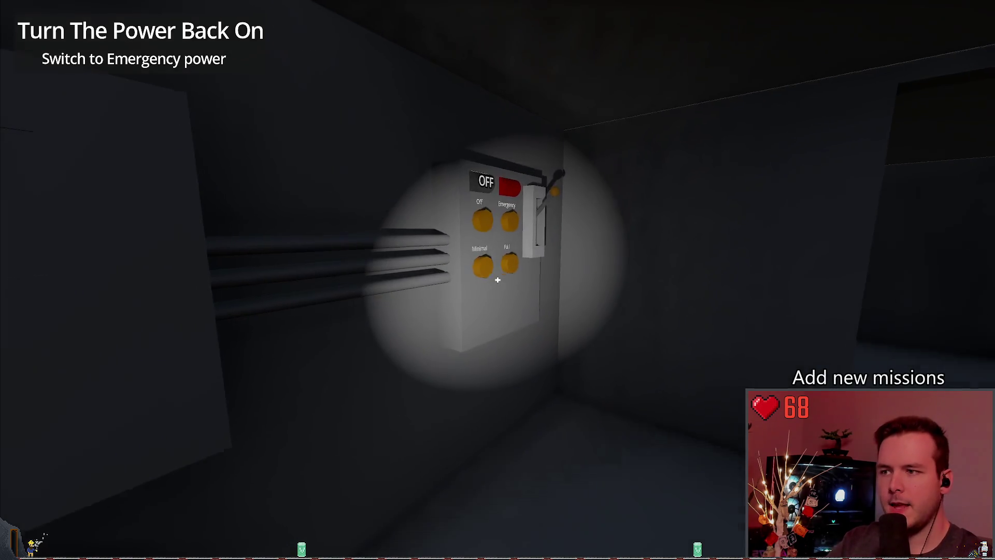
{"action": "key", "text": "s"}
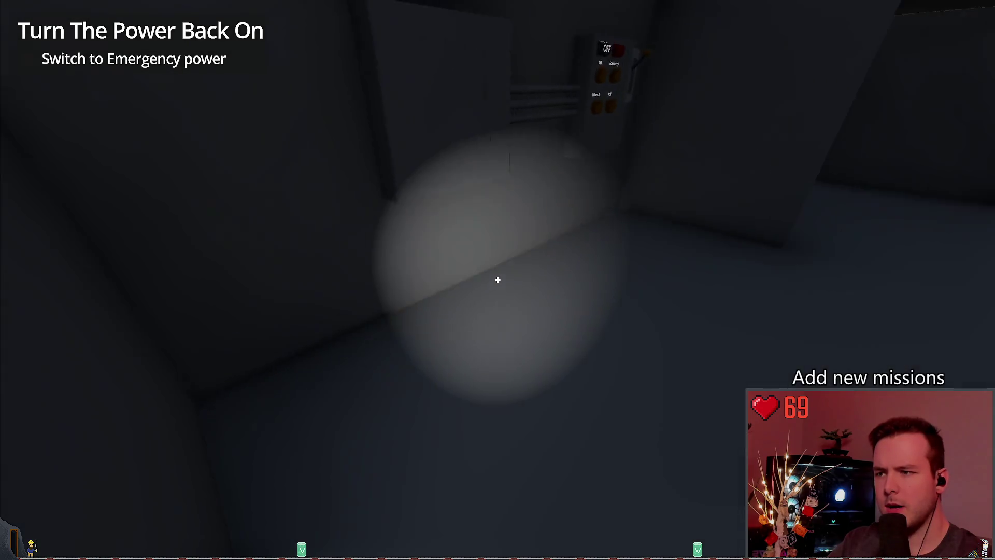
{"action": "key", "text": "w"}
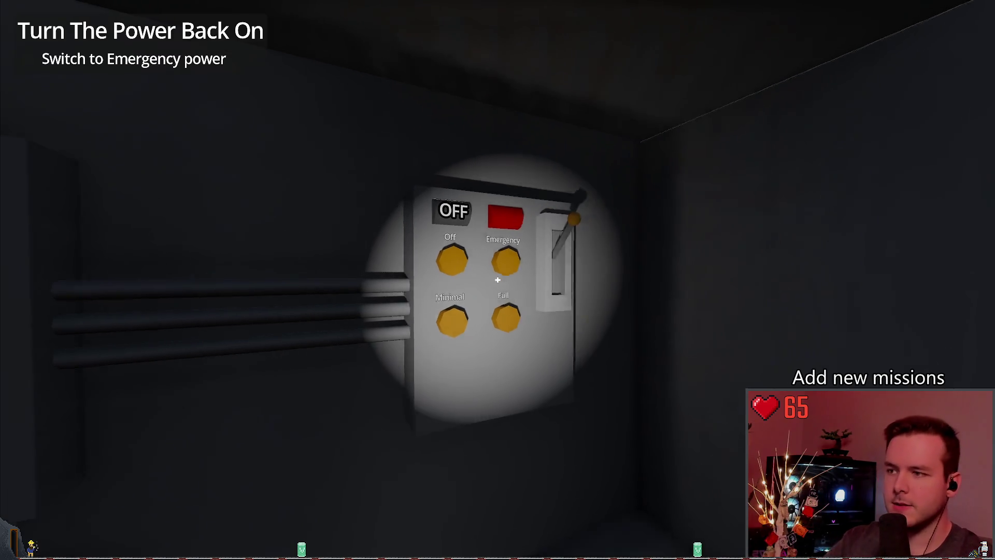
{"action": "key", "text": "s"}
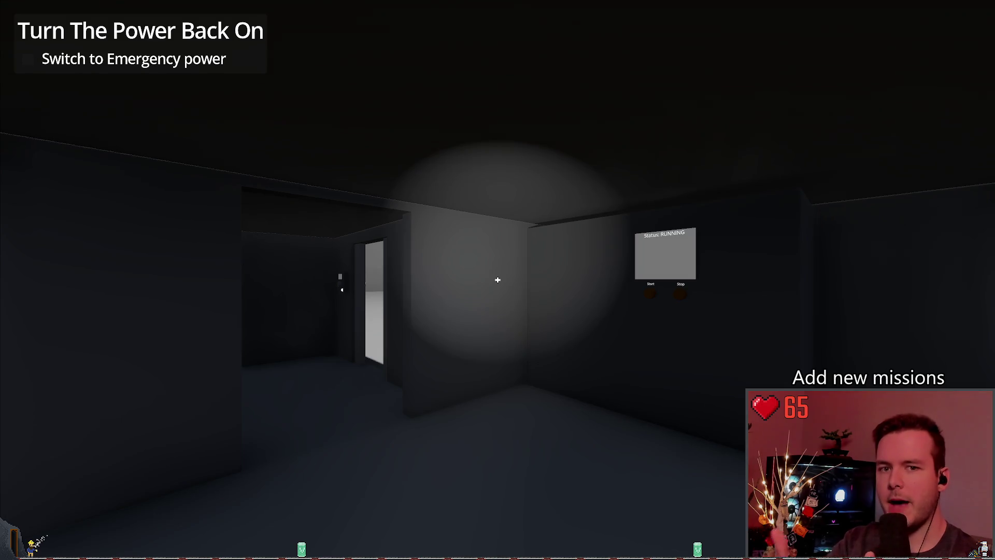
{"action": "key", "text": "w"}
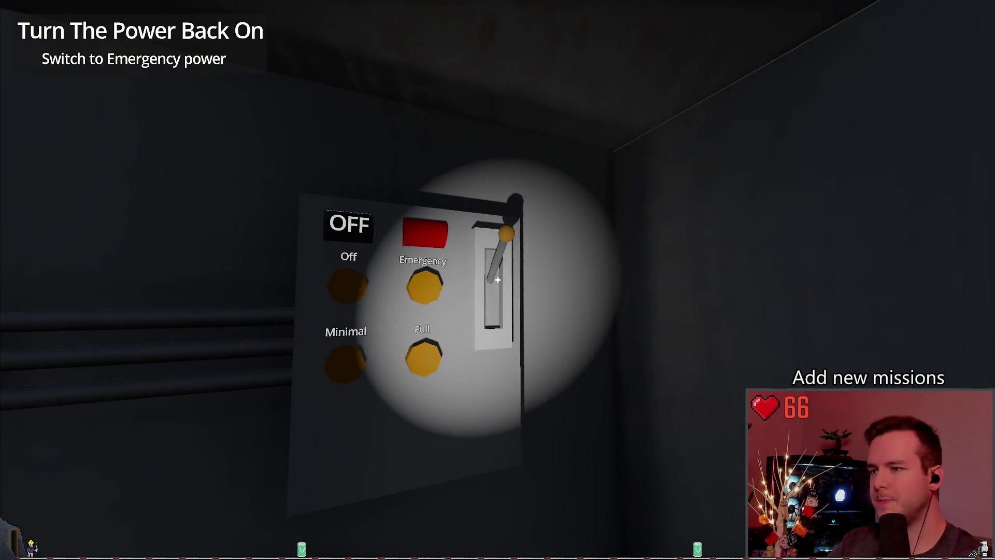
{"action": "left_click", "coordinate": [497, 280]}
{"action": "key", "text": "s"}
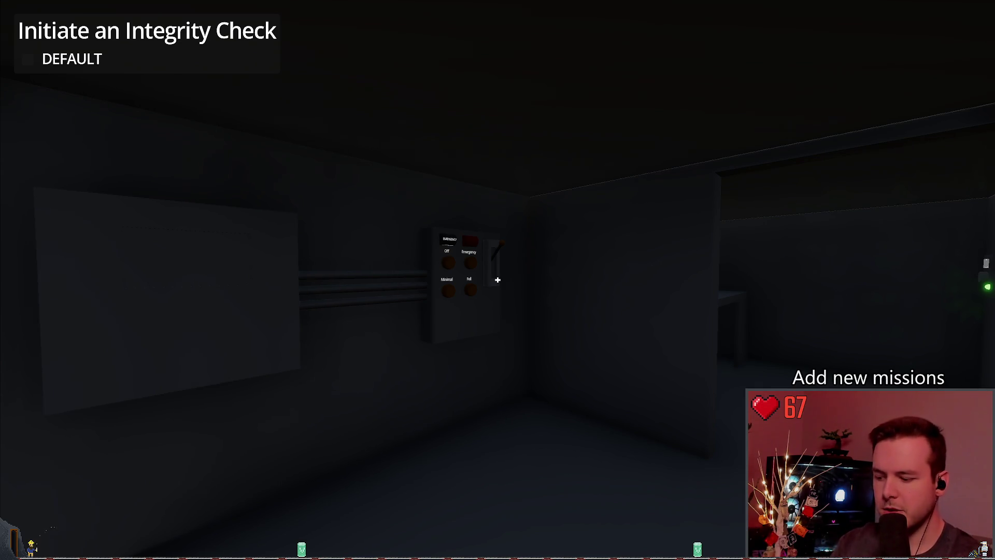
Approach the power panel again and flip its lever to emergency power once more
{"action": "key", "text": "f"}
{"action": "key", "text": "w"}
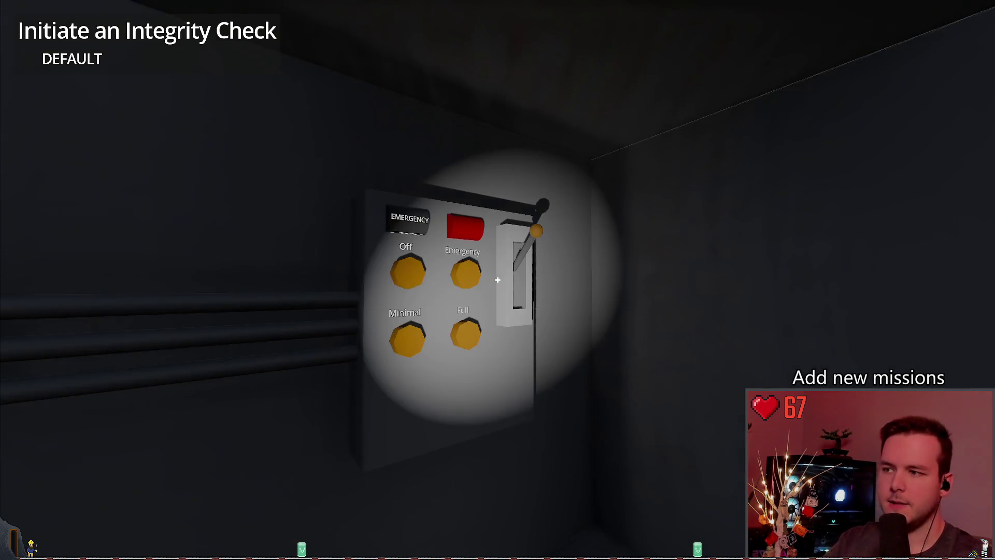
{"action": "key", "text": "s"}
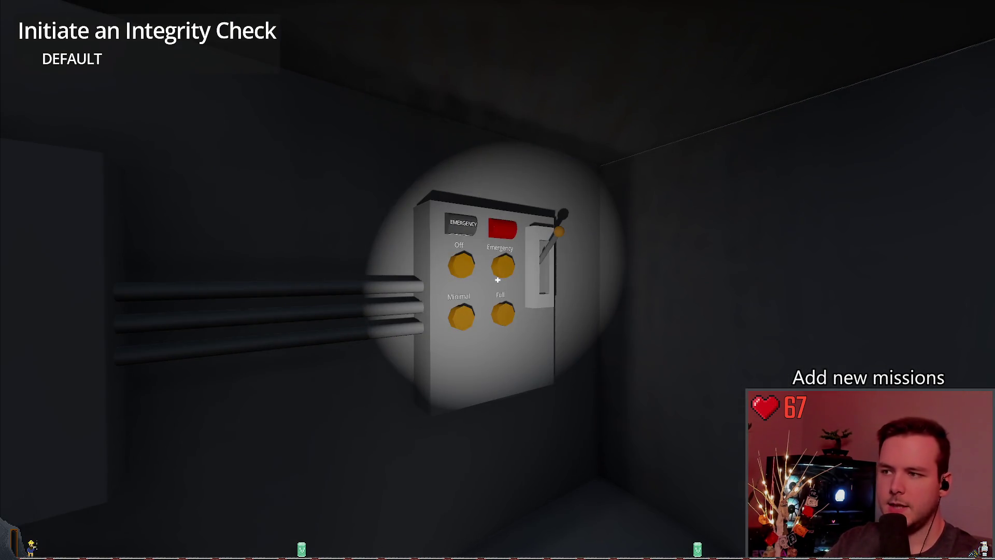
{"action": "key", "text": "s"}
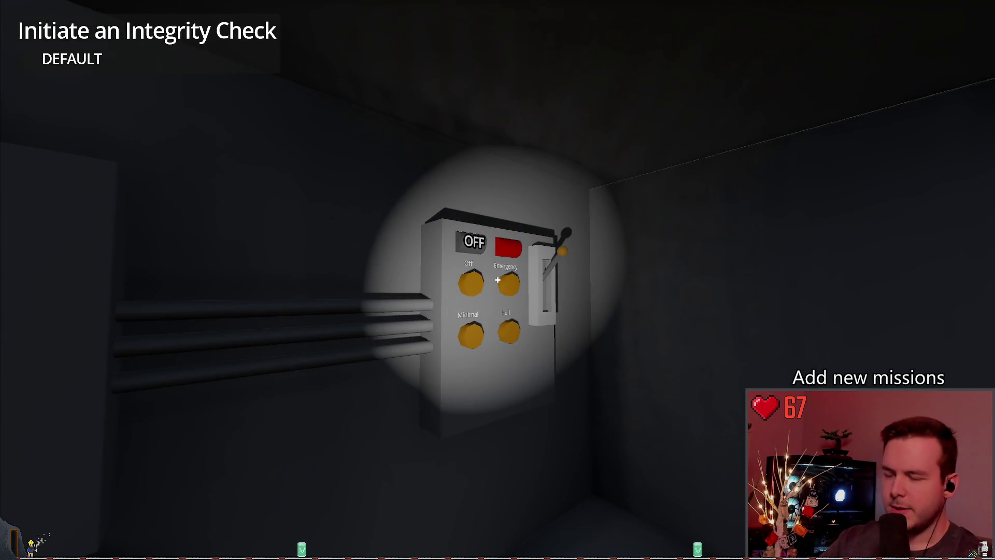
{"action": "key", "text": "w"}
{"action": "left_click", "coordinate": [497, 280]}
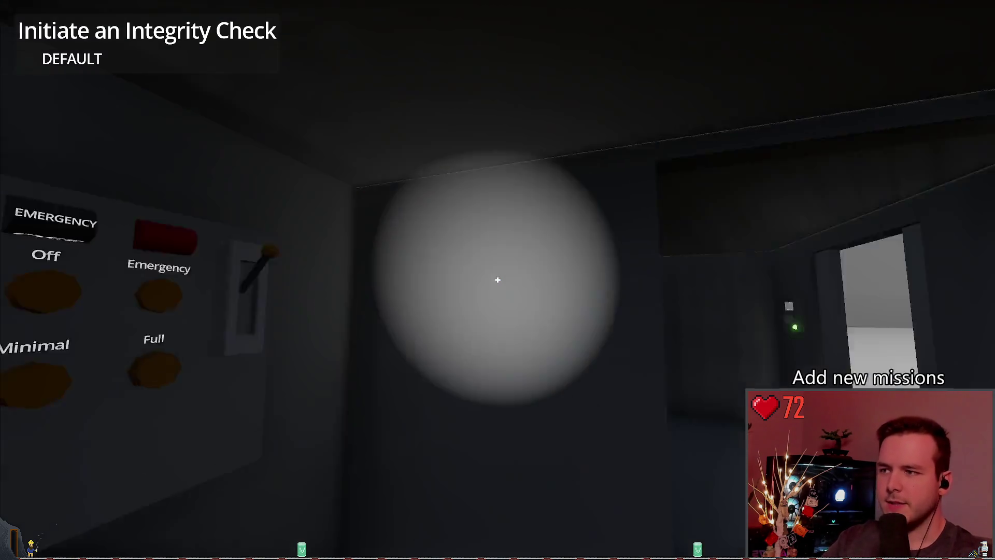
Walk into the two-storey building and upstairs to the desk and wall box, then pause
{"action": "key", "text": "w"}
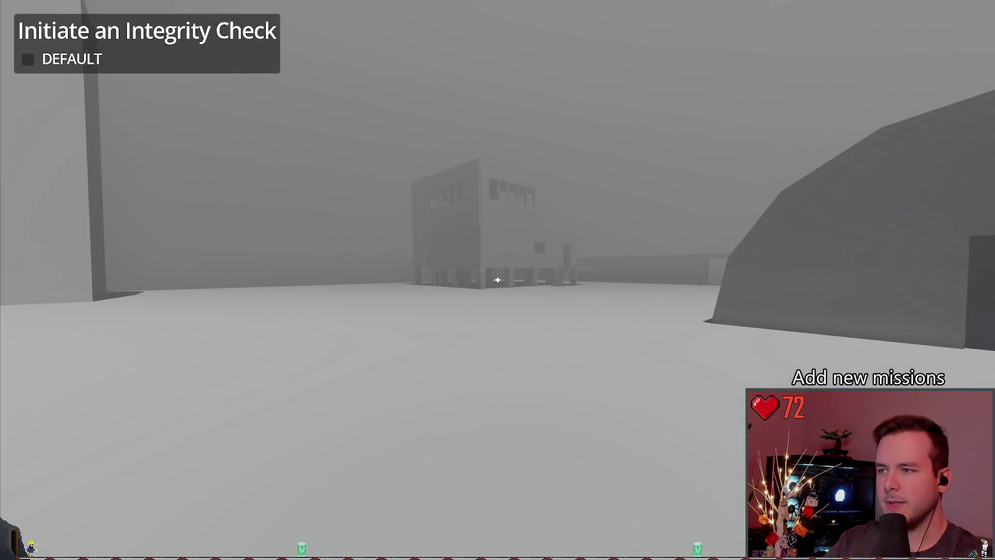
{"action": "key", "text": "w"}
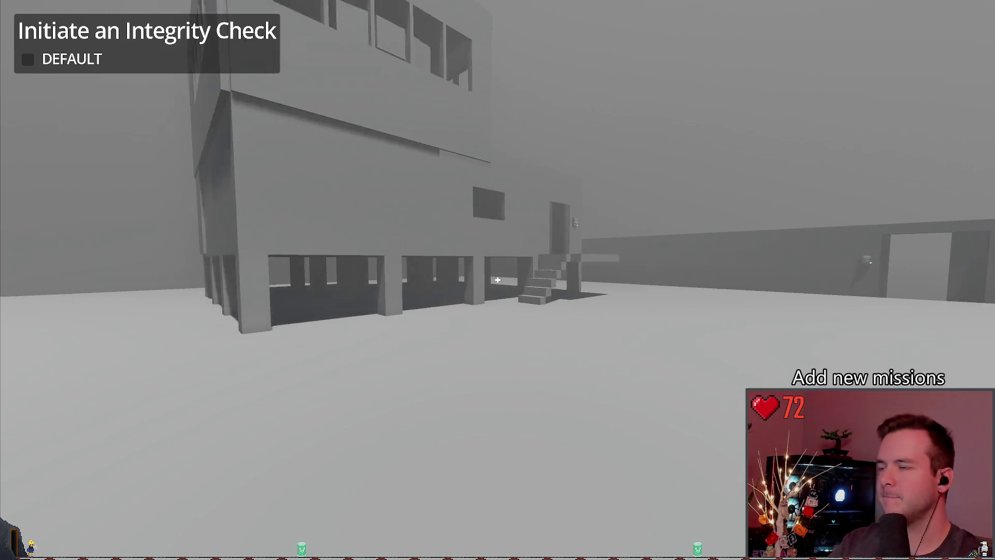
{"action": "key", "text": "w"}
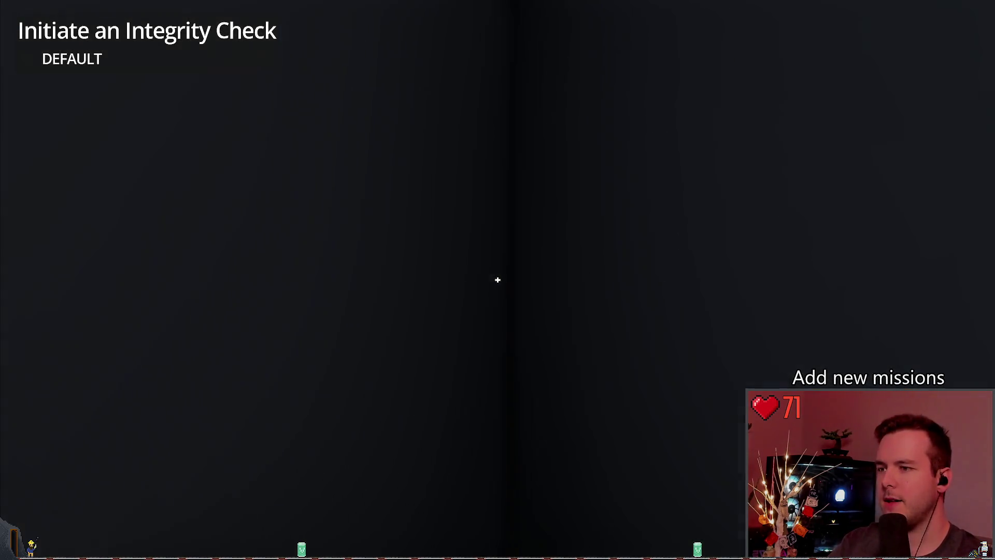
{"action": "key", "text": "w"}
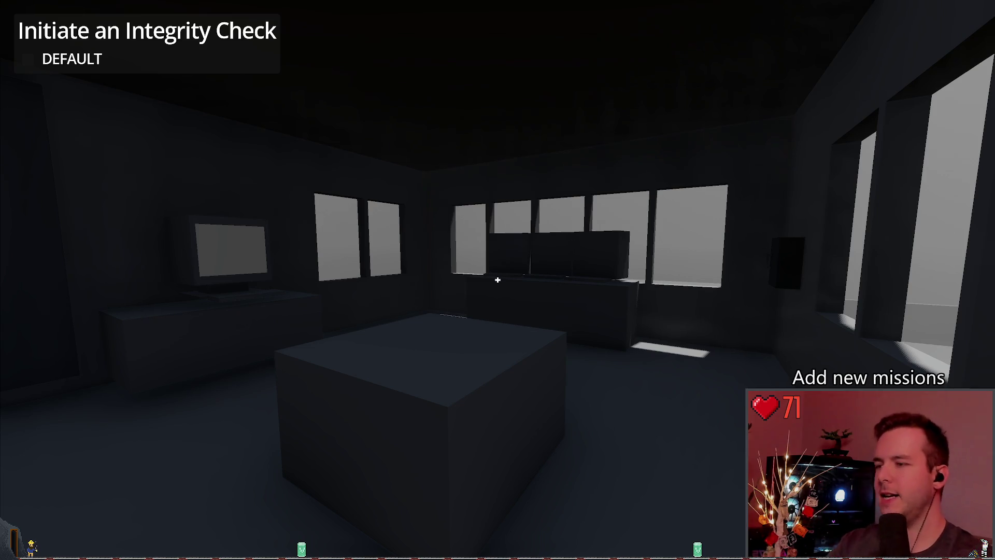
{"action": "mouse_move", "coordinate": [497, 279]}
{"action": "key", "text": "w"}
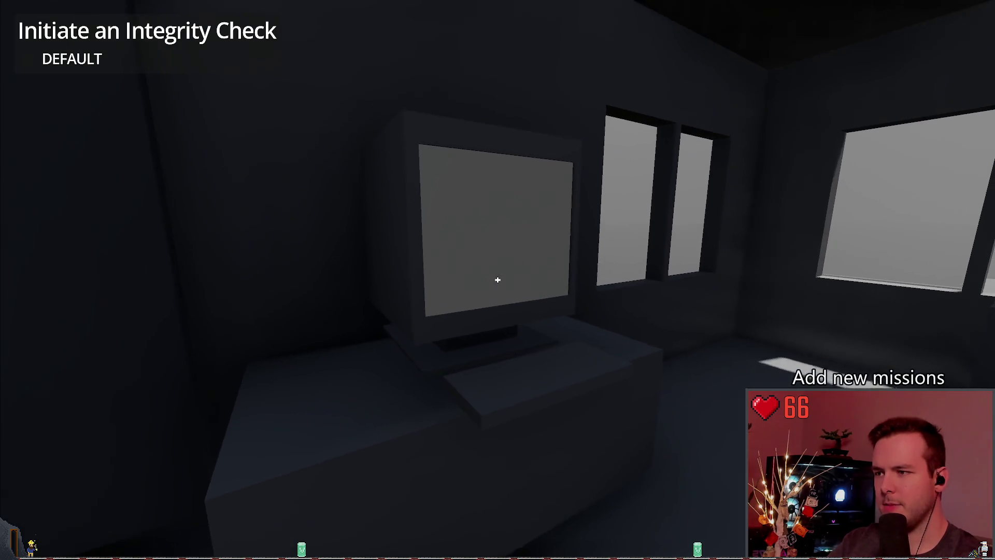
{"action": "key", "text": "w"}
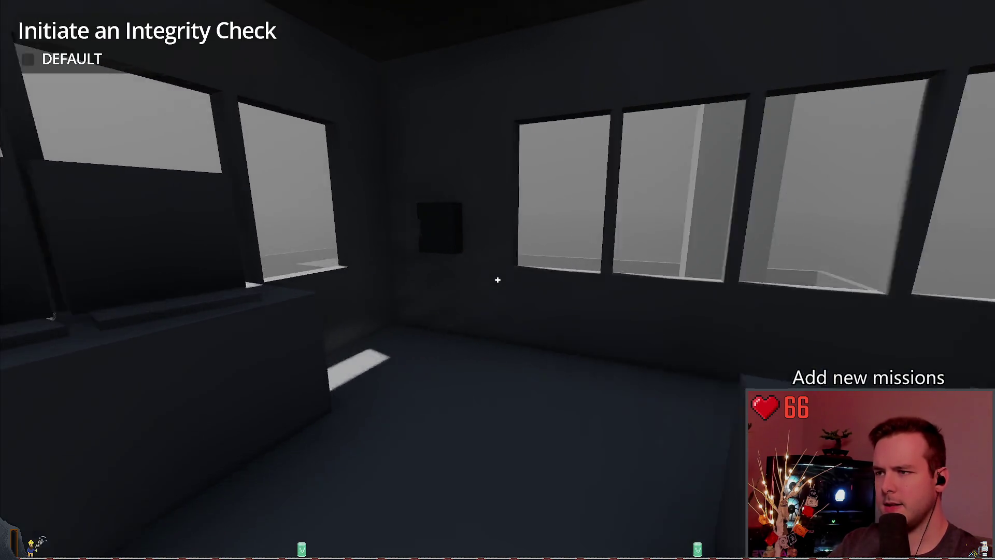
{"action": "key", "text": "w"}
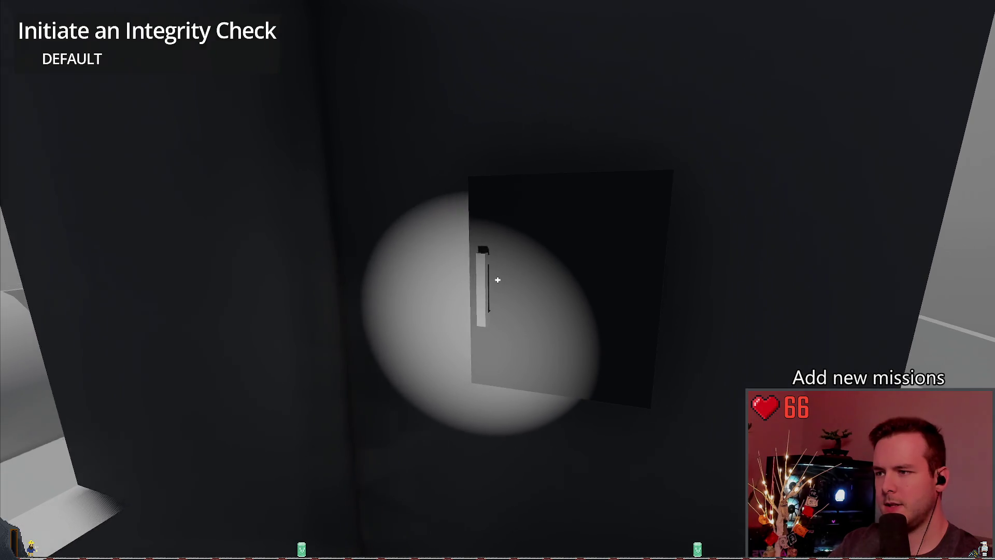
{"action": "key", "text": "Escape"}
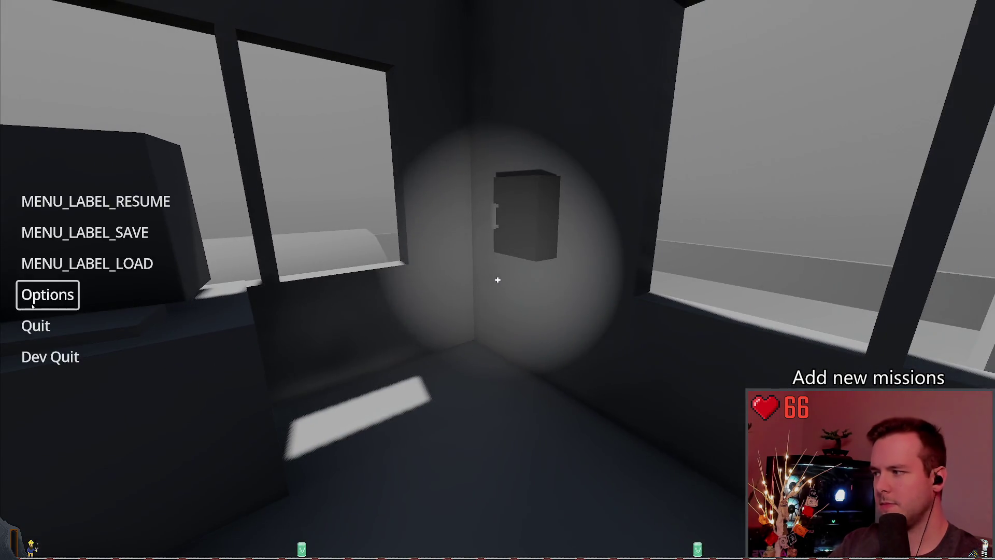
Quit the running game and close the main, player and turn_power_on scene tabs
{"action": "left_click", "coordinate": [39, 355]}
{"action": "key", "text": "F8"}
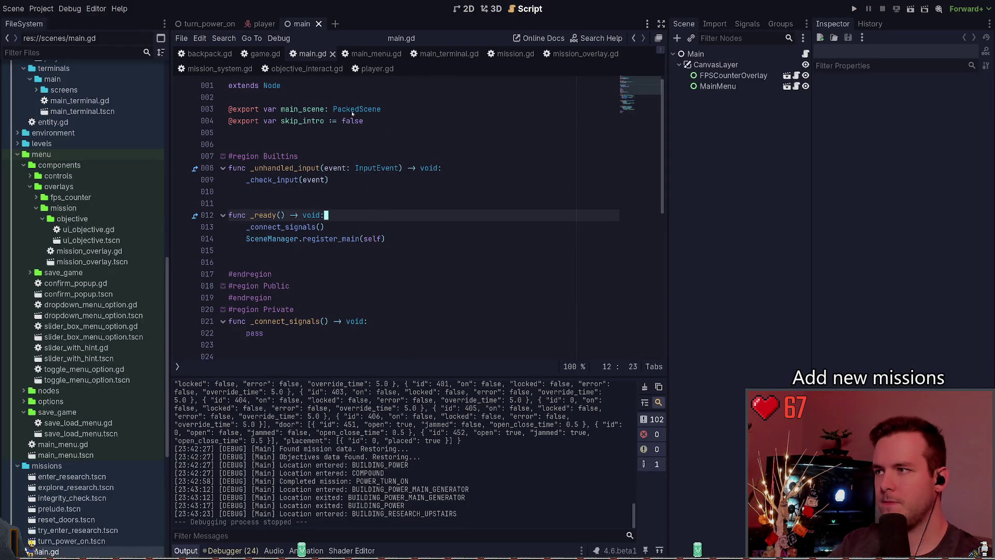
{"action": "left_click", "coordinate": [318, 24]}
{"action": "left_click", "coordinate": [283, 24]}
{"action": "left_click", "coordinate": [242, 23]}
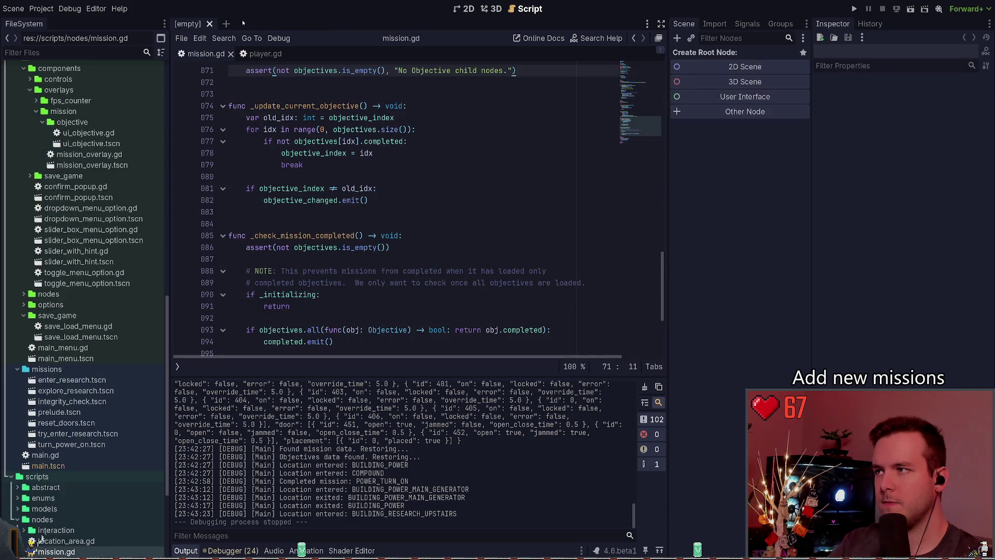
Close the mission.gd and player.gd scripts and switch to the git terminal
{"action": "left_click", "coordinate": [230, 54]}
{"action": "left_click", "coordinate": [229, 55]}
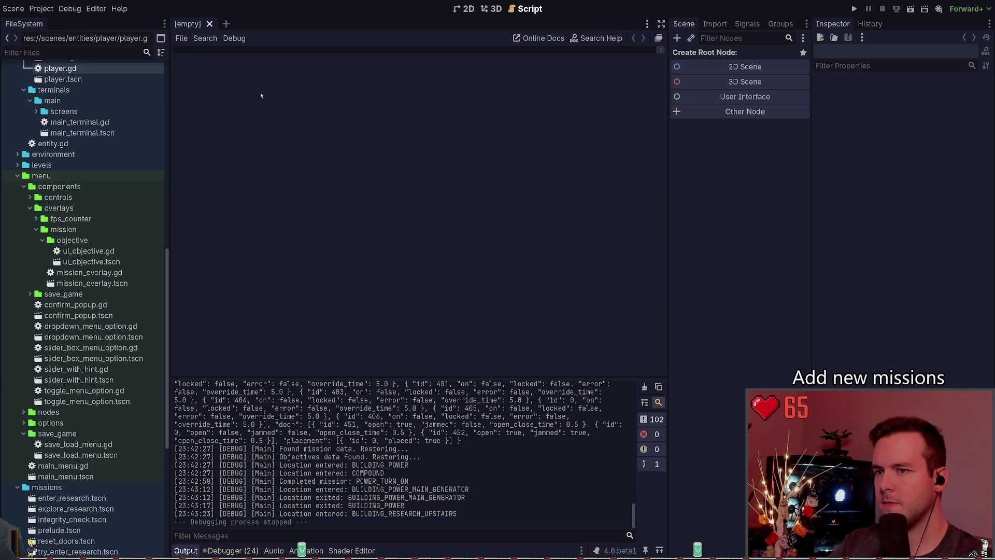
{"action": "key", "text": "alt+Tab"}
Review git status and the mission_overlay.gd diff, then stage mission_overlay.gd
{"action": "key", "text": "ctrl+c"}
{"action": "type", "text": "git status"}
{"action": "key", "text": "Return"}
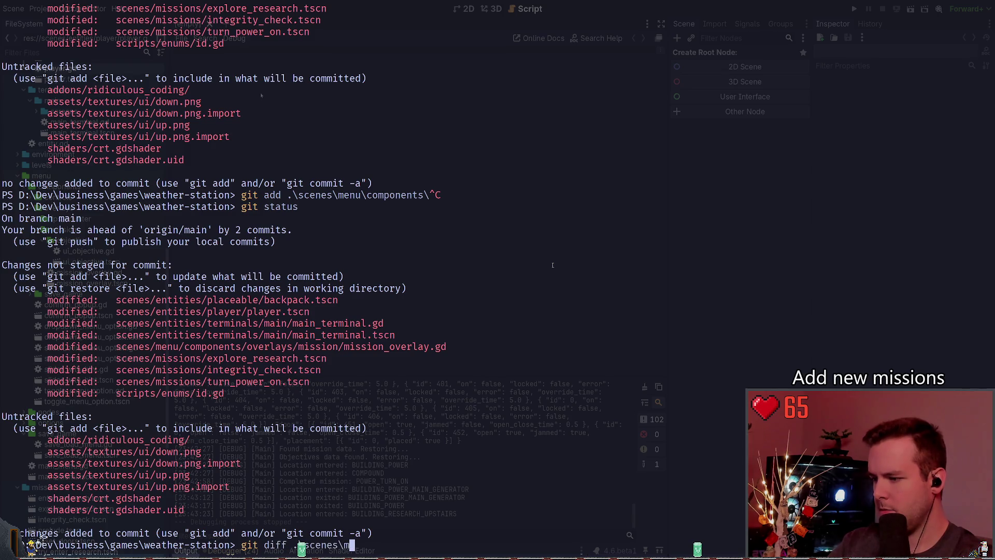
{"action": "type", "text": "ission\\mission_overlay.gd"}
{"action": "key", "text": "Return"}
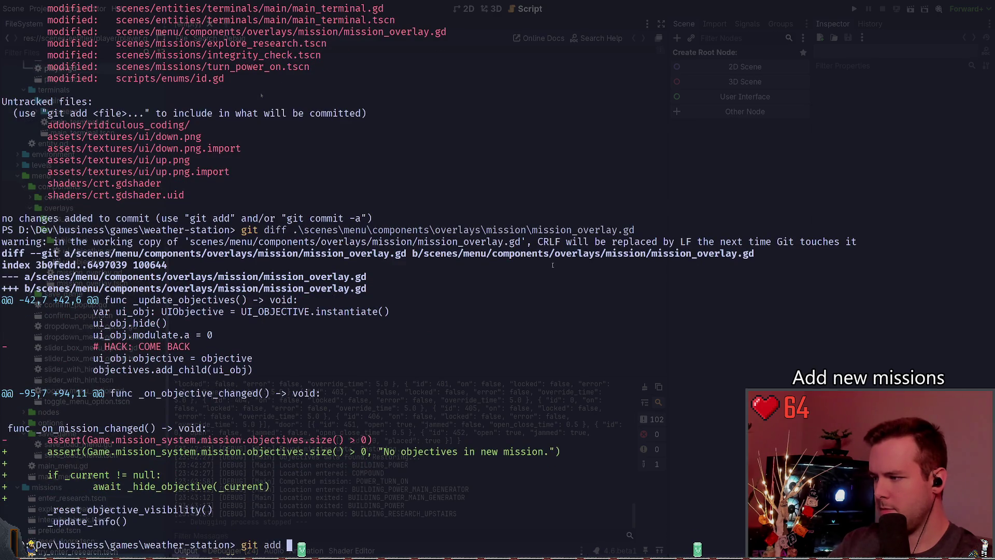
{"action": "type", "text": ".\\scenes\\menu\\components\\overlays\\mission\\mission_overlay.gd"}
{"action": "key", "text": "Return"}
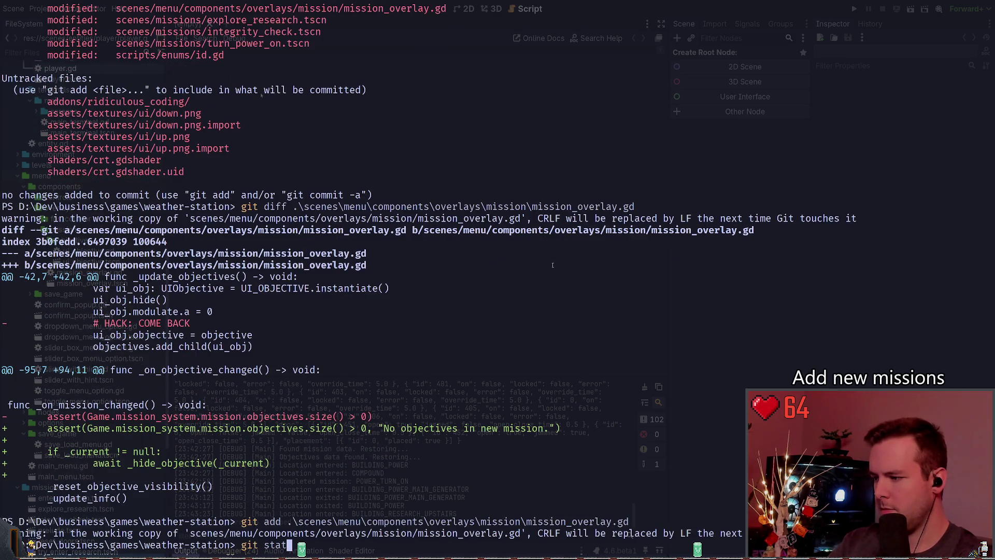
Commit with message "fix: Fix last objective not fading out when mission is changed." and recheck status
{"action": "type", "text": "us"}
{"action": "key", "text": "Return"}
{"action": "type", "text": "co"}
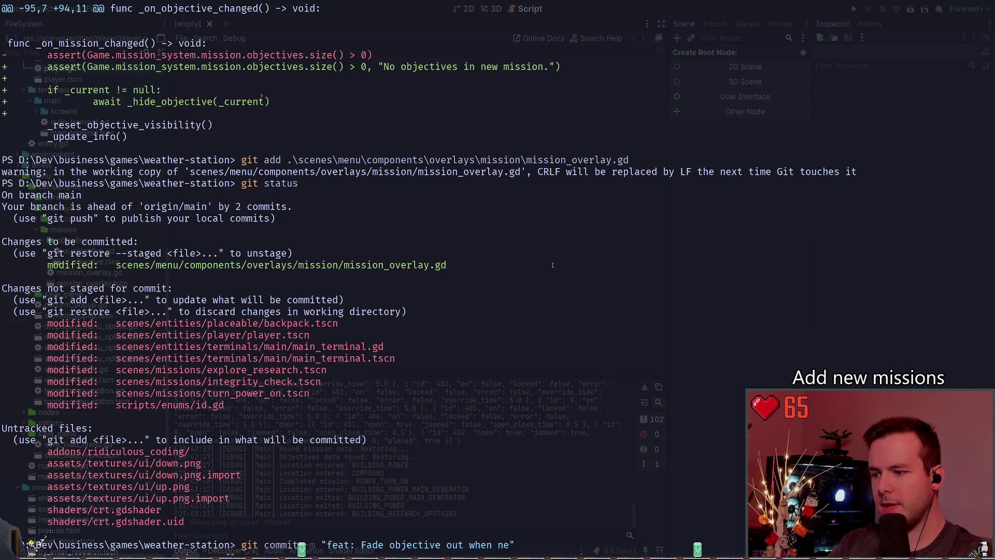
{"action": "key", "text": "BackSpace"}
{"action": "key", "text": "BackSpace"}
{"action": "key", "text": "BackSpace"}
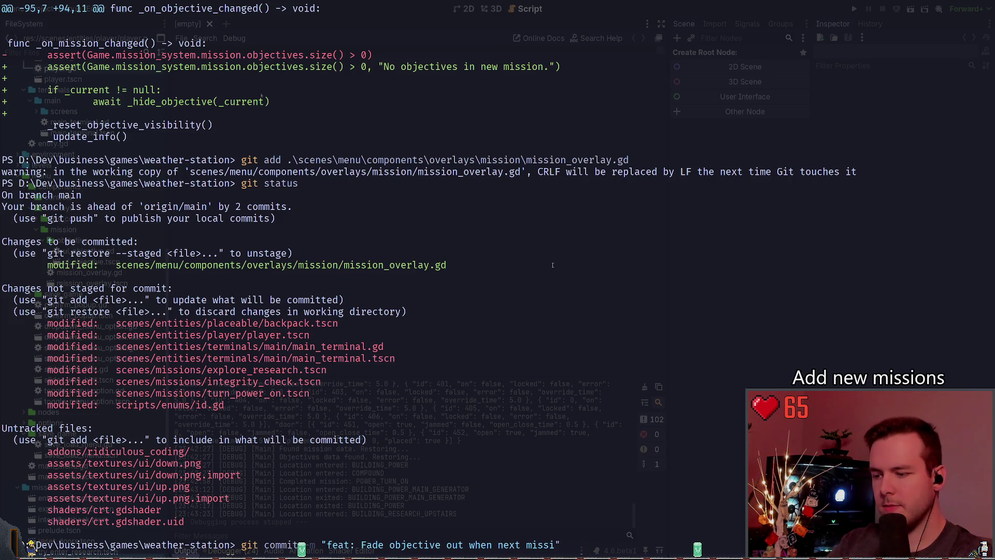
{"action": "key", "text": "BackSpace"}
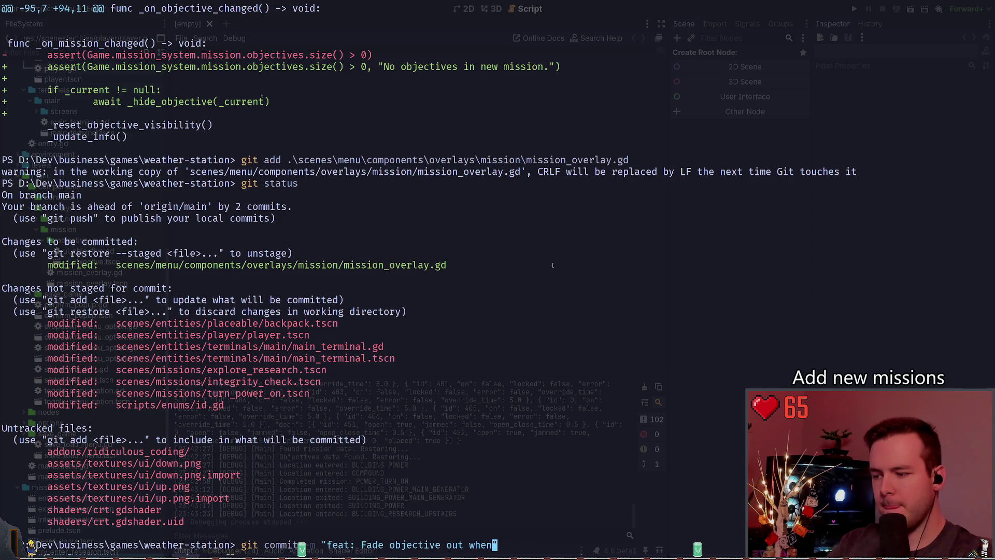
{"action": "key", "text": "BackSpace"}
{"action": "key", "text": "BackSpace"}
{"action": "key", "text": "BackSpace"}
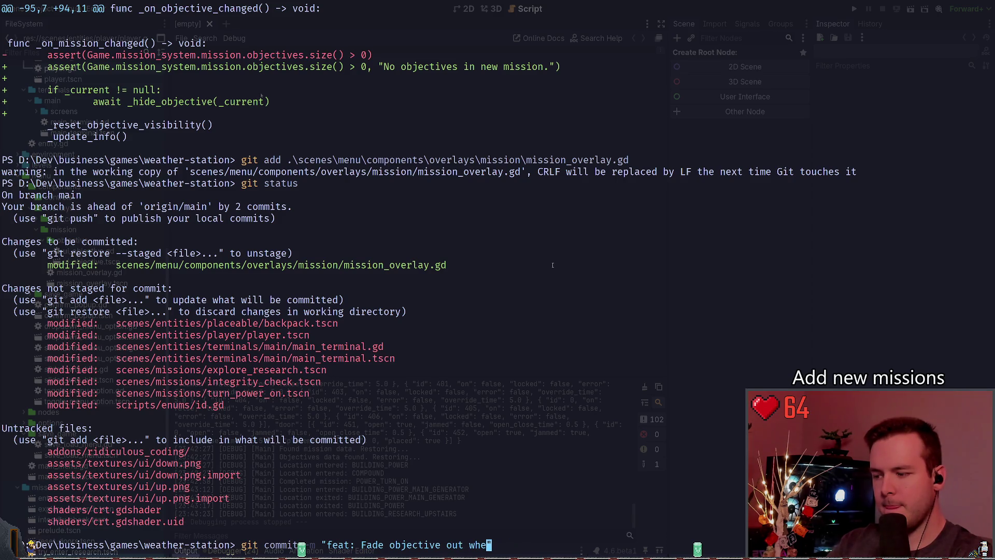
{"action": "key", "text": "BackSpace"}
{"action": "key", "text": "BackSpace"}
{"action": "key", "text": "BackSpace"}
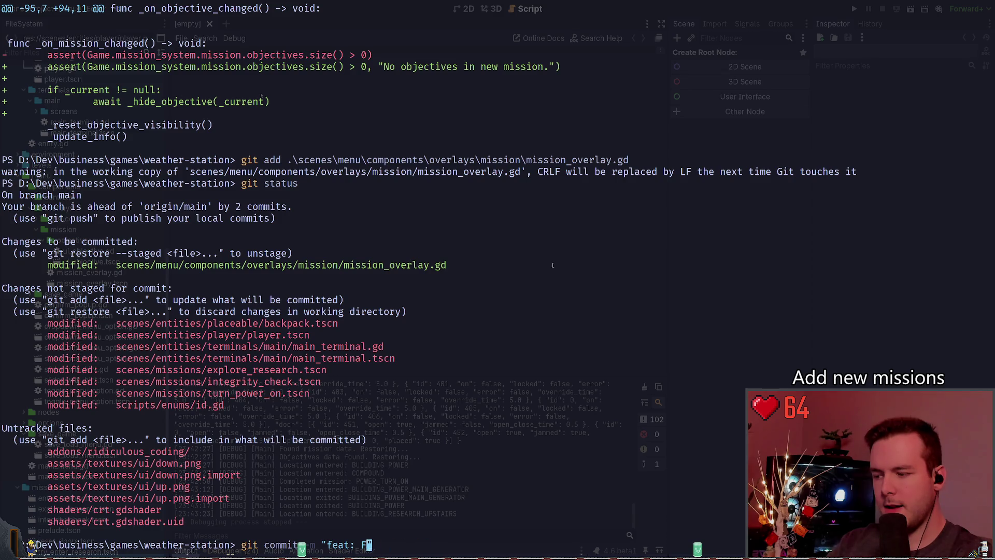
{"action": "type", "text": "fix: "}
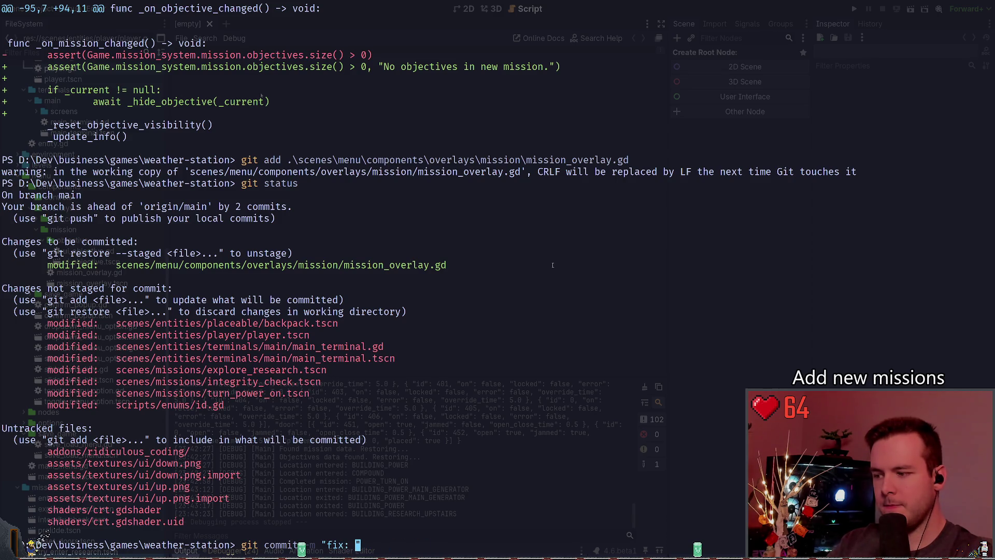
{"action": "type", "text": "Fix "}
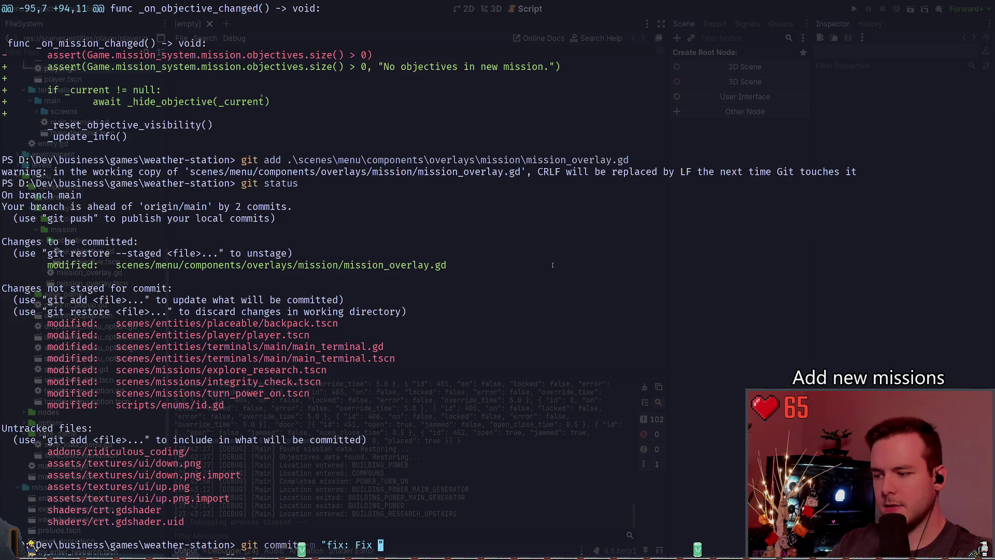
{"action": "type", "text": "last objective not fading out when missino i"}
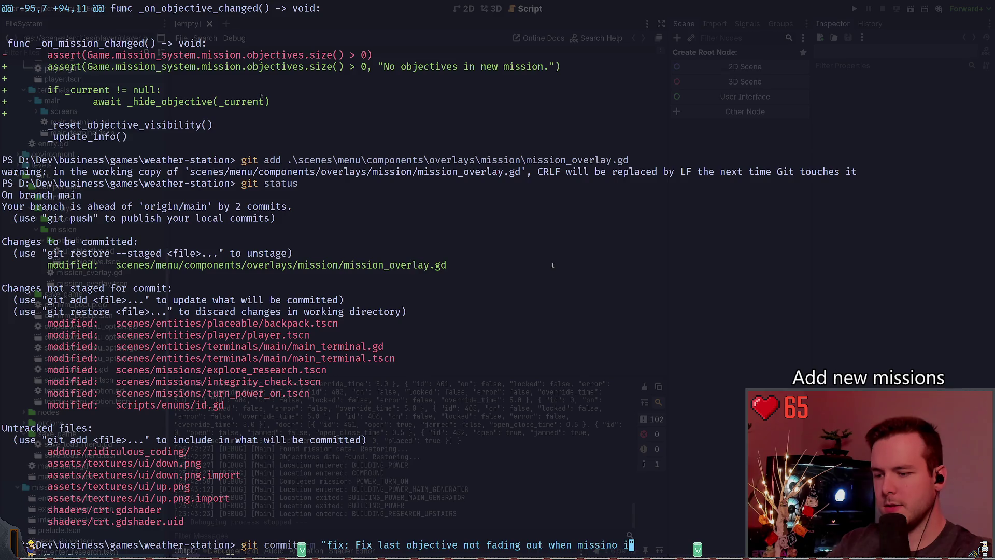
{"action": "key", "text": "BackSpace"}
{"action": "key", "text": "BackSpace"}
{"action": "key", "text": "BackSpace"}
{"action": "type", "text": "ion is changed.\""}
{"action": "key", "text": "Return"}
{"action": "type", "text": "git status"}
{"action": "key", "text": "Return"}
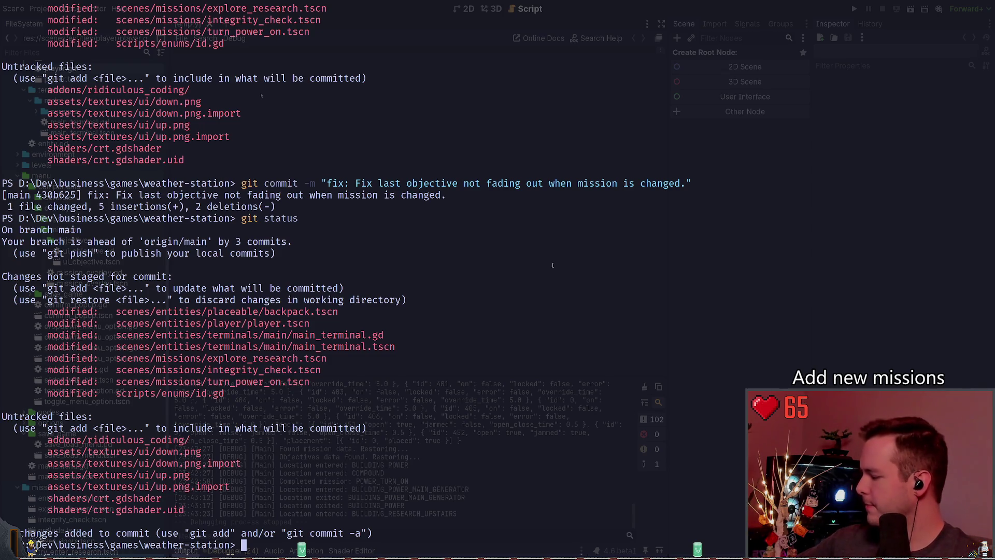
Review git status and the diff of .\scenes\missions\, then stage that folder
{"action": "type", "text": "git status"}
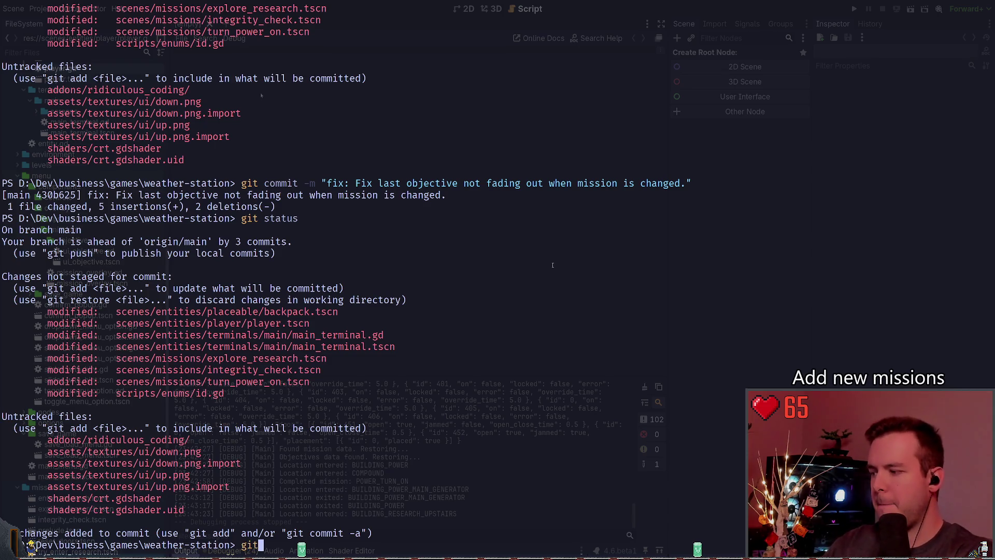
{"action": "key", "text": "Return"}
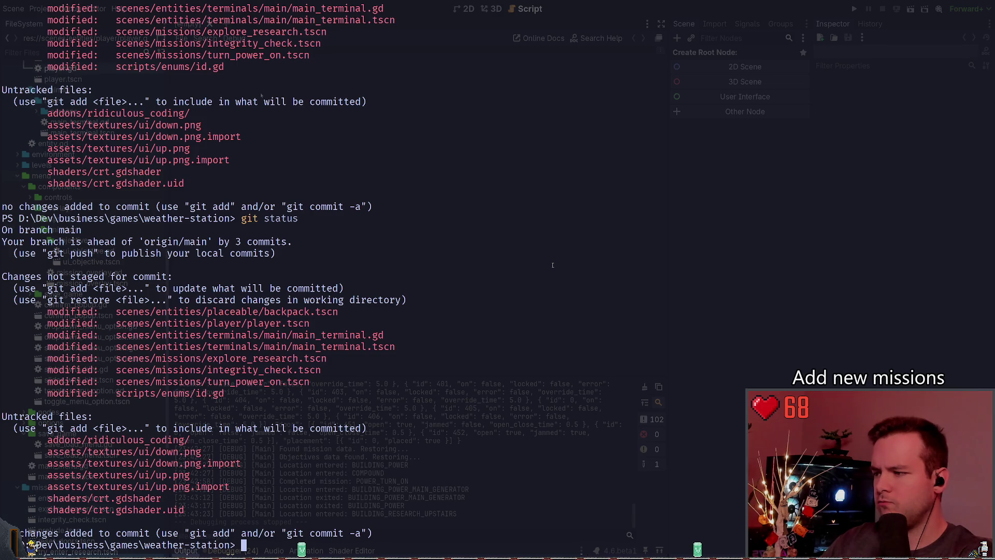
{"action": "type", "text": "git diff .\\scenes\\mi"}
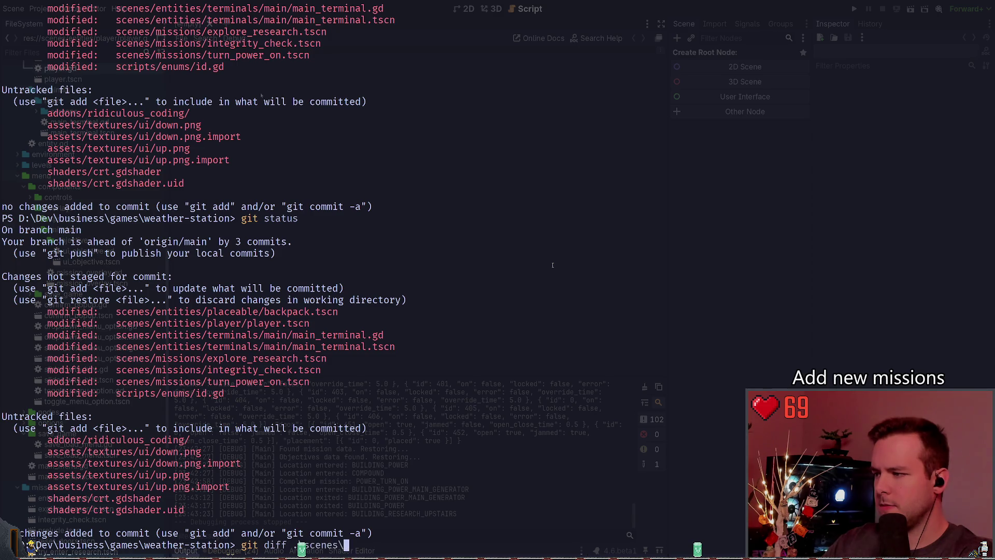
{"action": "key", "text": "Tab"}
{"action": "key", "text": "Return"}
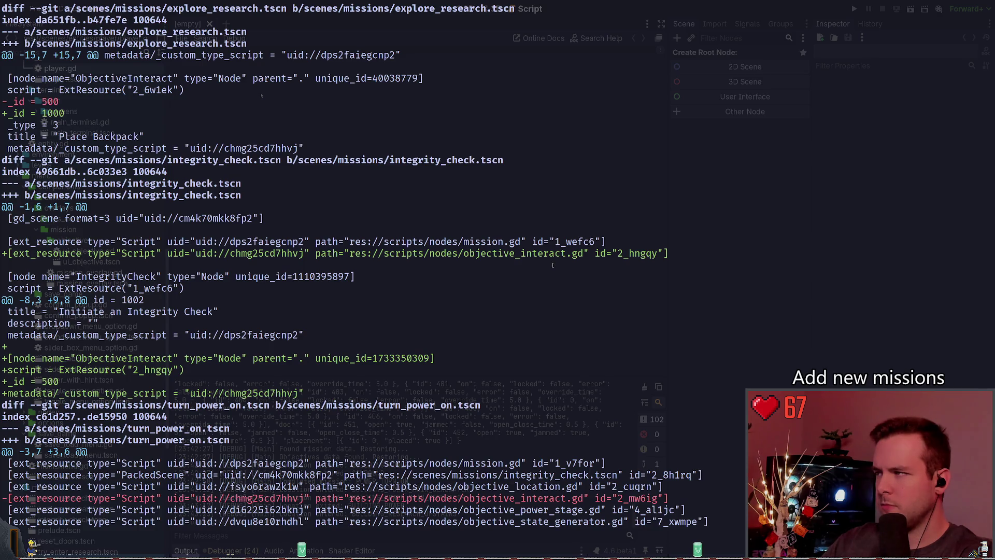
{"action": "scroll", "coordinate": [553, 265], "scroll_direction": "down", "scroll_amount": 6}
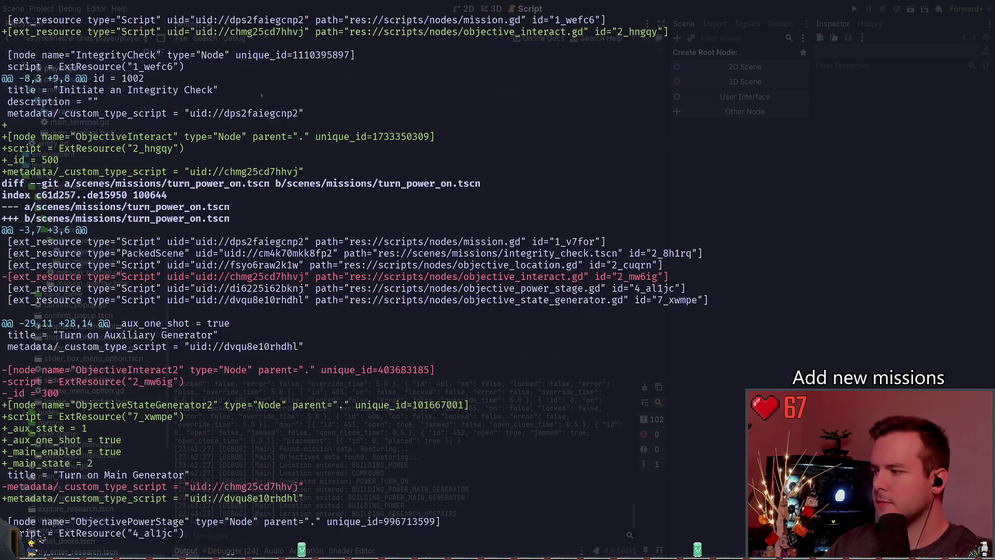
{"action": "type", "text": "qgit add .\\scenes\\missions\\"}
{"action": "key", "text": "Return"}
Commit with message "fix: Change turning on main generator into ObjectiveGeneratorState." and recheck status
{"action": "type", "text": "gc"}
{"action": "key", "text": "BackSpace"}
{"action": "type", "text": "it commit -m \"fix: Fi"}
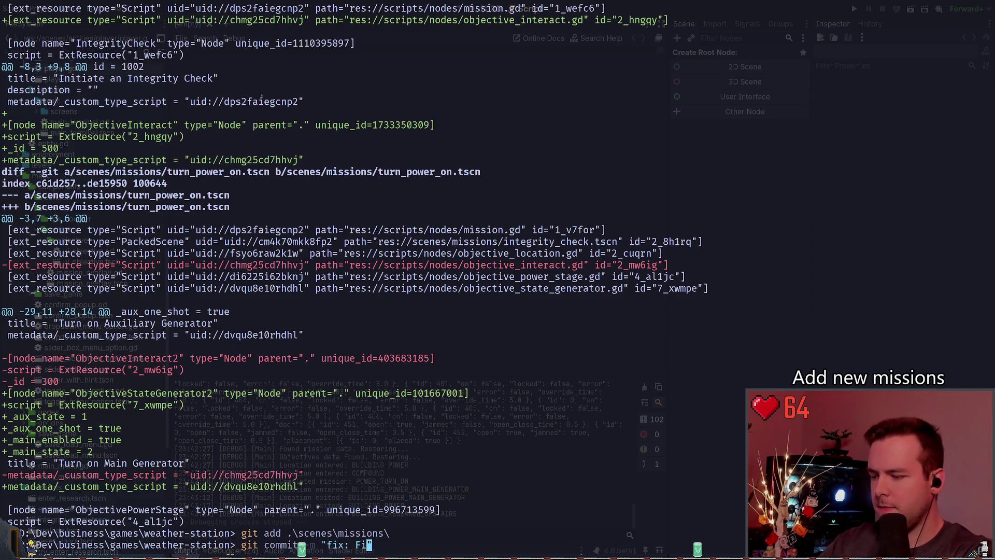
{"action": "type", "text": "x m"}
{"action": "key", "text": "BackSpace"}
{"action": "type", "text": "Turn on Main Generator object"}
{"action": "key", "text": "BackSpace"}
{"action": "key", "text": "BackSpace"}
{"action": "key", "text": "BackSpace"}
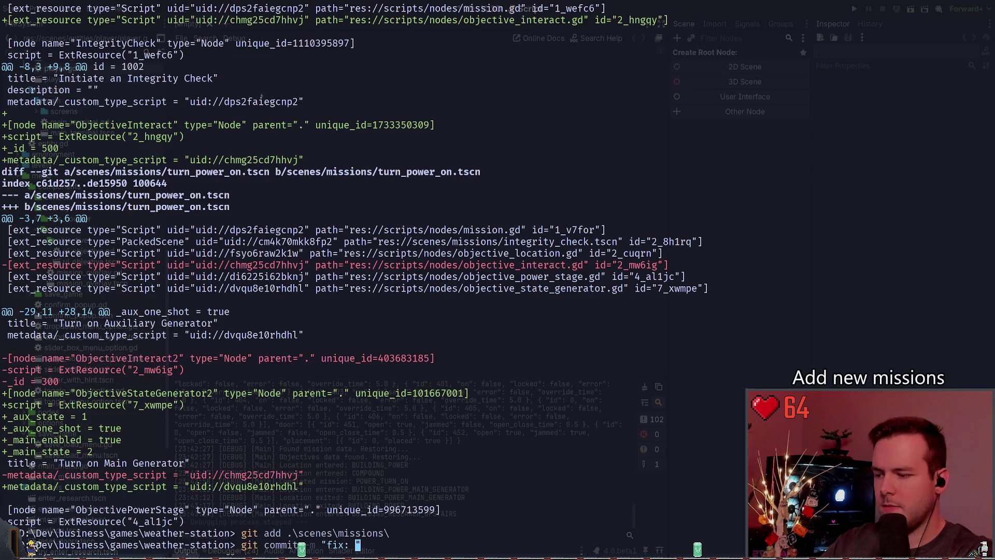
{"action": "type", "text": "Change "}
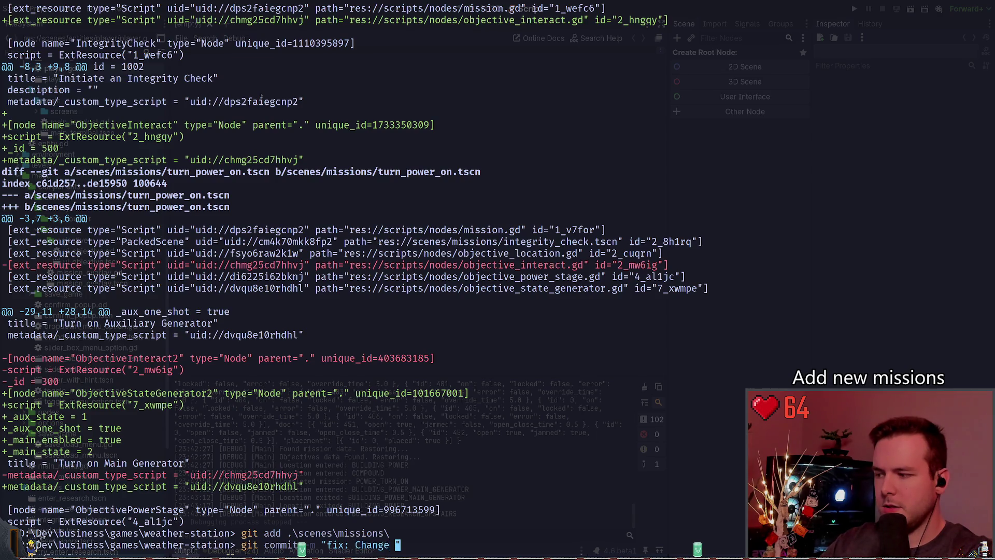
{"action": "type", "text": "turning on main g"}
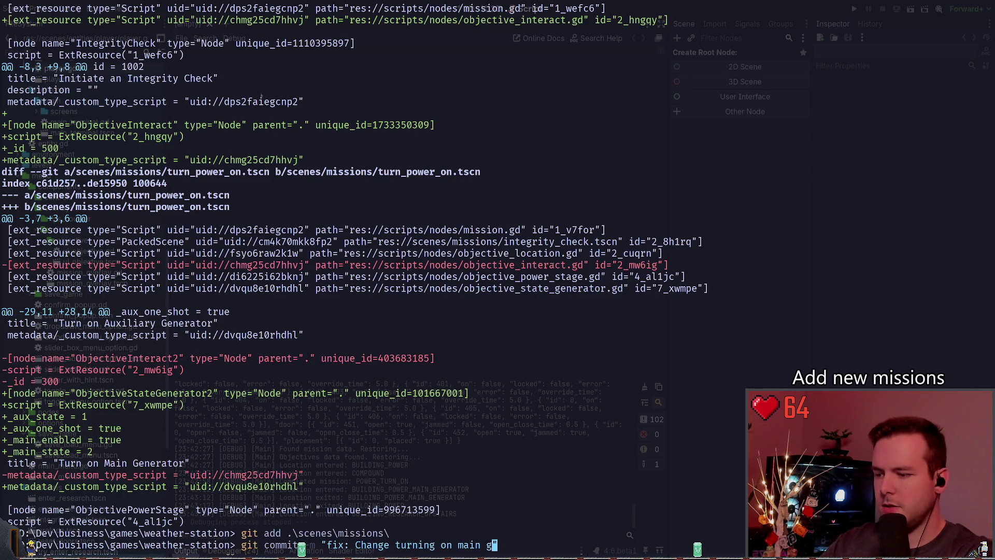
{"action": "type", "text": "enerator into a "}
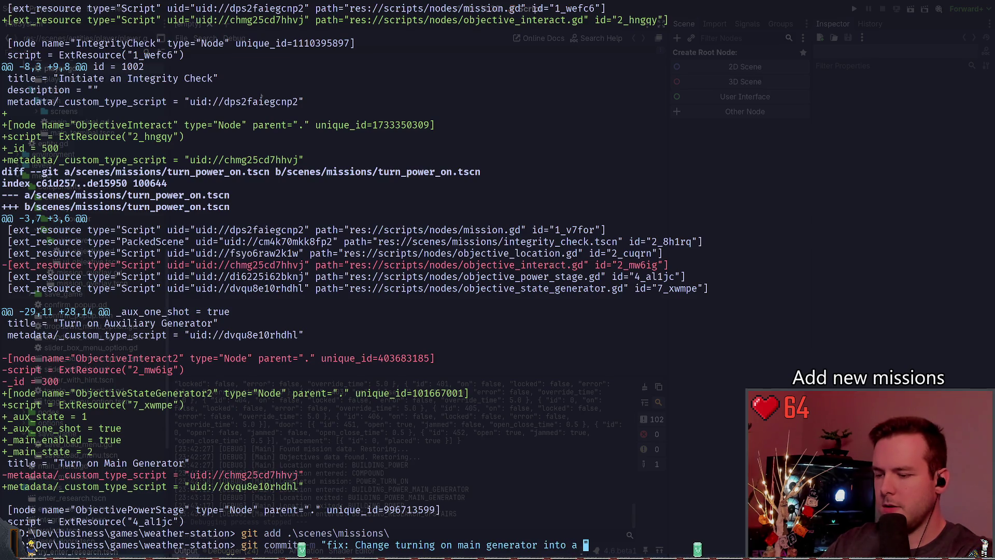
{"action": "type", "text": "GeneratorState "}
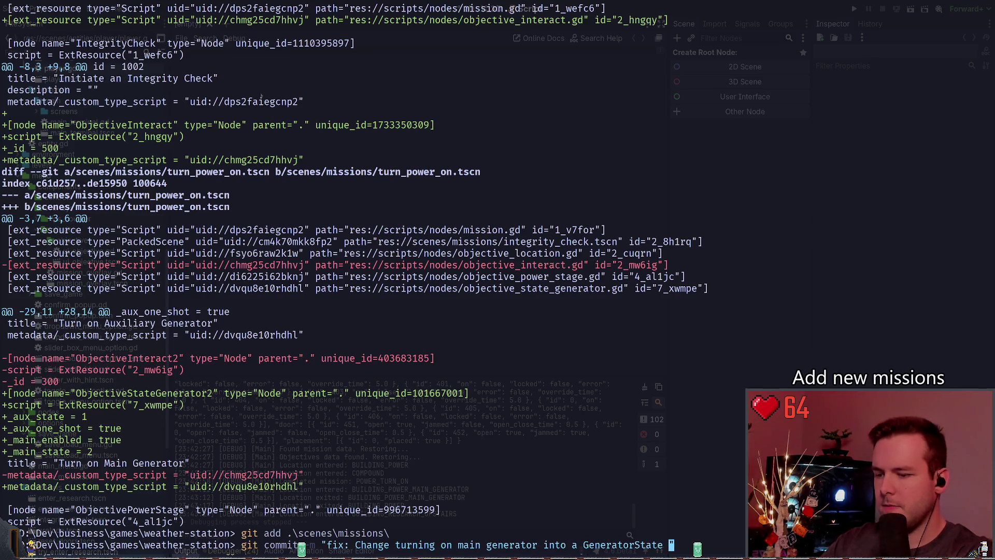
{"action": "type", "text": "objective."}
{"action": "key", "text": "BackSpace"}
{"action": "key", "text": "BackSpace"}
{"action": "key", "text": "BackSpace"}
{"action": "type", "text": "ObjectiveGeneratorState.\""}
{"action": "key", "text": "Return"}
{"action": "type", "text": "git status"}
{"action": "key", "text": "Return"}
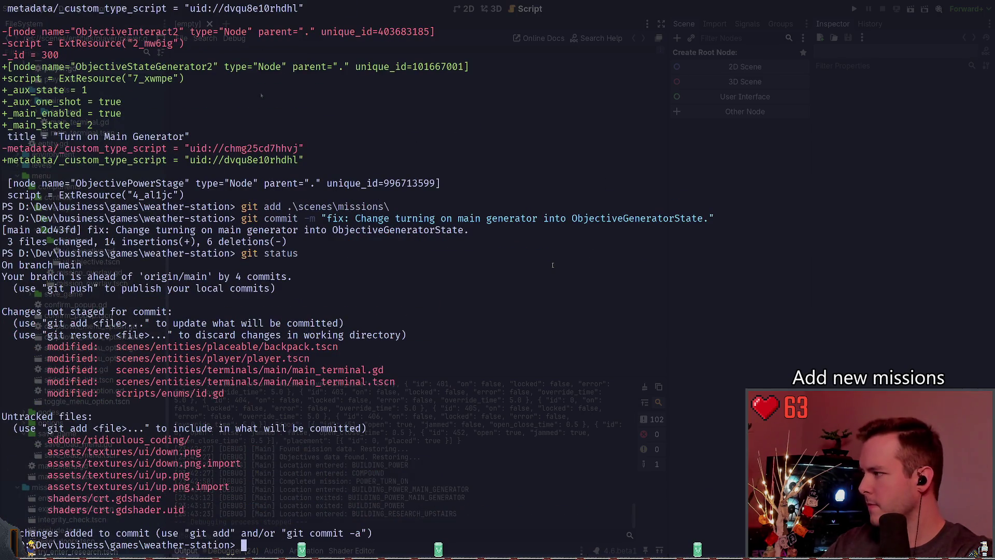